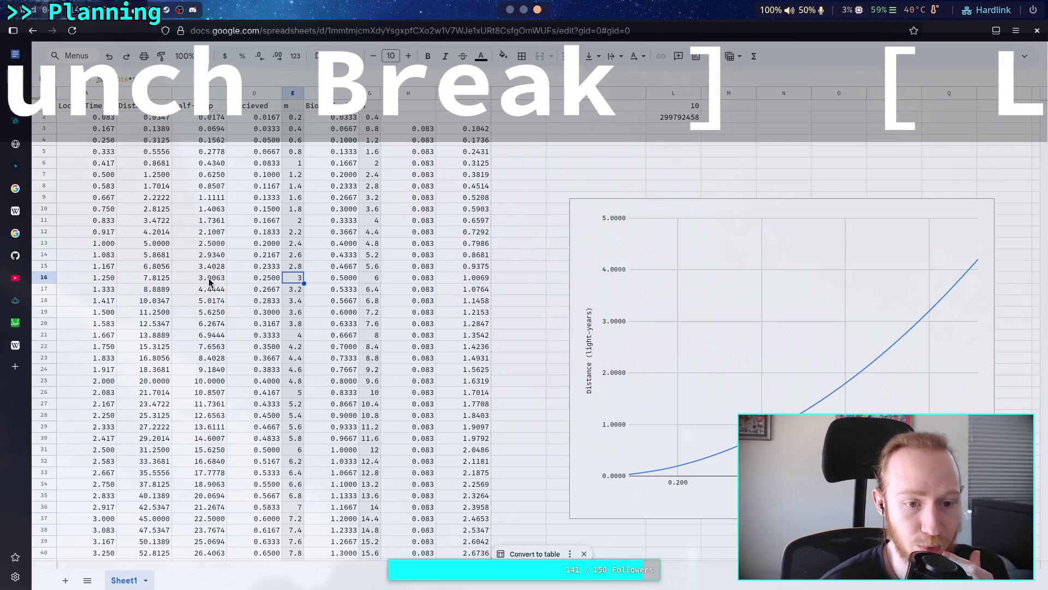
Step: Correct the first table row's distance to 3.9 L-years
left_click(509, 10)
type("23")
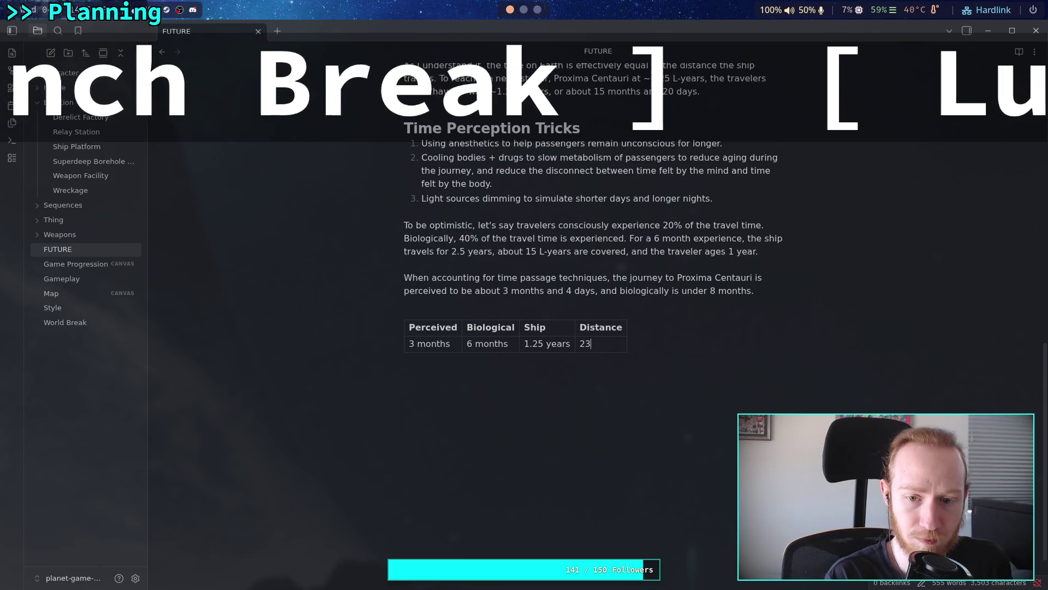
key("BackSpace")
key("BackSpace")
key("BackSpace")
type("3.9 Ls")
key("BackSpace")
type("-years")
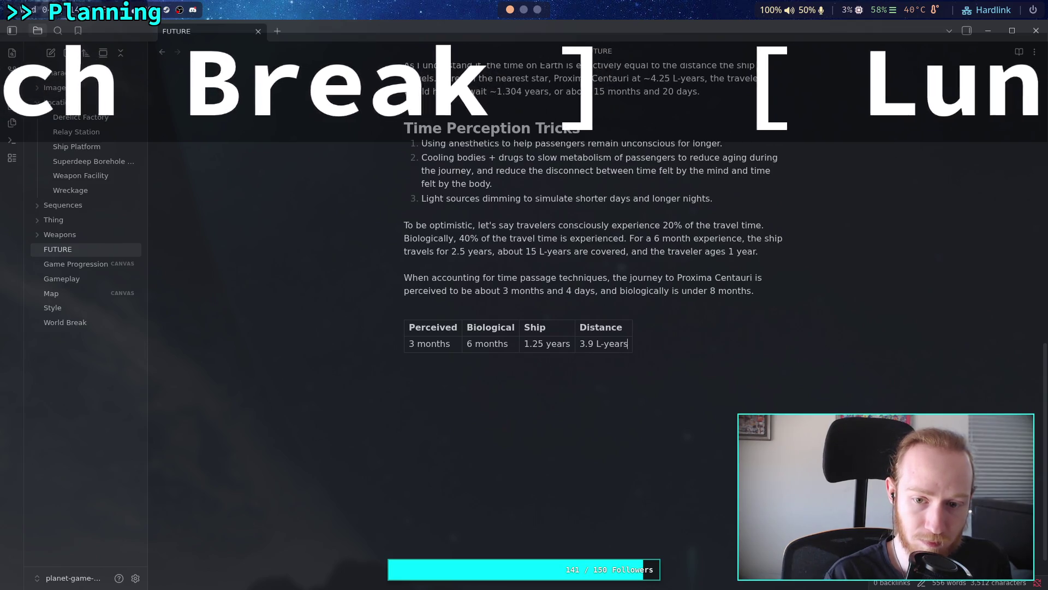
Step: Add a new table row with 6 months perceived and 12 months biological time
key("Return")
left_click(452, 363)
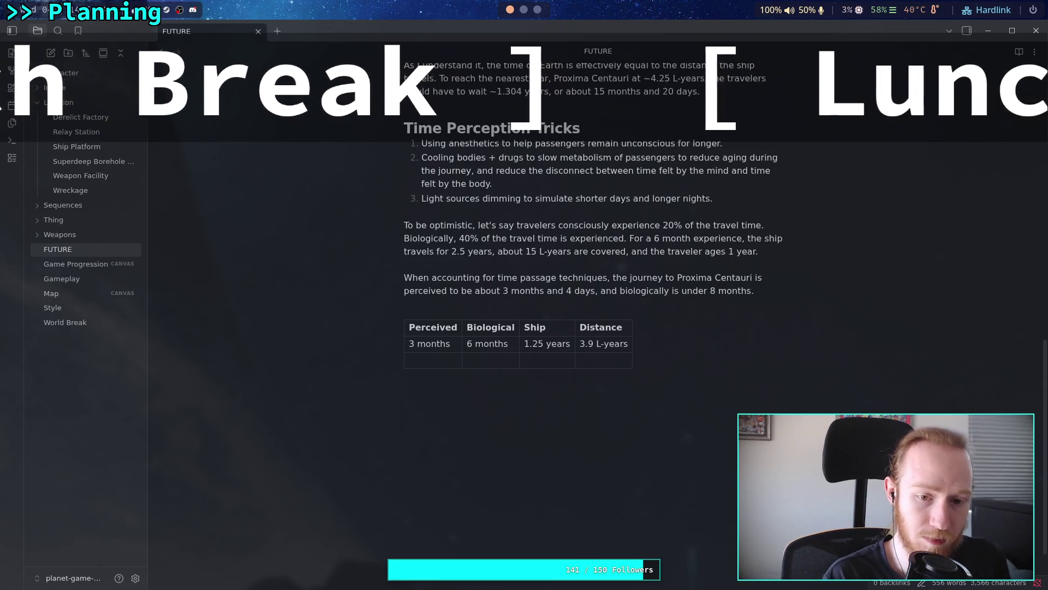
type("6 mont")
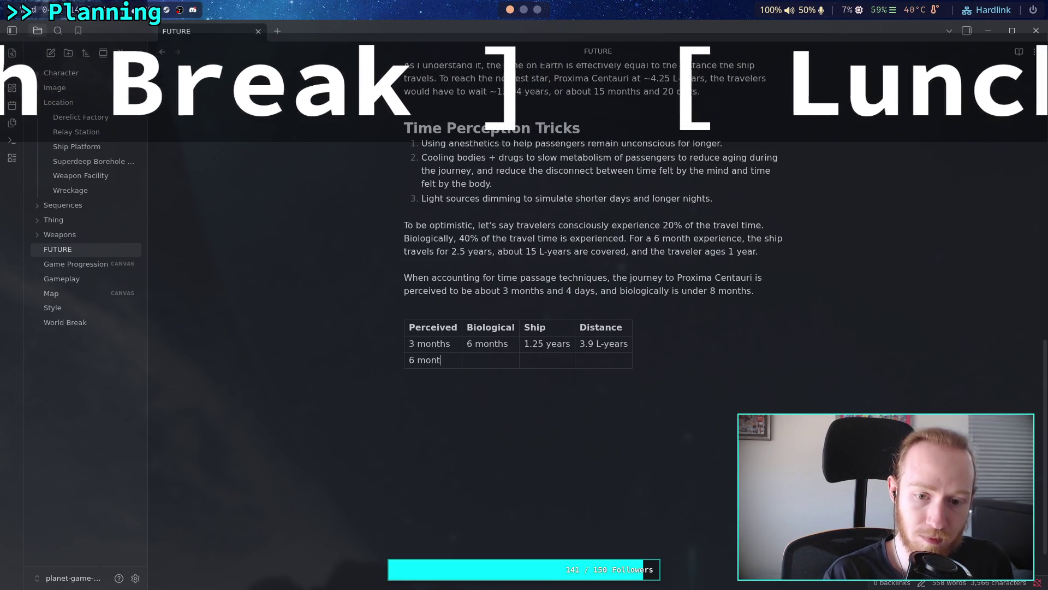
type("hs")
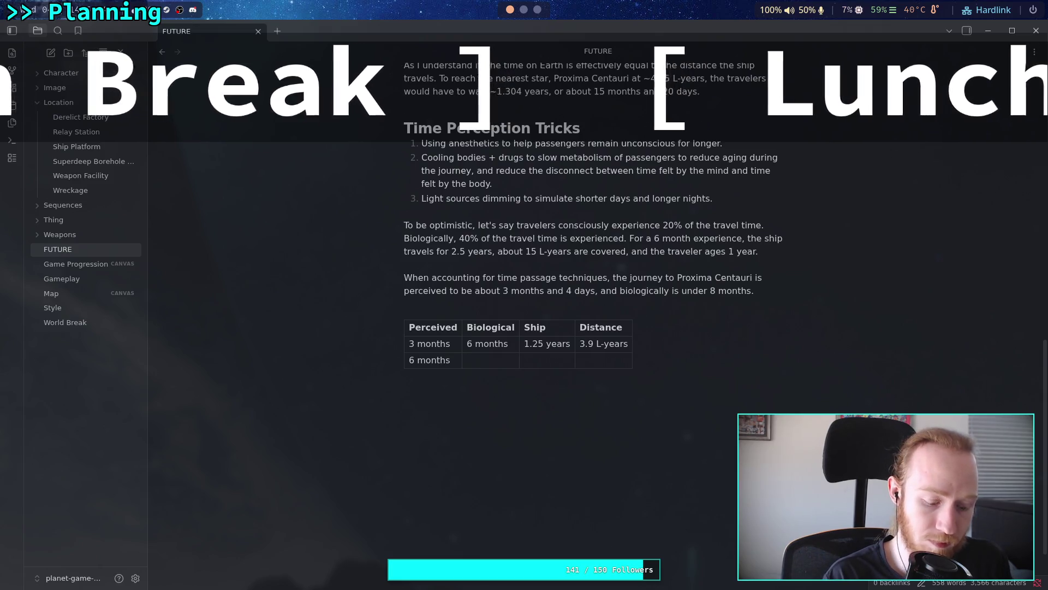
key("Tab")
type("12 months")
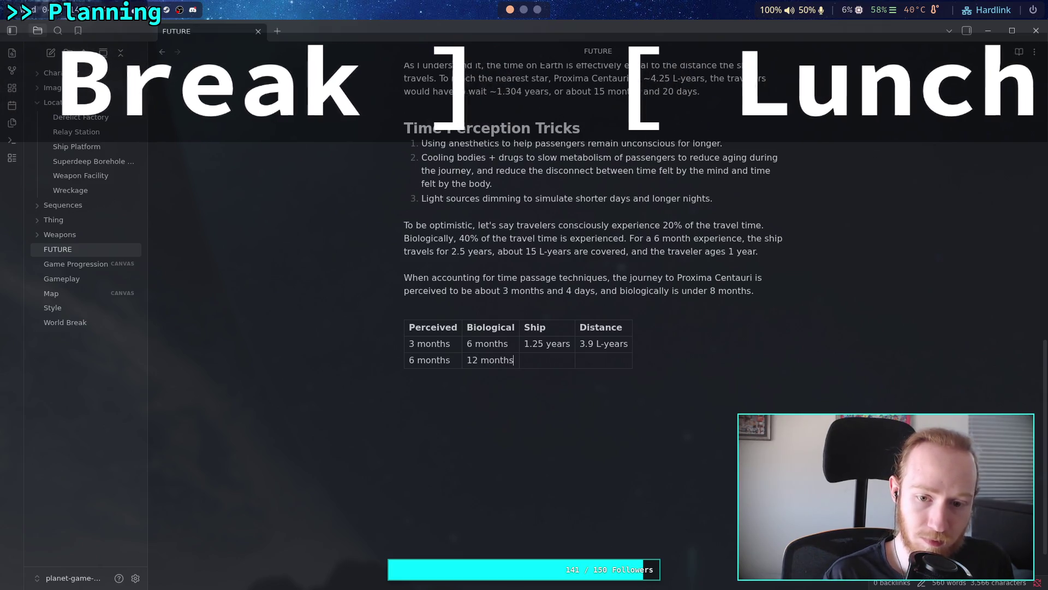
Step: Look up the 6-month row in the travel-time spreadsheet and enter its distance of 15.6 L-years
left_click(538, 9)
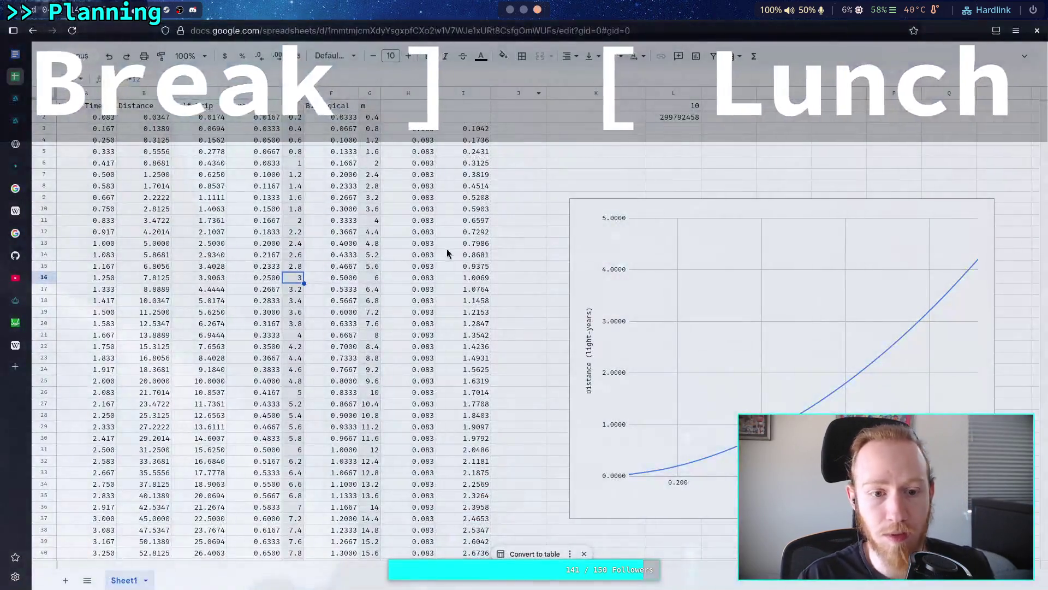
left_click(295, 450)
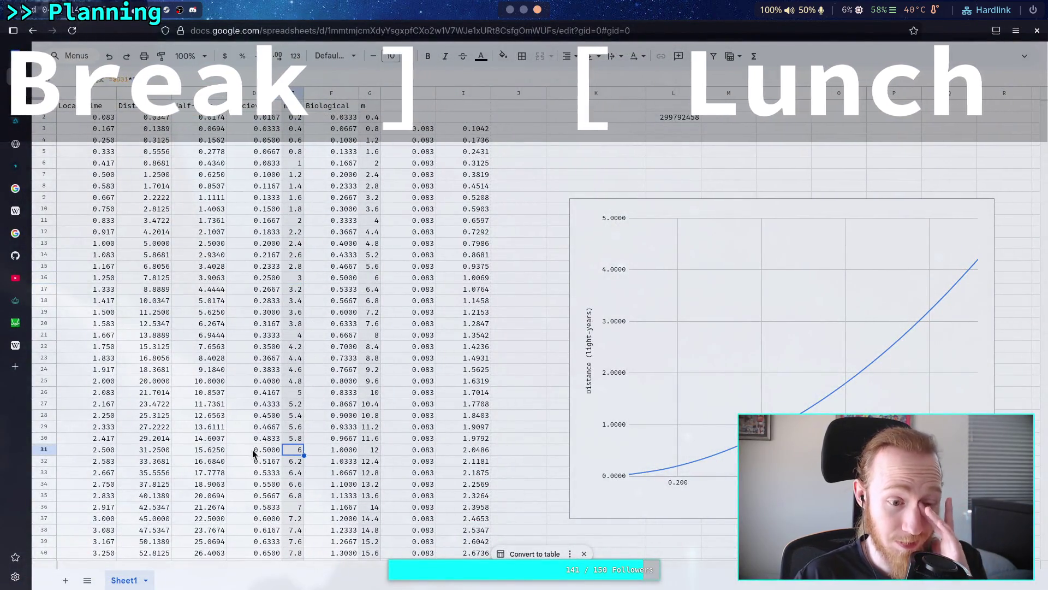
left_click(512, 10)
type("2.5 years")
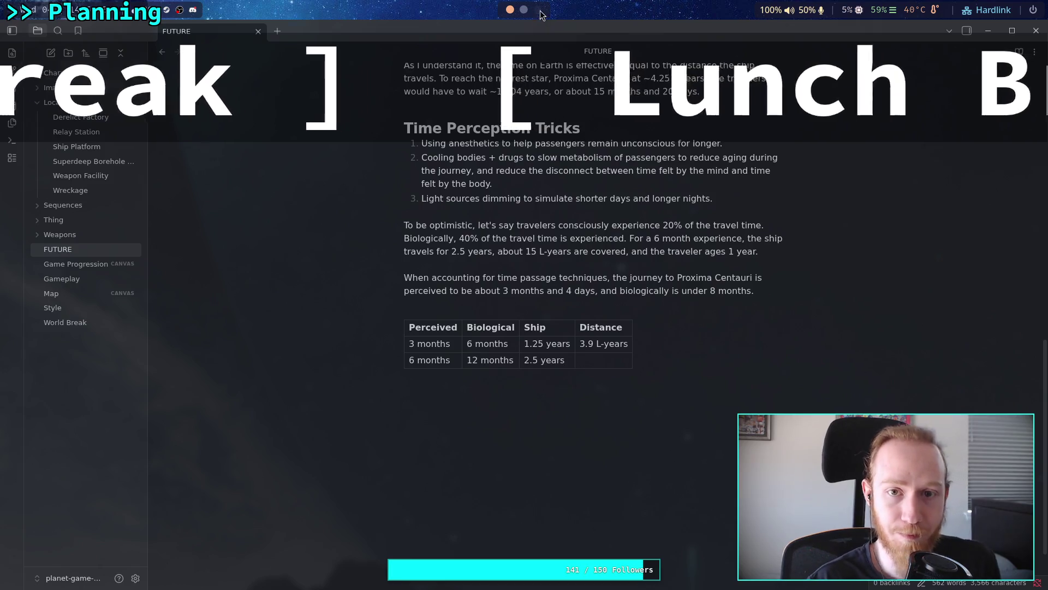
left_click(539, 11)
left_click(205, 451)
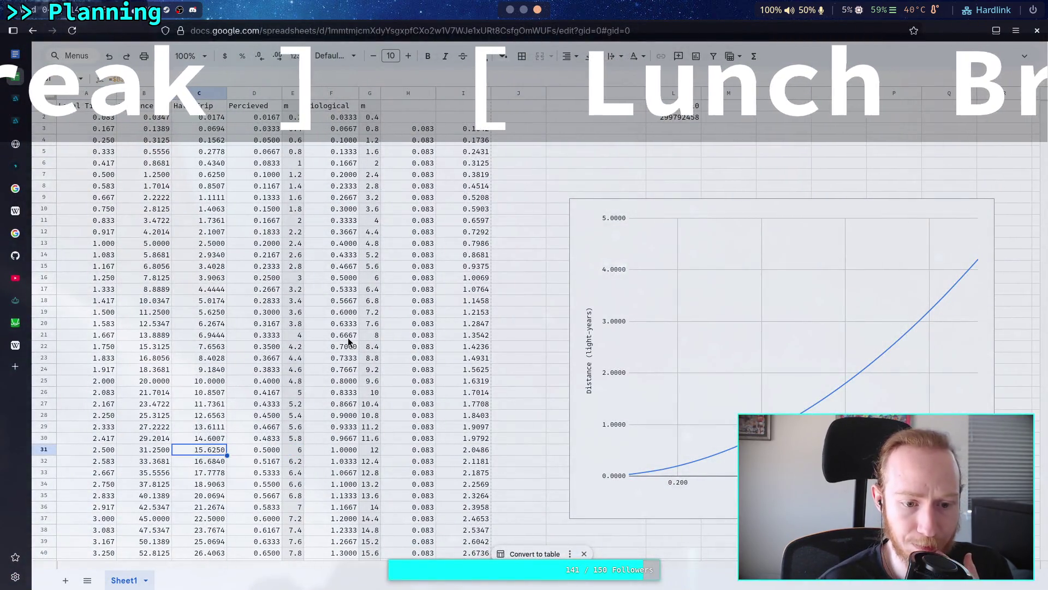
left_click(509, 10)
type("15.6")
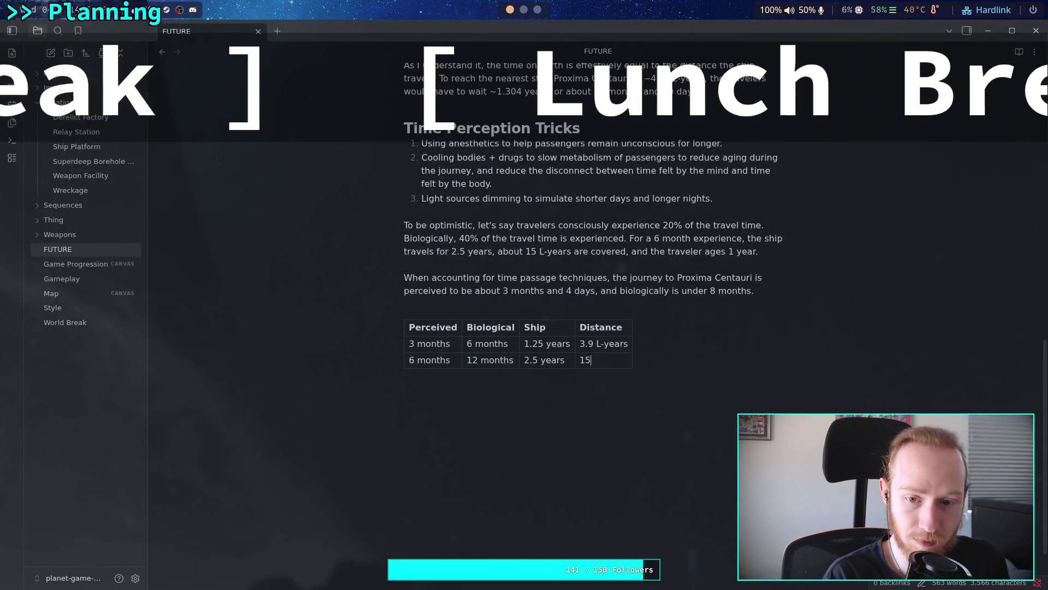
type(" L-years")
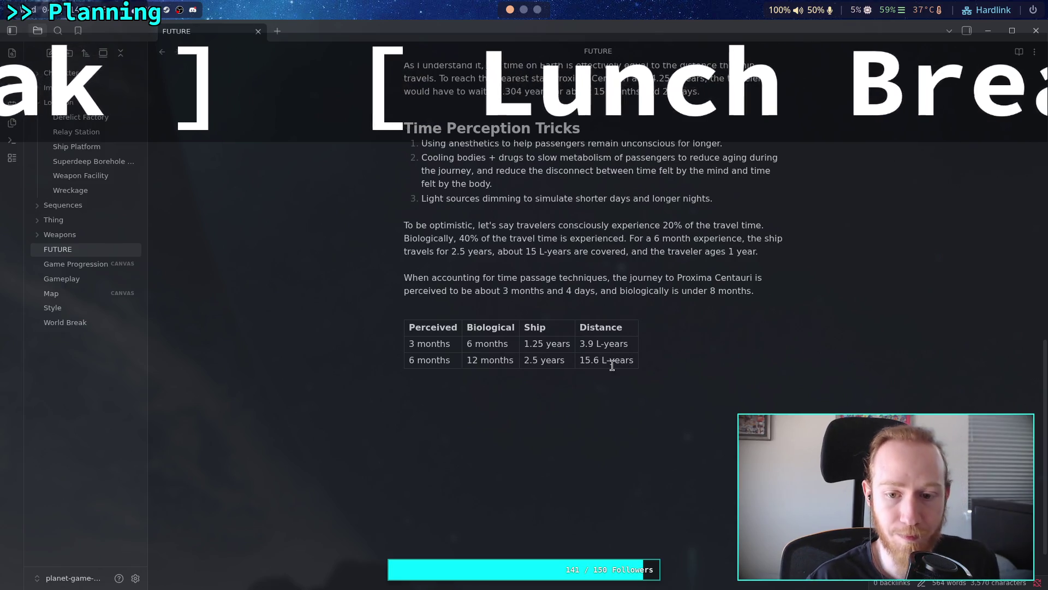
left_click(538, 10)
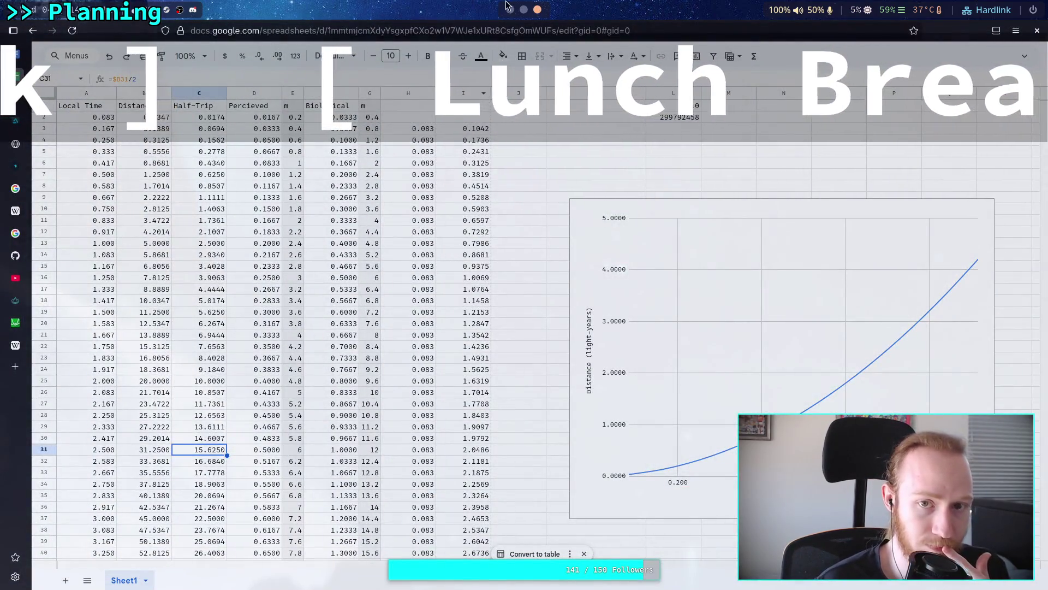
key("super+1")
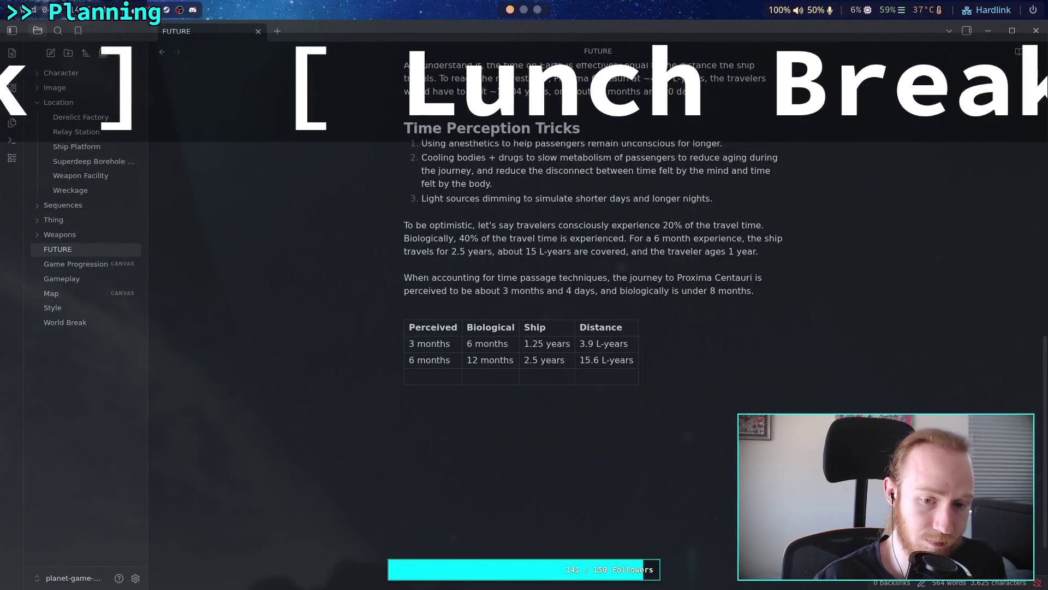
Step: Fill the third row with 9 months perceived and 1.5 years biological time
left_click(424, 377)
type("9 months")
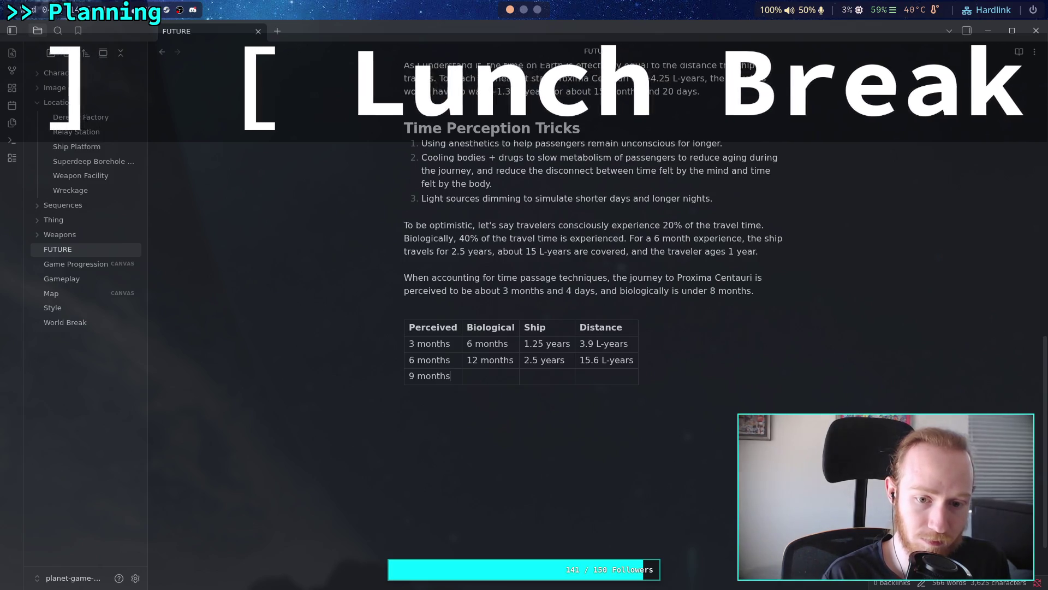
key("Tab")
type("18 m")
key("BackSpace")
key("BackSpace")
key("BackSpace")
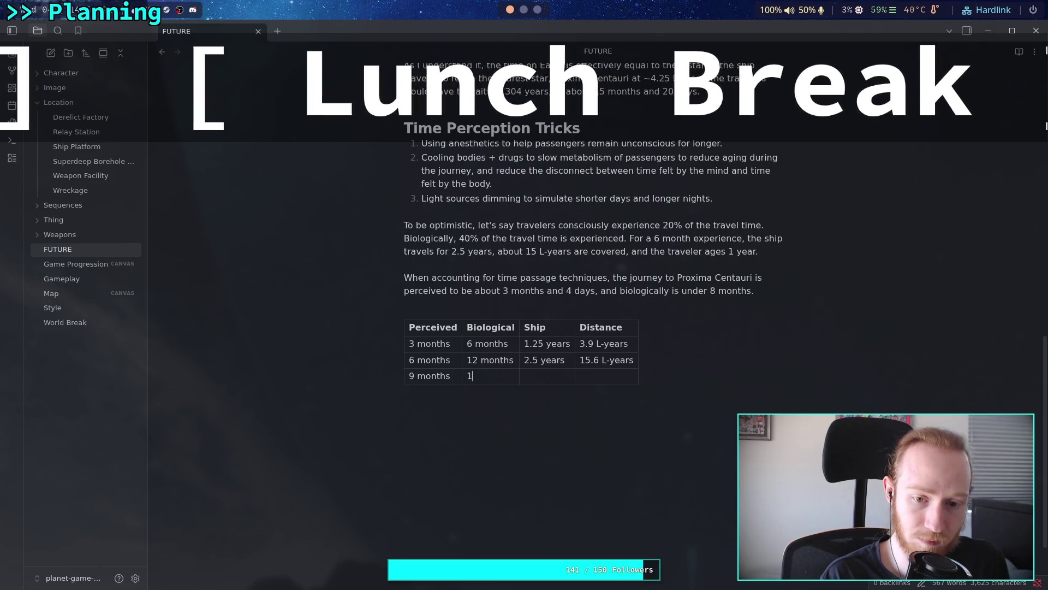
type(".5 years")
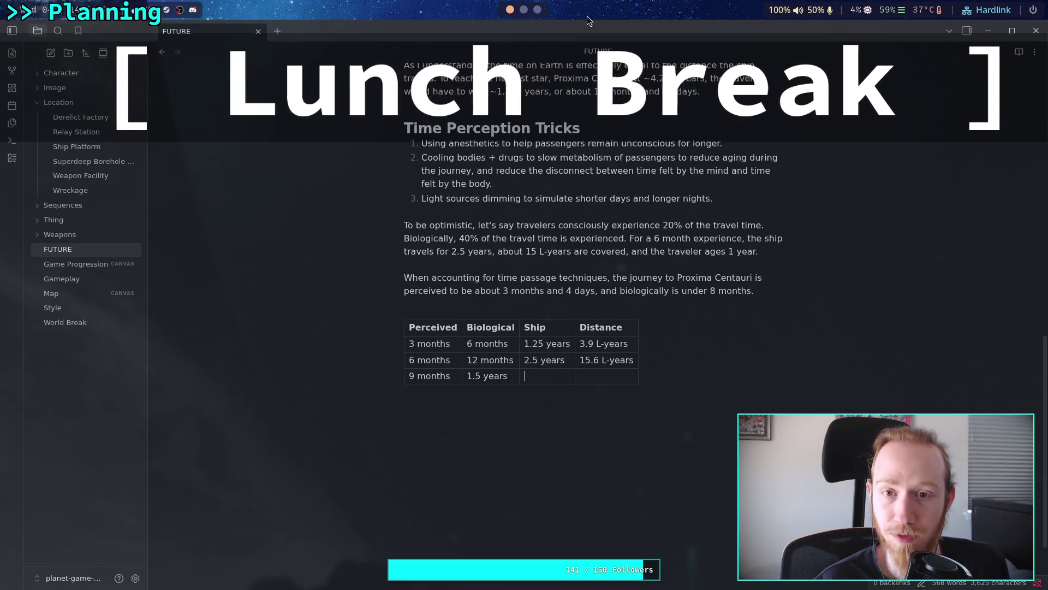
Step: Check the perceived, biological, half-trip and distance values in spreadsheet row 46
left_click(537, 9)
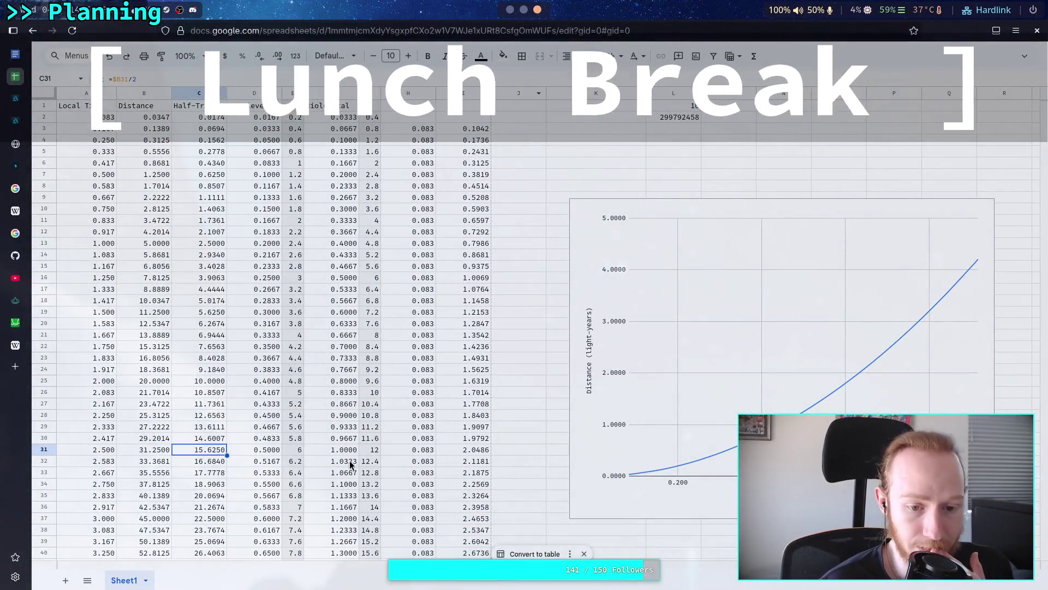
scroll(299, 503, "down", 5)
left_click_drag(299, 380, 365, 376)
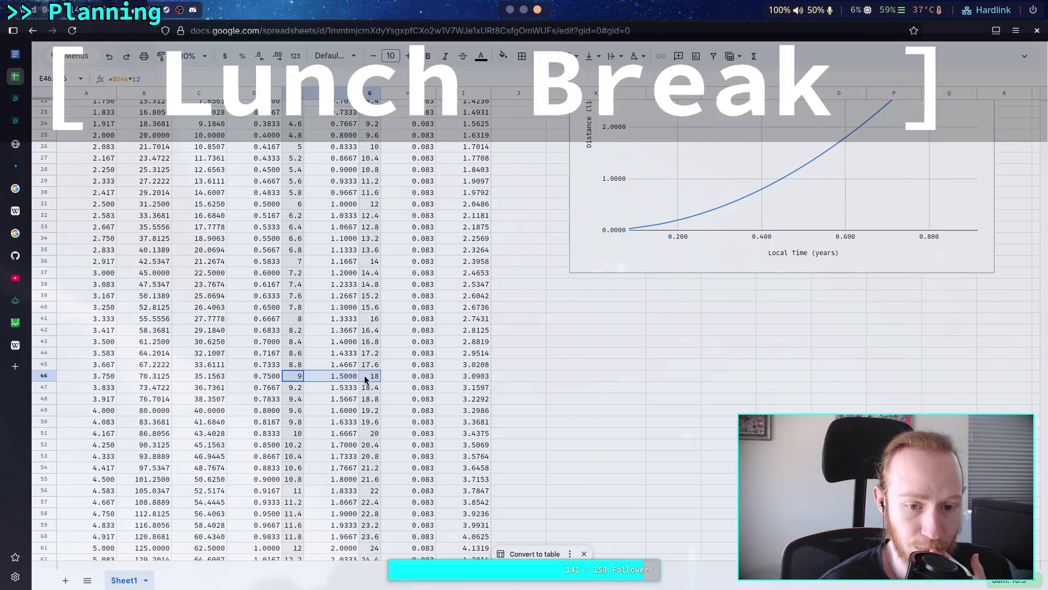
left_click(143, 379)
left_click_drag(208, 377, 468, 376)
left_click(54, 376)
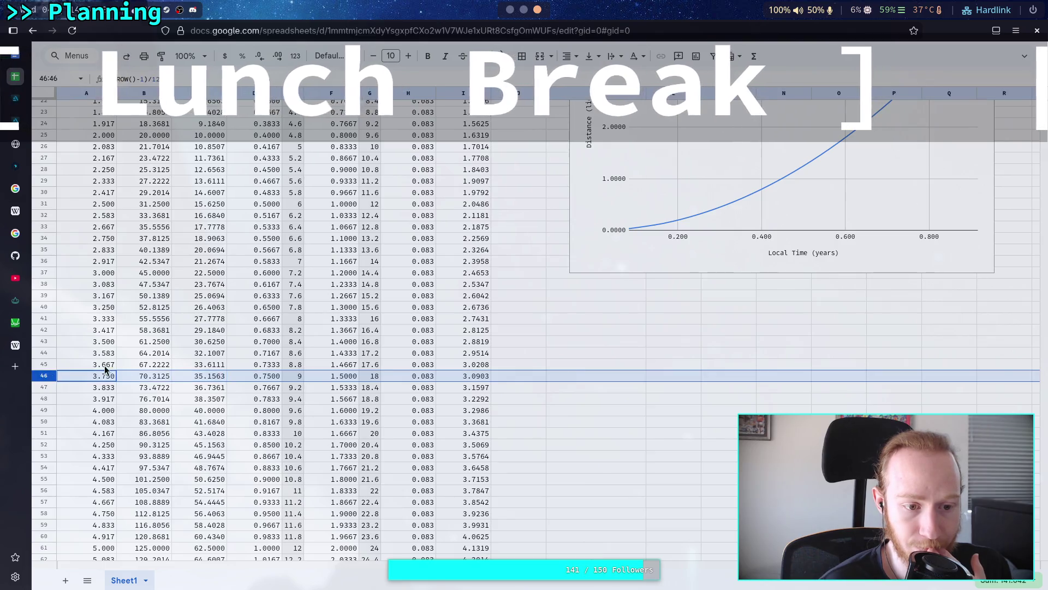
left_click(510, 9)
type("3.75 years")
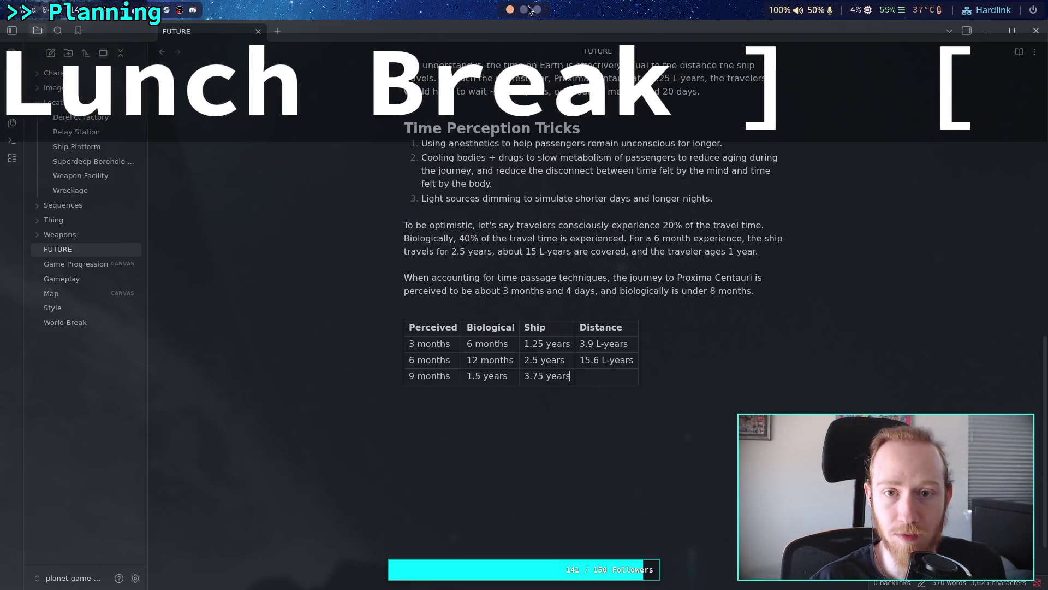
left_click(529, 10)
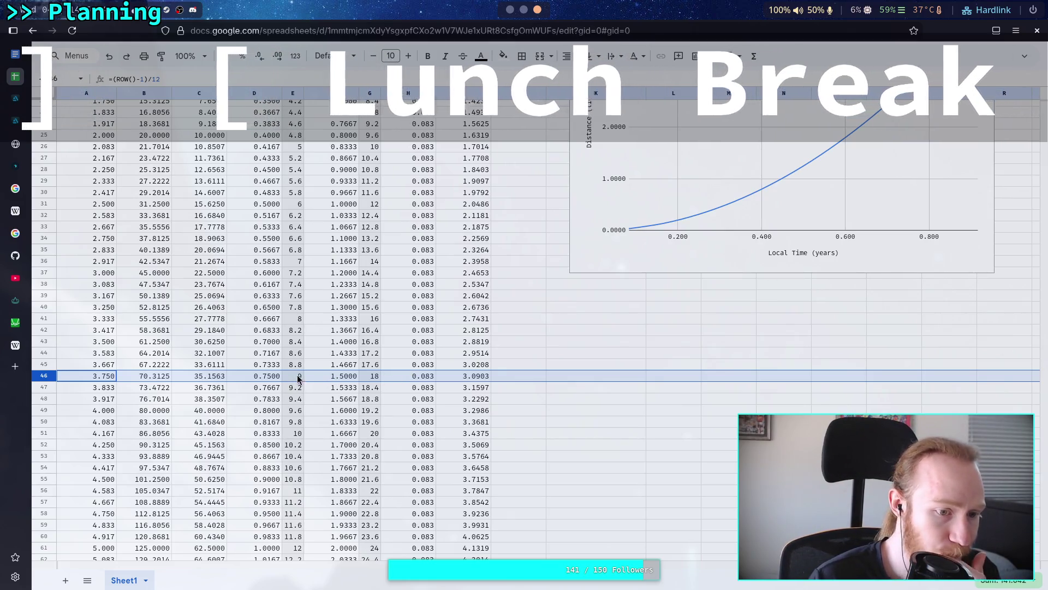
Step: Scroll down the travel-time spreadsheet to reach the needed rows
scroll(538, 11, "down", 1)
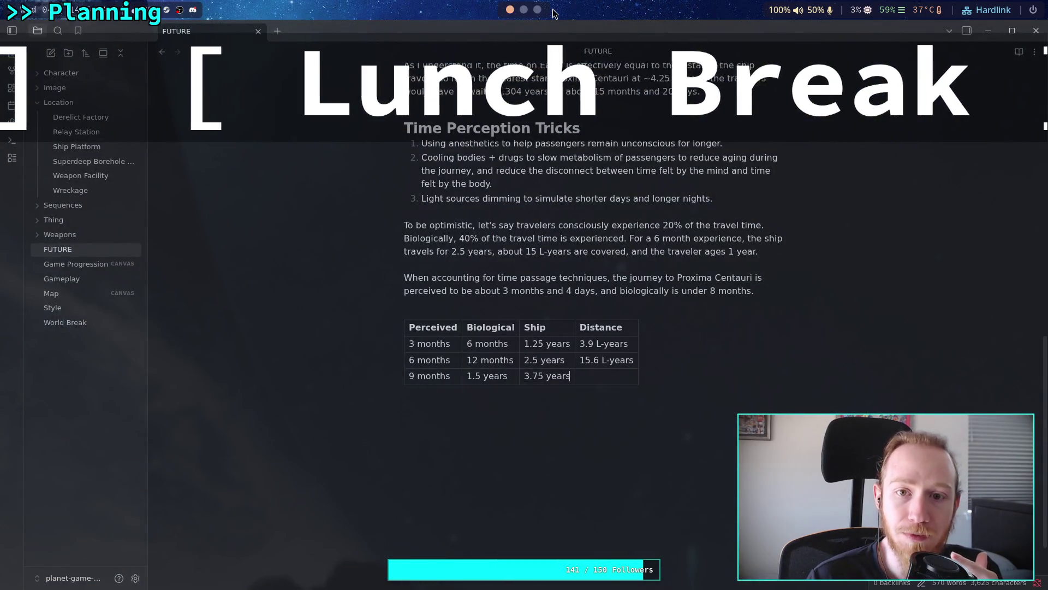
Step: Shade the Half-Trip column C light green and column A light blue
scroll(539, 11, "up", 1)
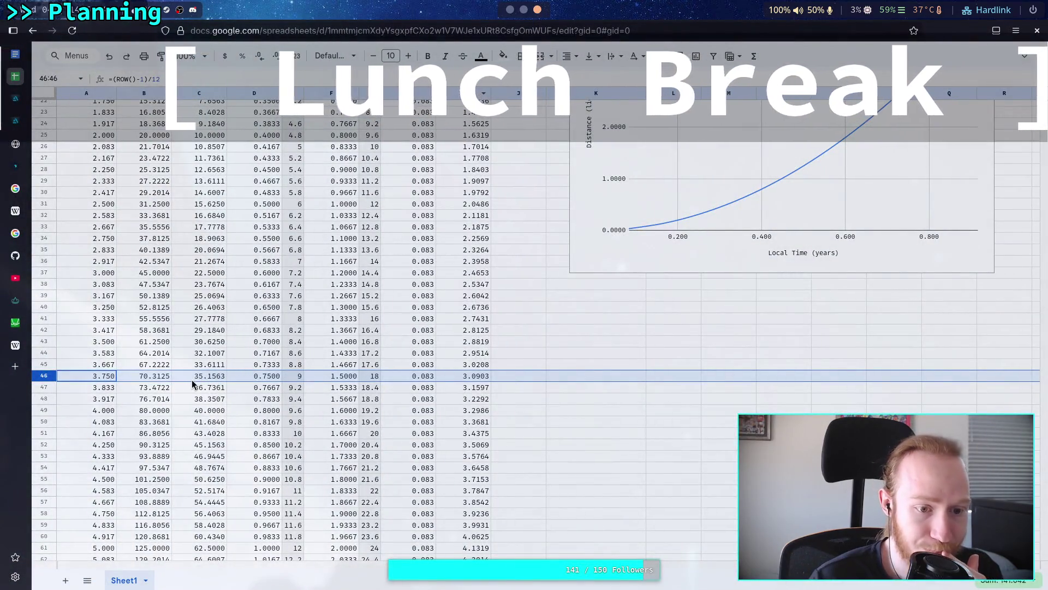
left_click(199, 92)
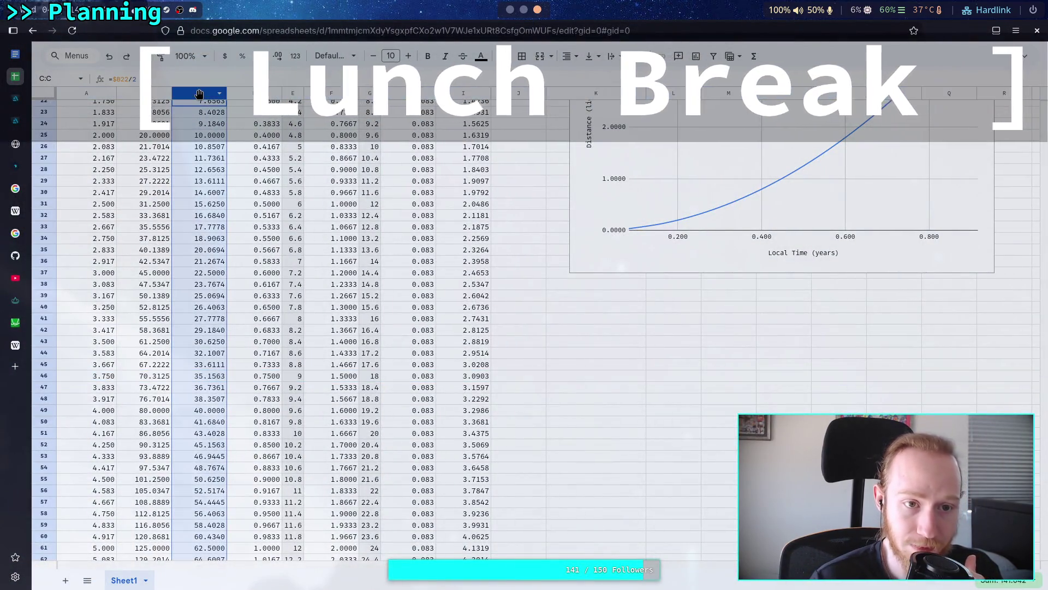
left_click(503, 56)
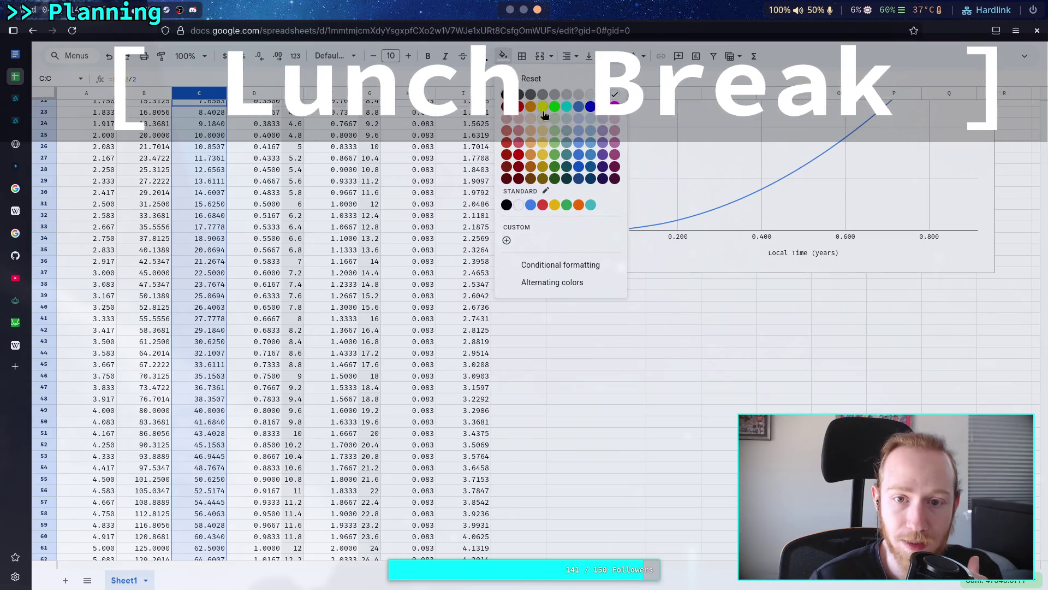
left_click(558, 126)
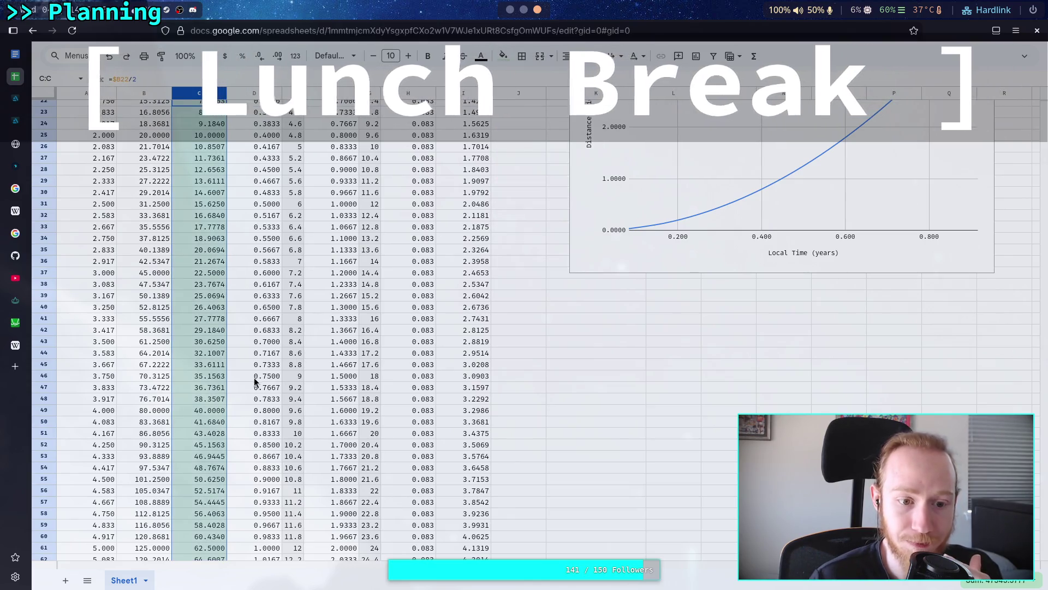
left_click(97, 94)
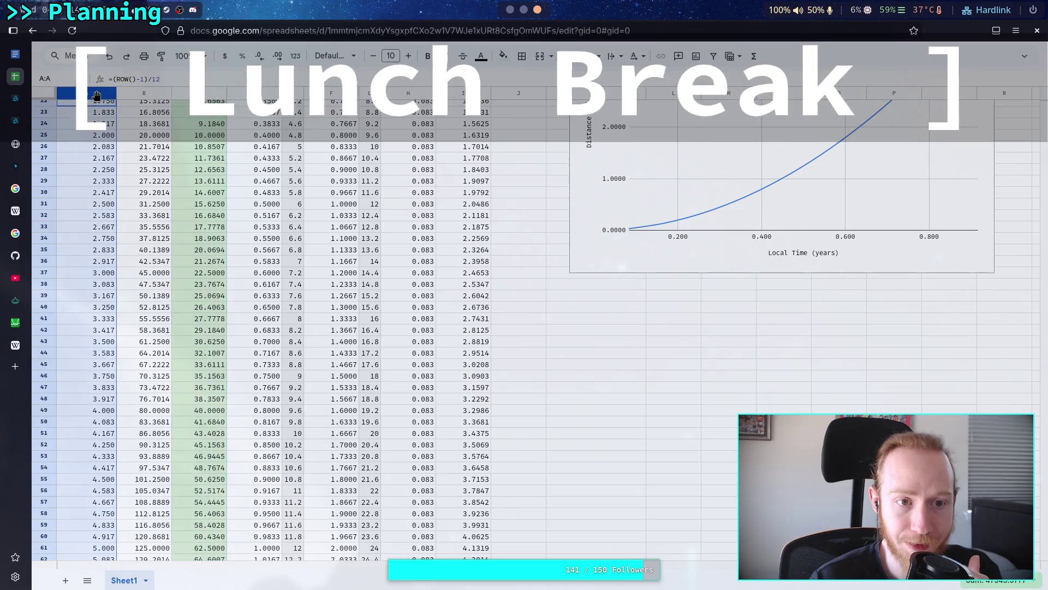
left_click(503, 56)
left_click(579, 119)
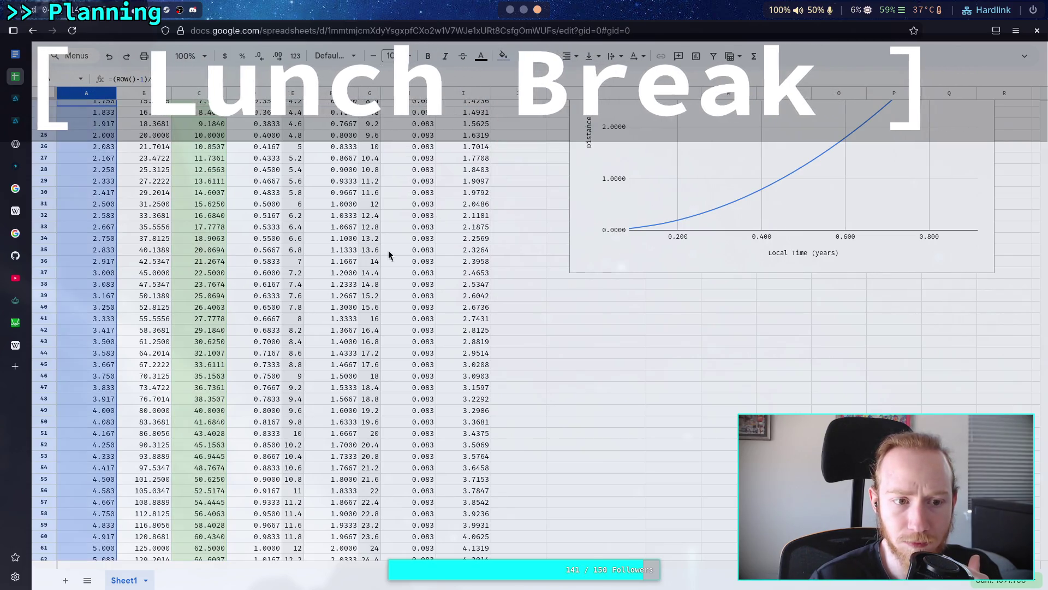
left_click(408, 250)
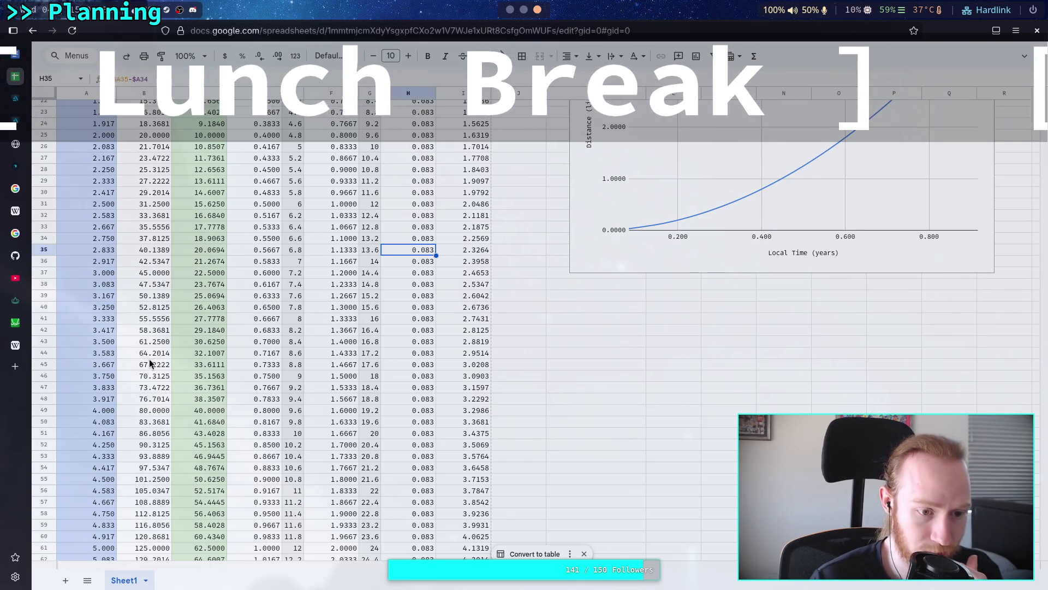
Step: Read row 46's values and start the 9-month row's distance as 35 in the note
left_click(42, 379)
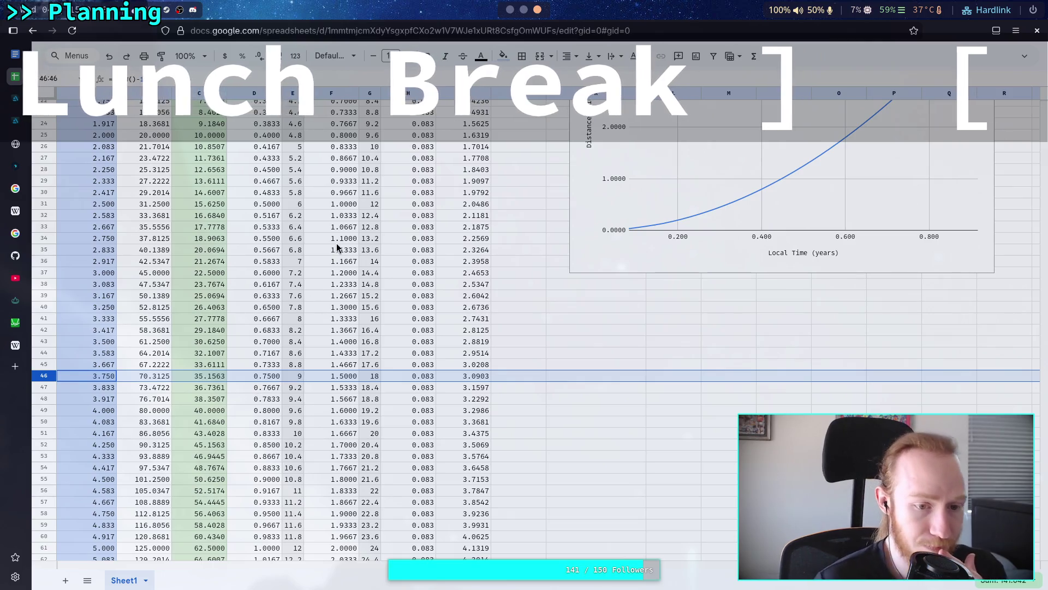
key("super+1")
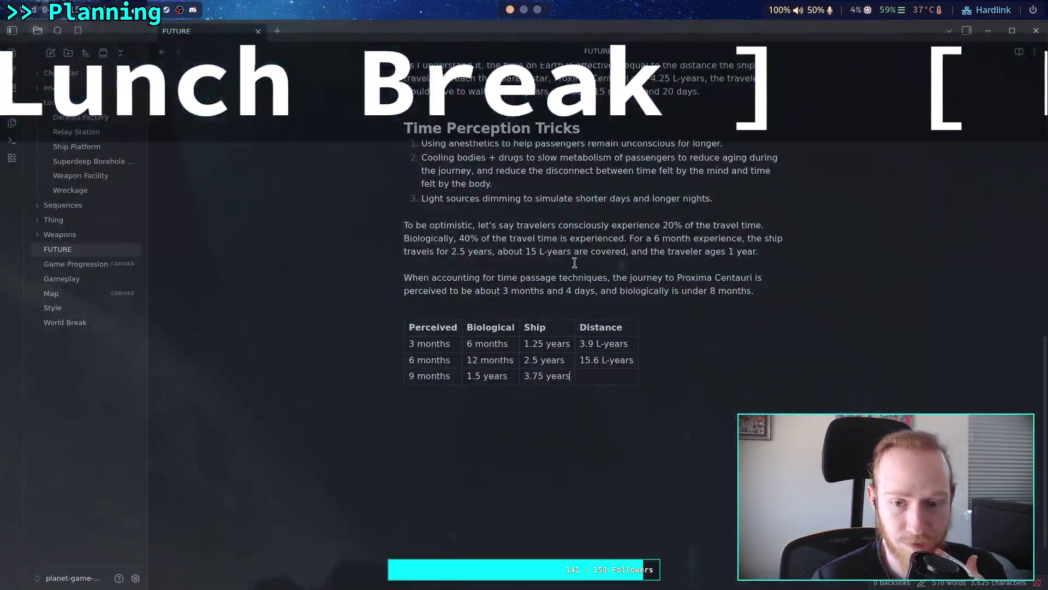
type("35,2")
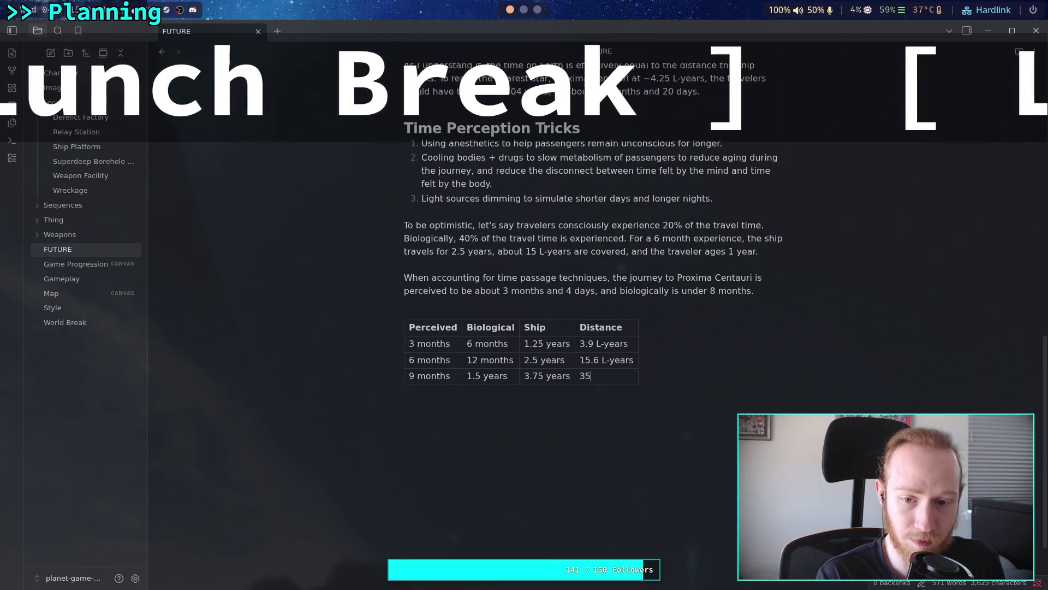
Step: Correct the mistyped 9-month distance entry toward 35.2 L-years, then go back to Google Sheets
key("BackSpace")
key("BackSpace")
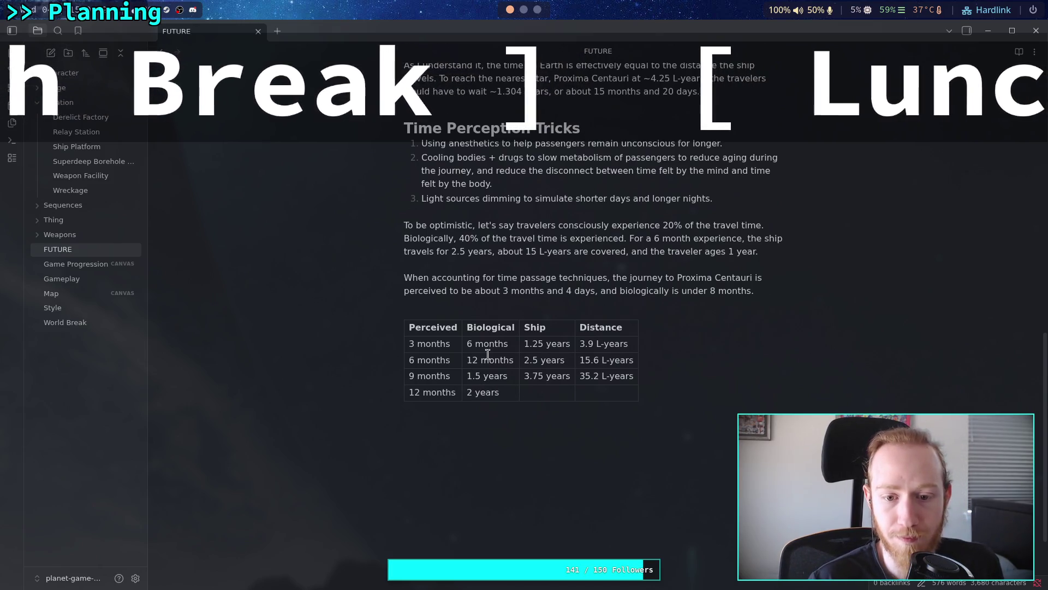
type("4 months")
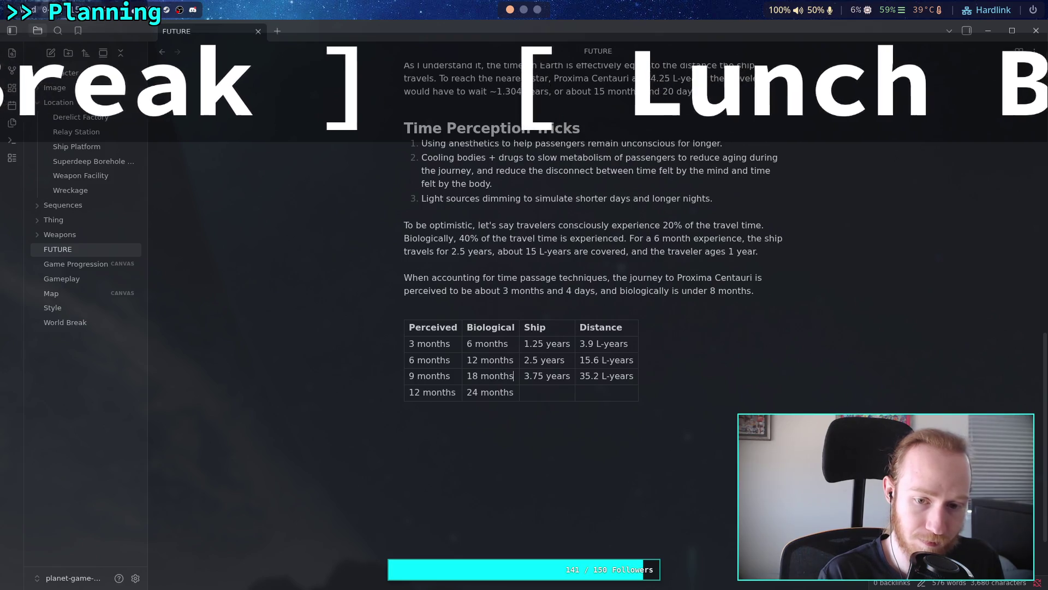
key("alt+Tab")
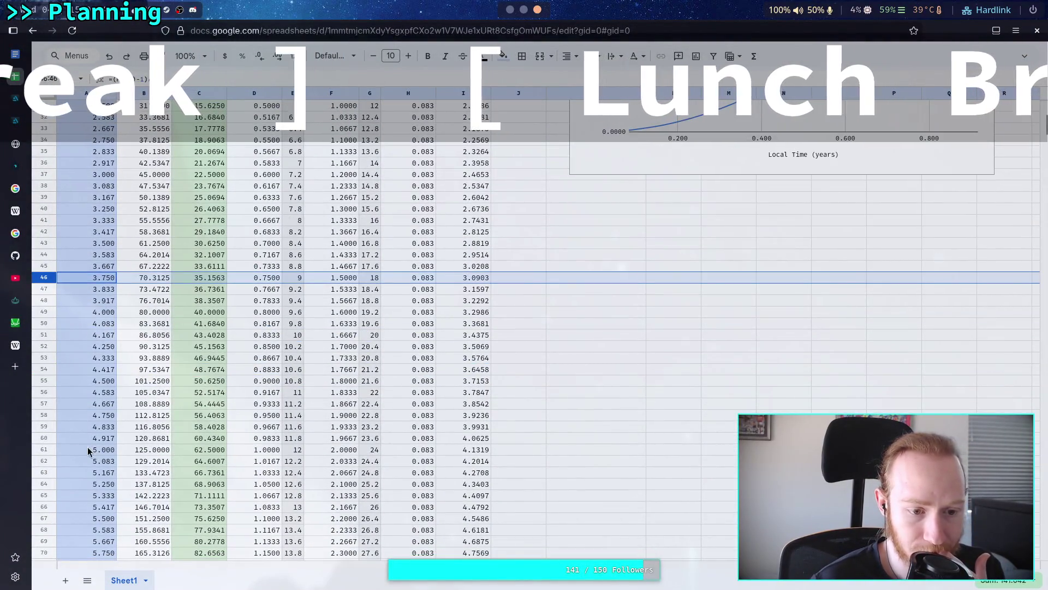
Step: Check the 5-year values in row 61 and enter 5 years as the last row's ship time
left_click(257, 450)
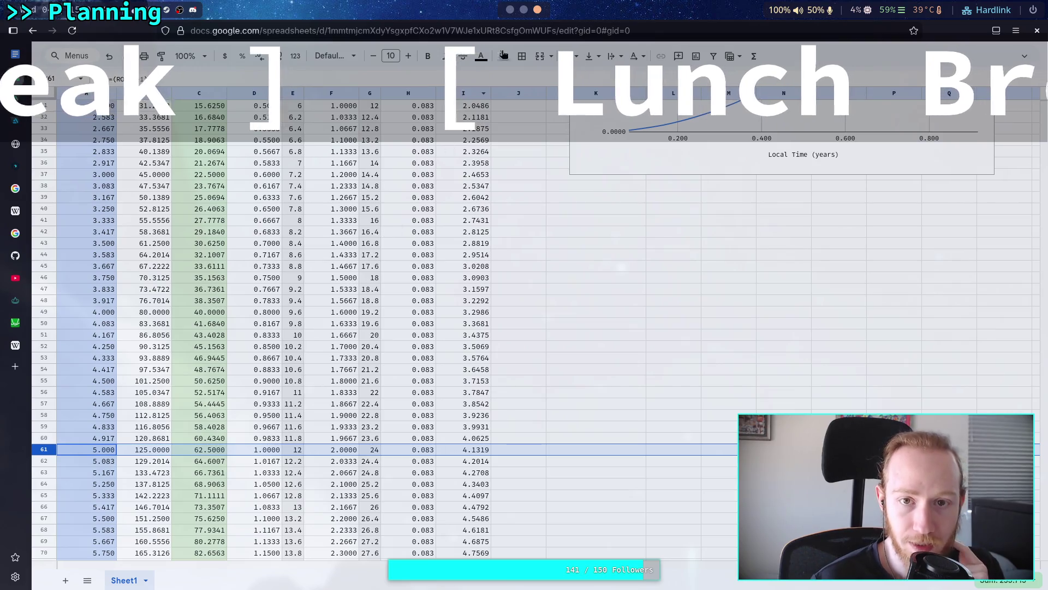
key("alt+Tab")
type("5 years")
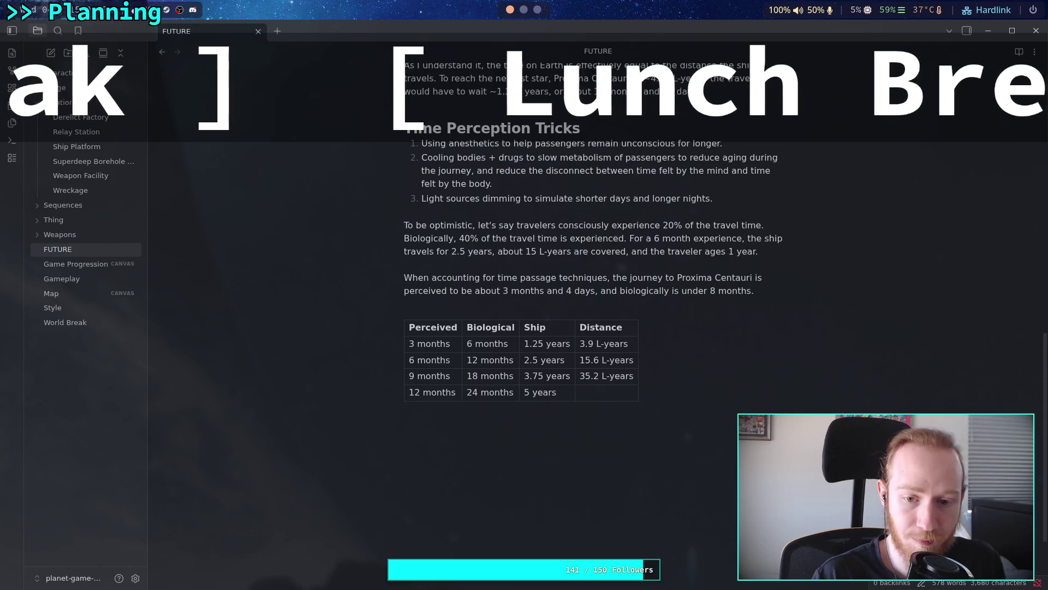
Step: Prefix the earlier distances with ~ and enter 62.5 L-years for the 12-month row
left_click(582, 375)
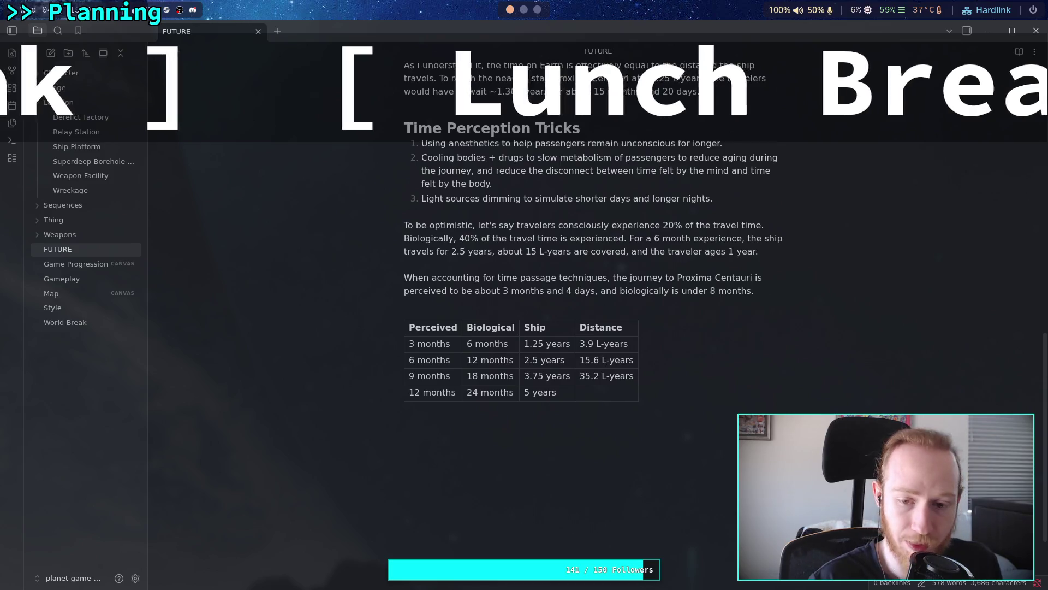
type("~")
left_click(581, 361)
type("~")
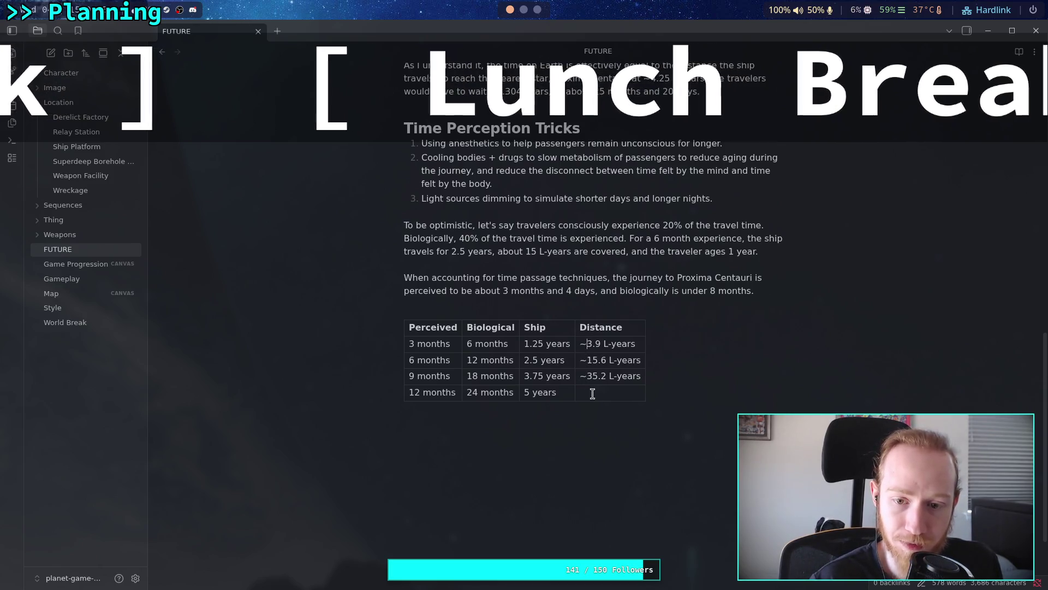
key("super+s")
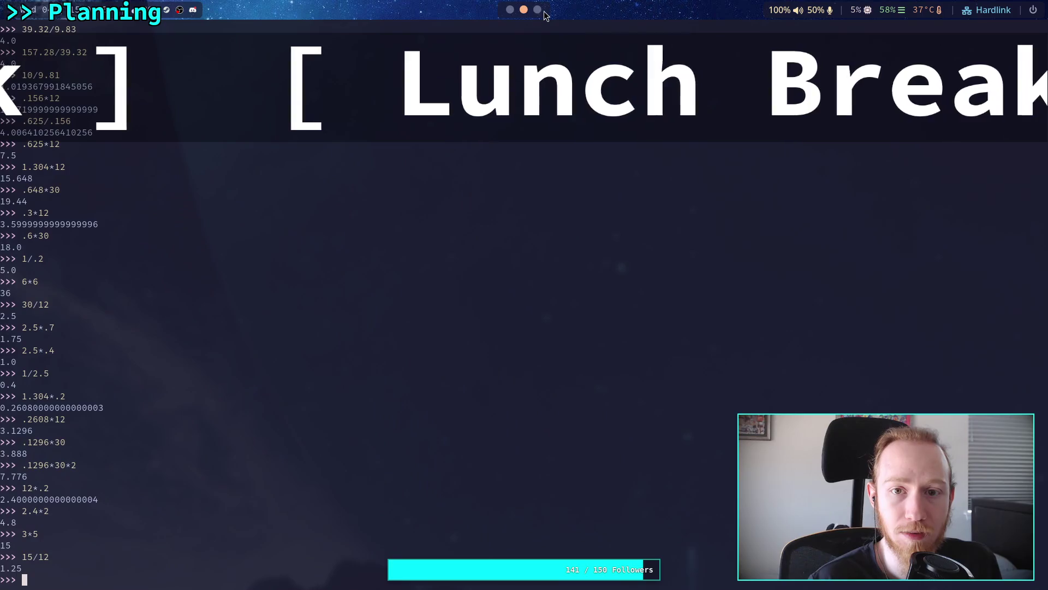
left_click(537, 10)
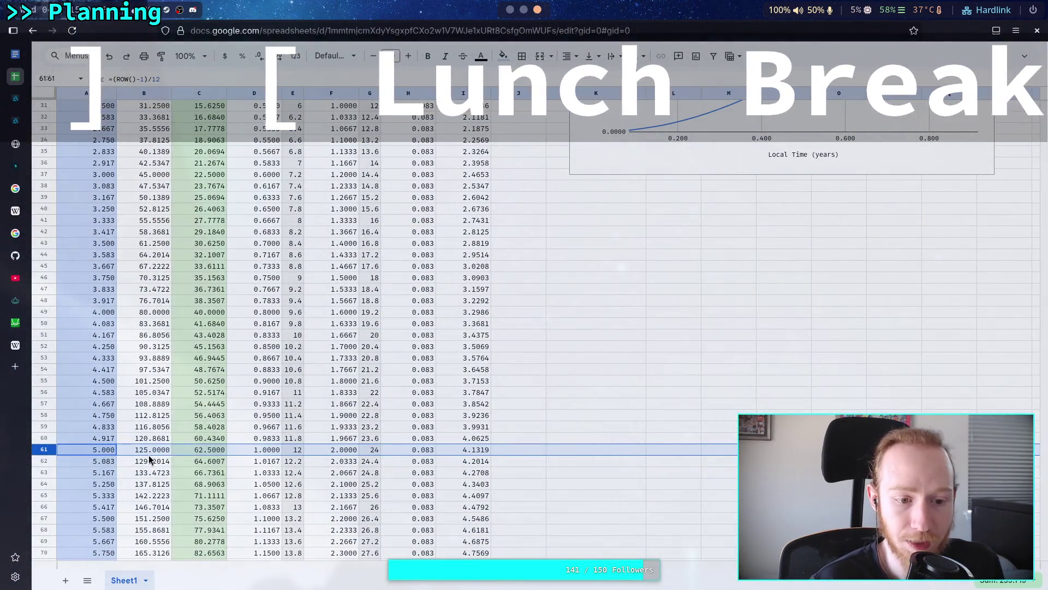
left_click(510, 9)
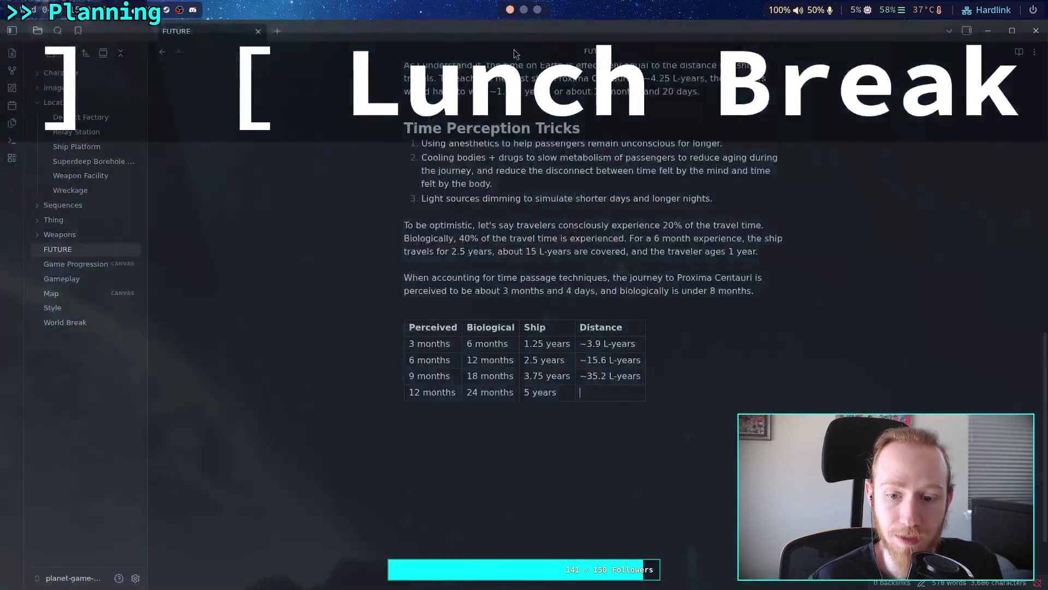
type("5")
key("BackSpace")
type("62.5")
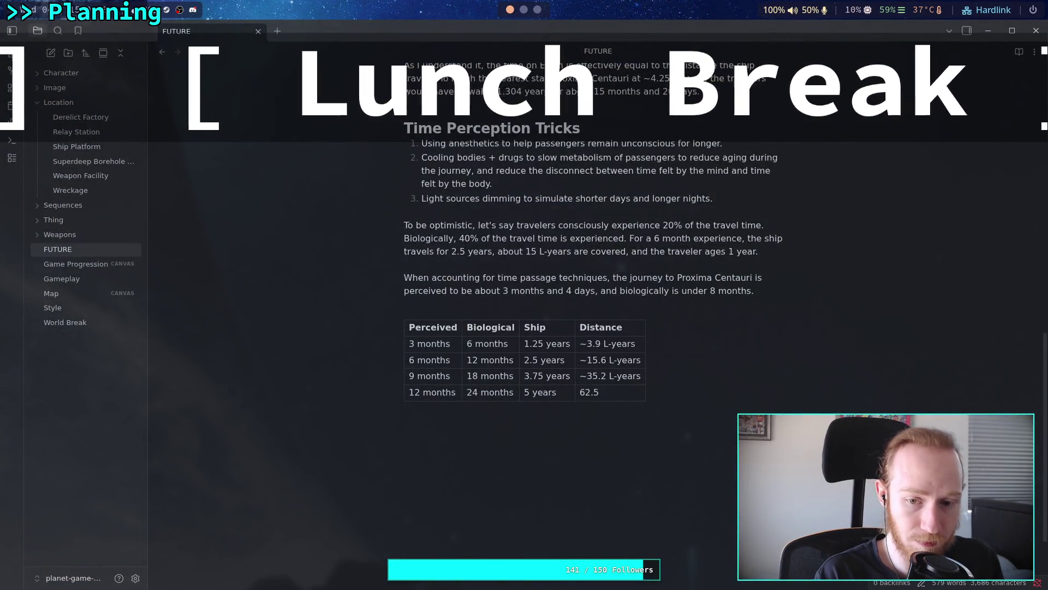
type(" L-years")
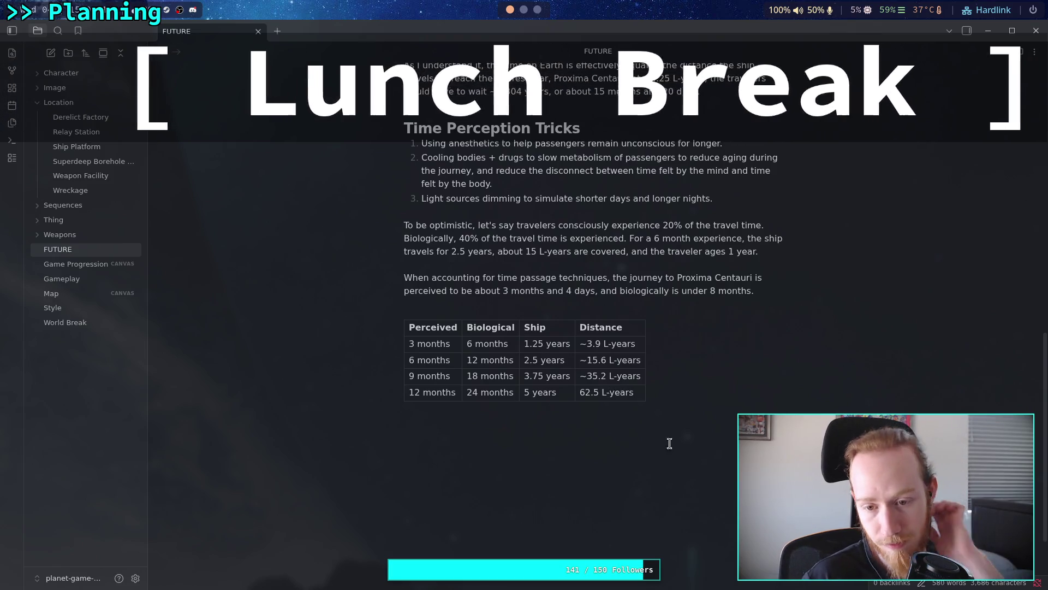
left_click(612, 376)
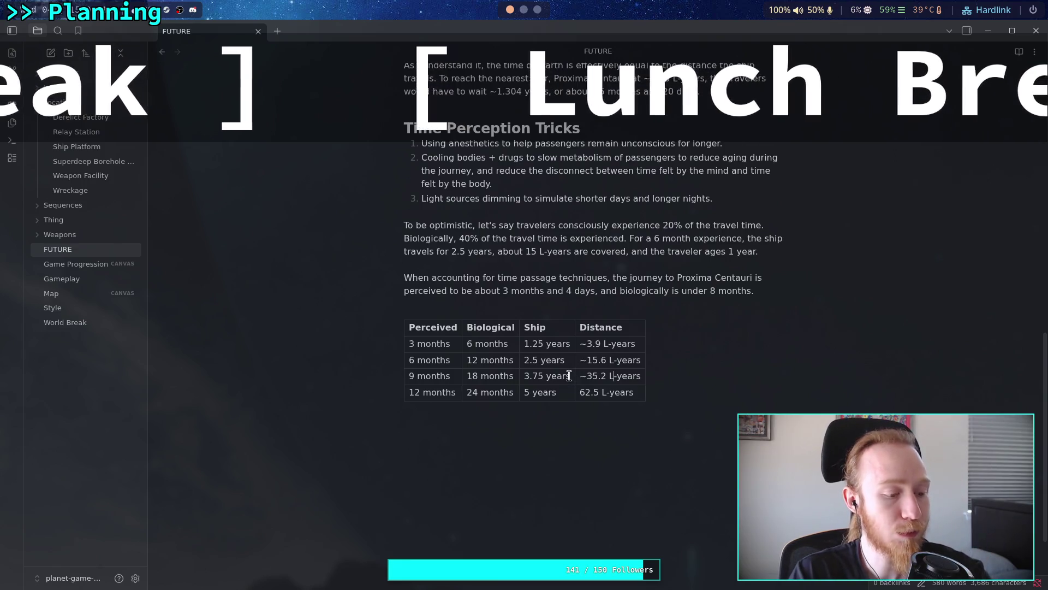
left_click(701, 458)
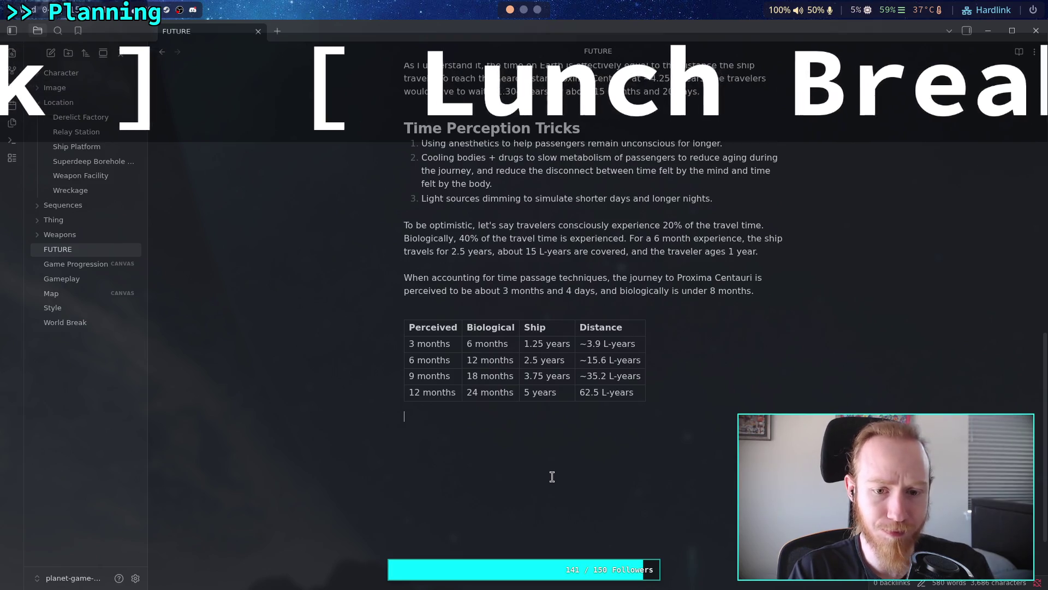
type("There is a ")
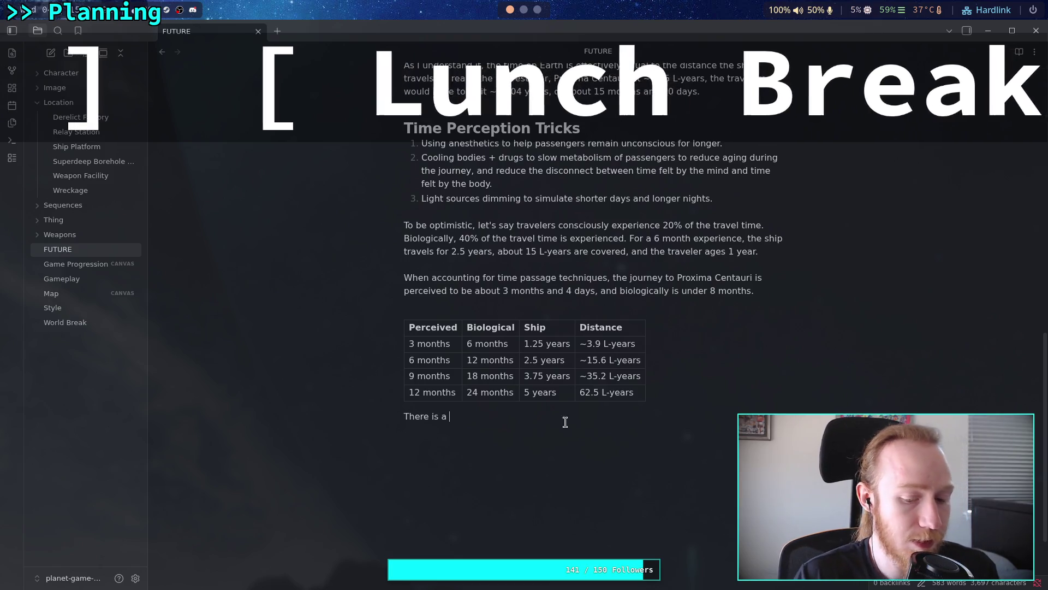
type("drami")
Step: Begin the paragraph about a dramatic consequence for young travelers
key("BackSpace")
type("atic ")
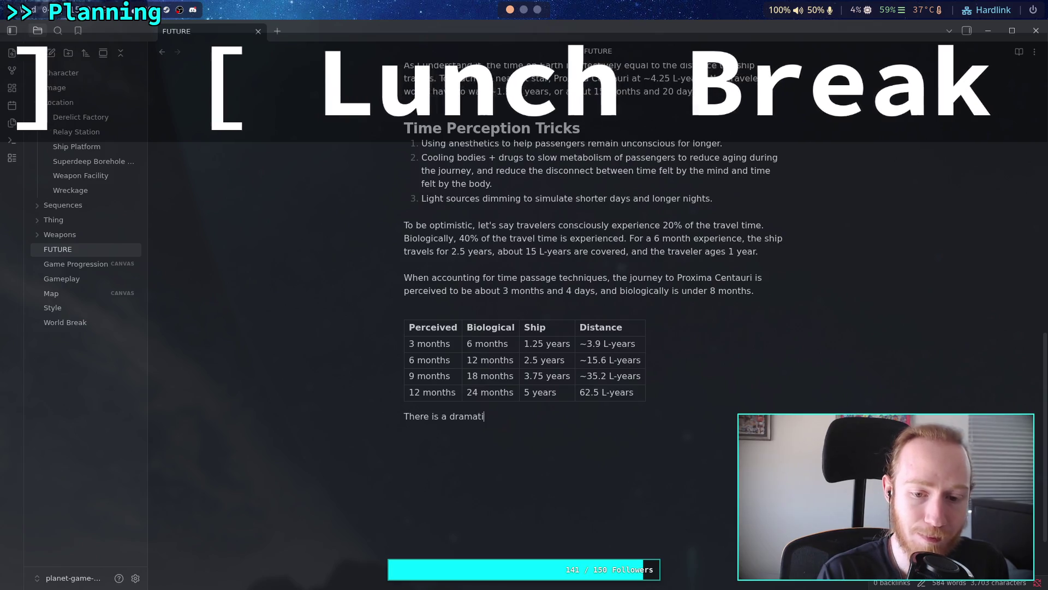
type("c")
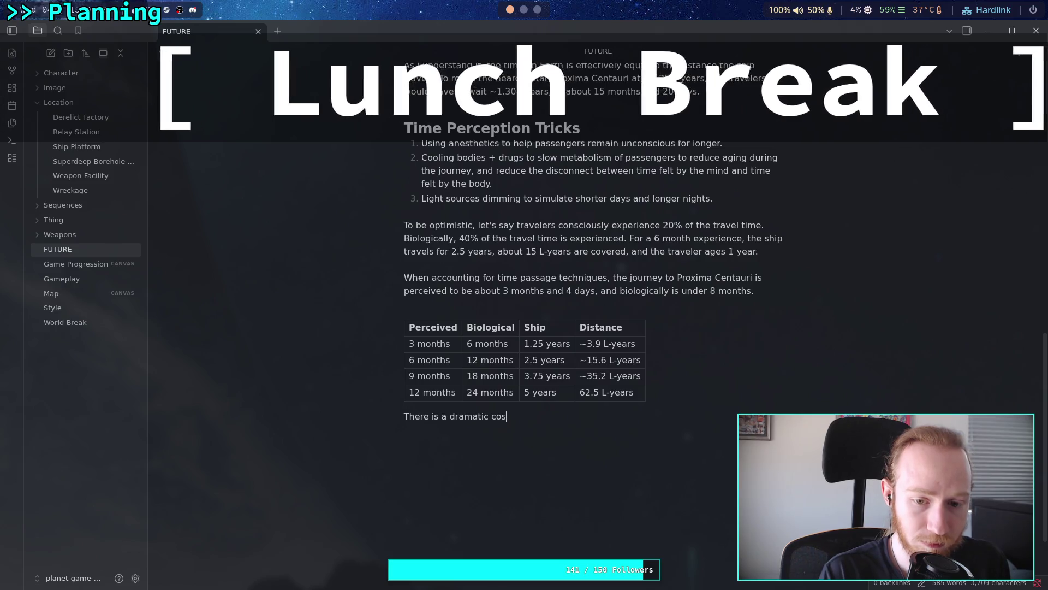
type("quence ")
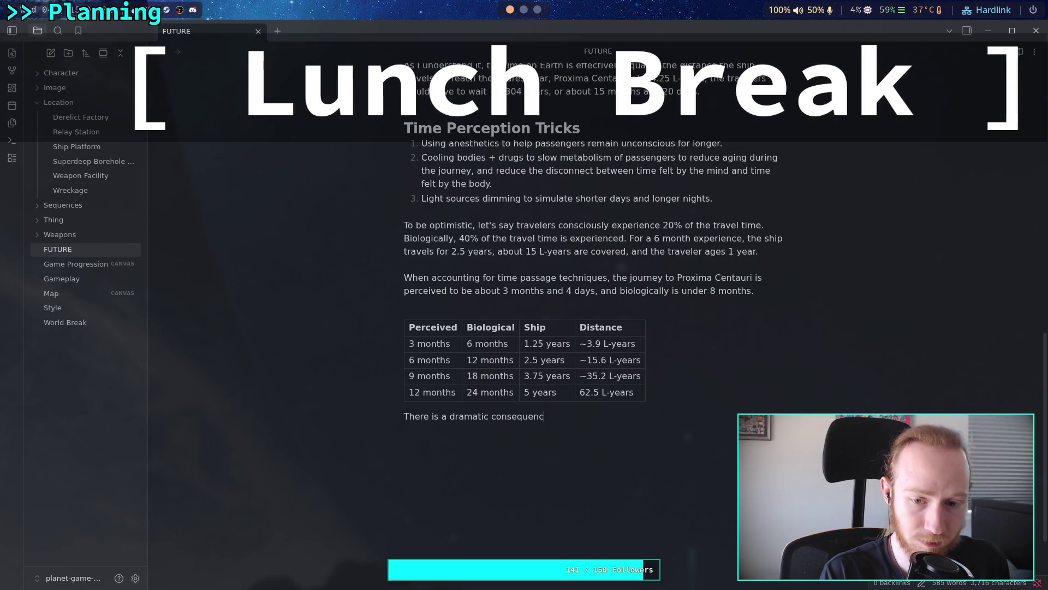
type("for ")
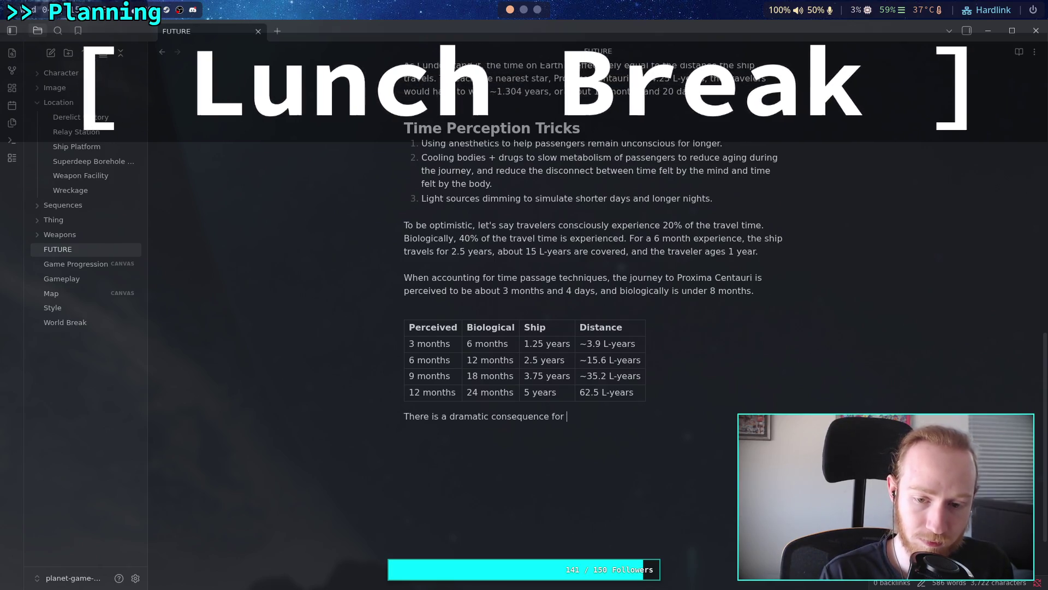
type("travlle")
key("BackSpace")
key("BackSpace")
key("BackSpace")
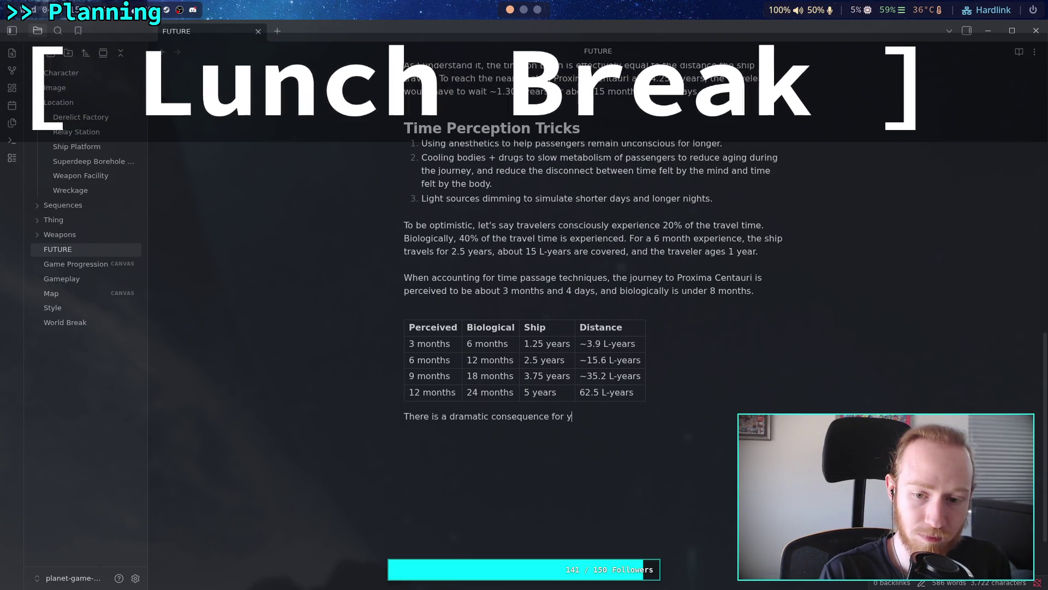
type("travelers")
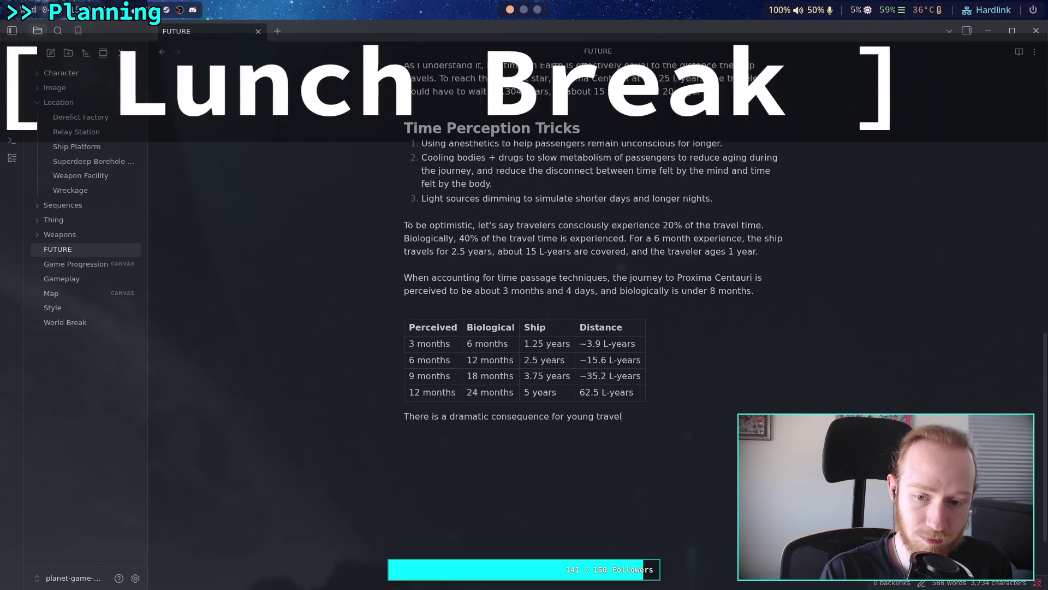
key("BackSpace")
type(",")
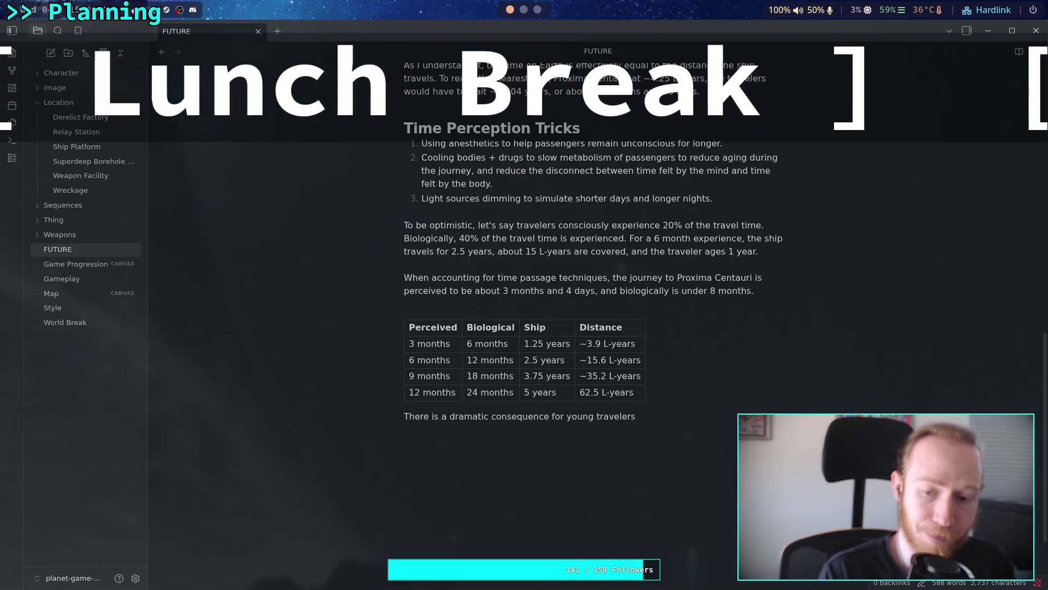
type(" as")
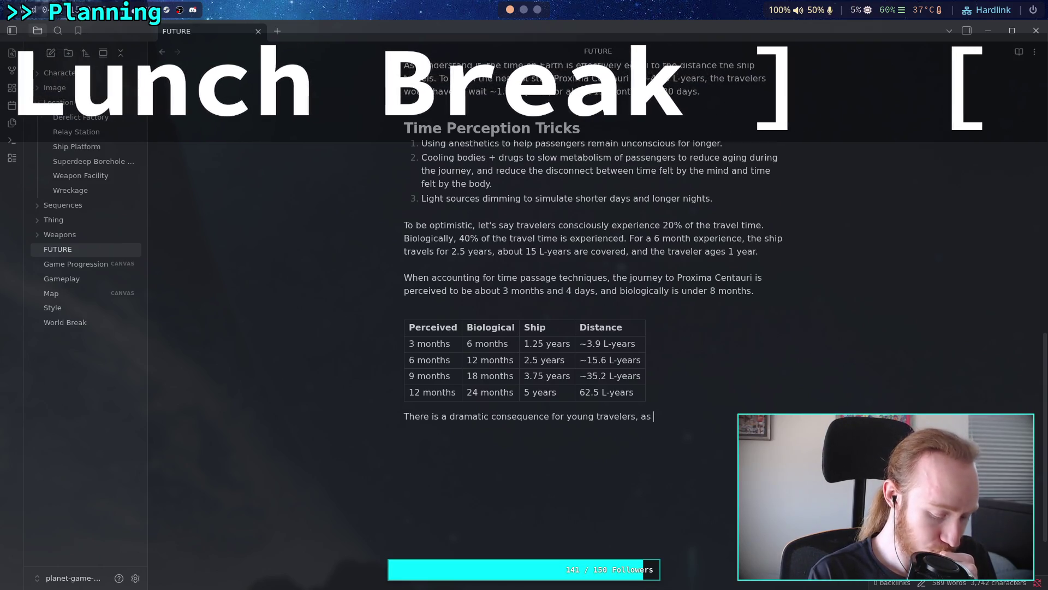
Step: Continue that the perceived-versus-biological time gap literally equates to shortening someone's life
key("BackSpace")
key("BackSpace")
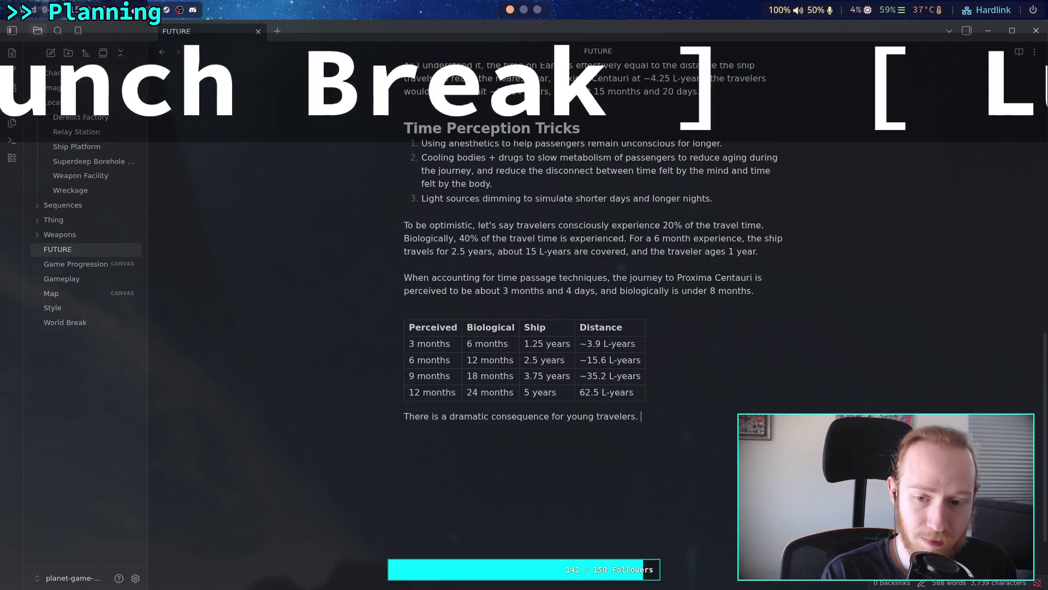
type("The difference")
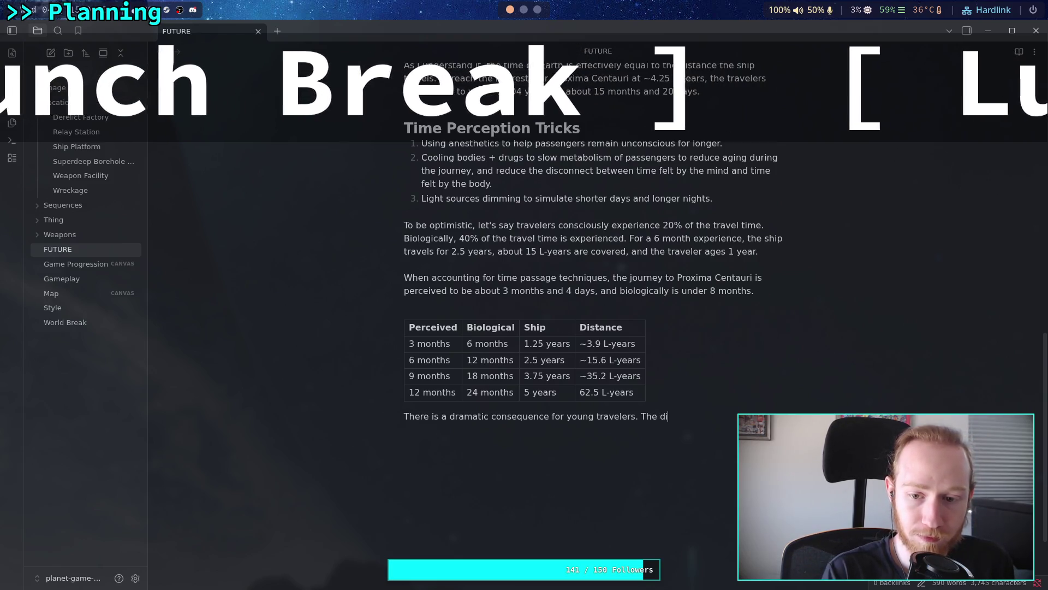
type(" betw")
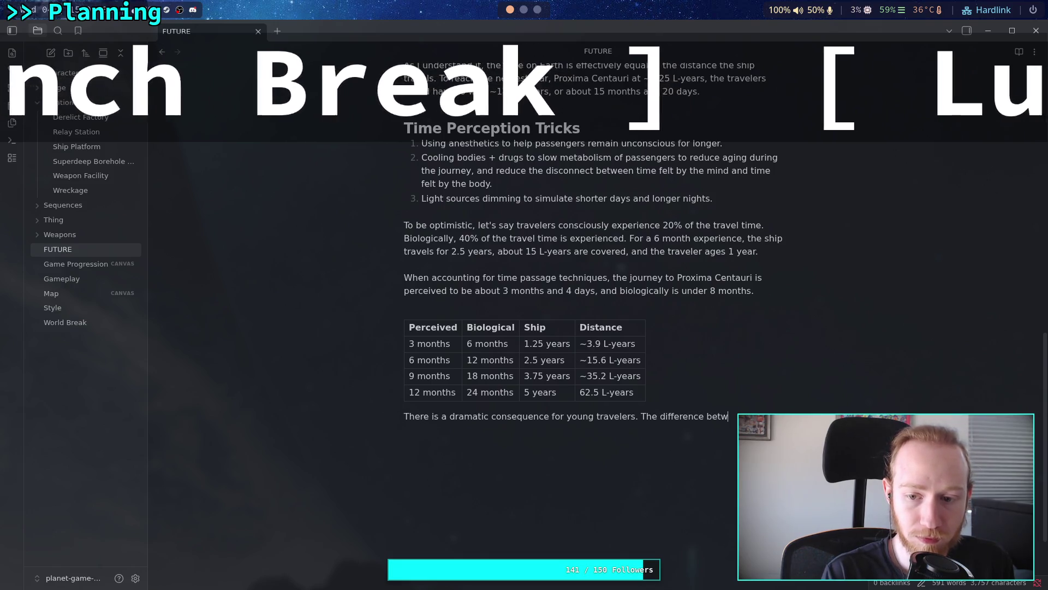
type("ee")
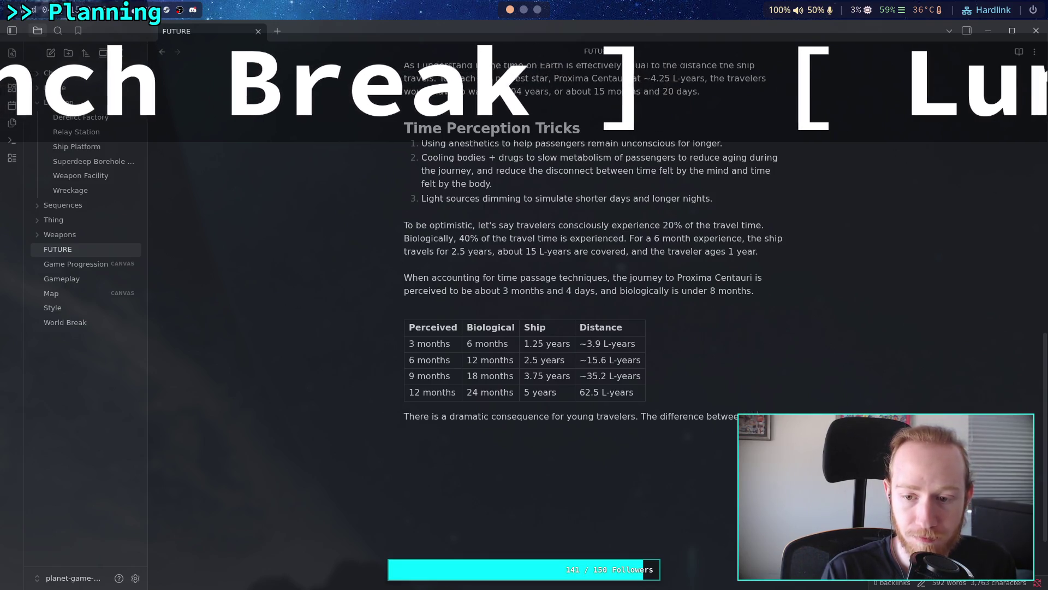
type(" ag")
type("ed t")
type(" and biolog")
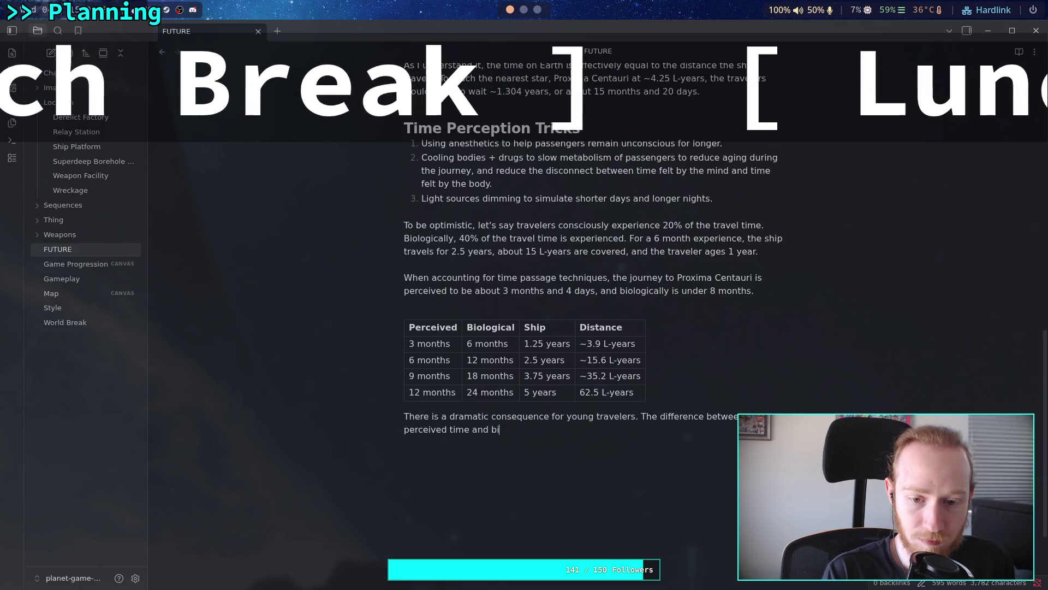
type("cal time")
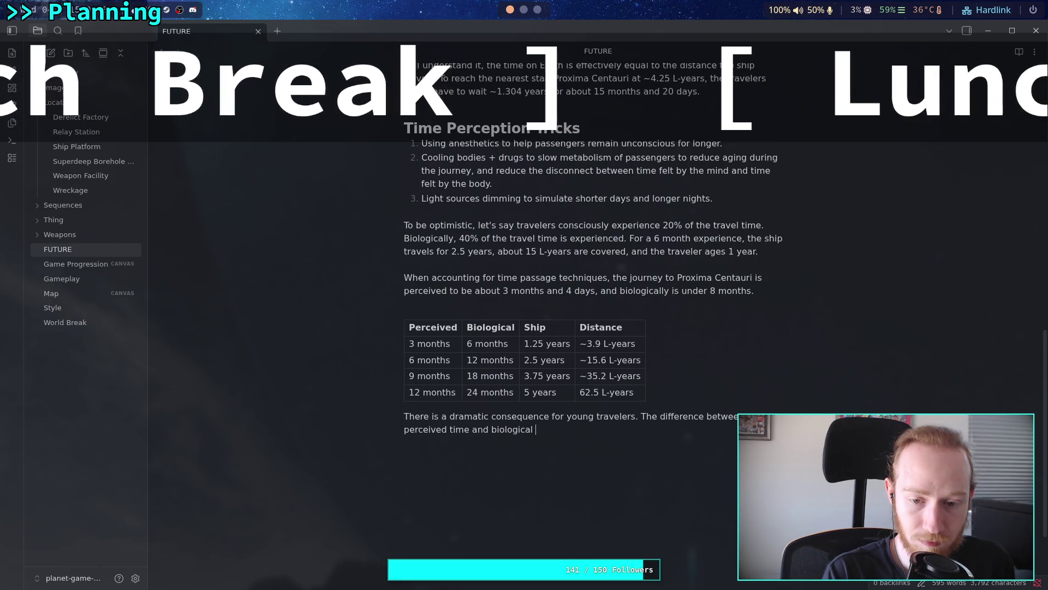
type(" can bo ")
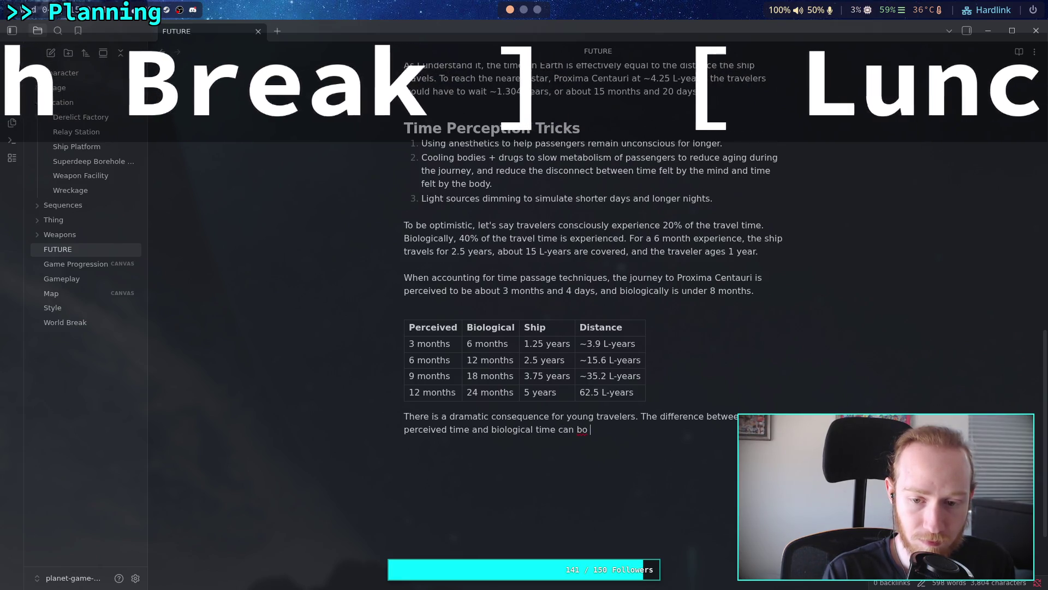
key("BackSpace")
key("BackSpace")
type("e consi")
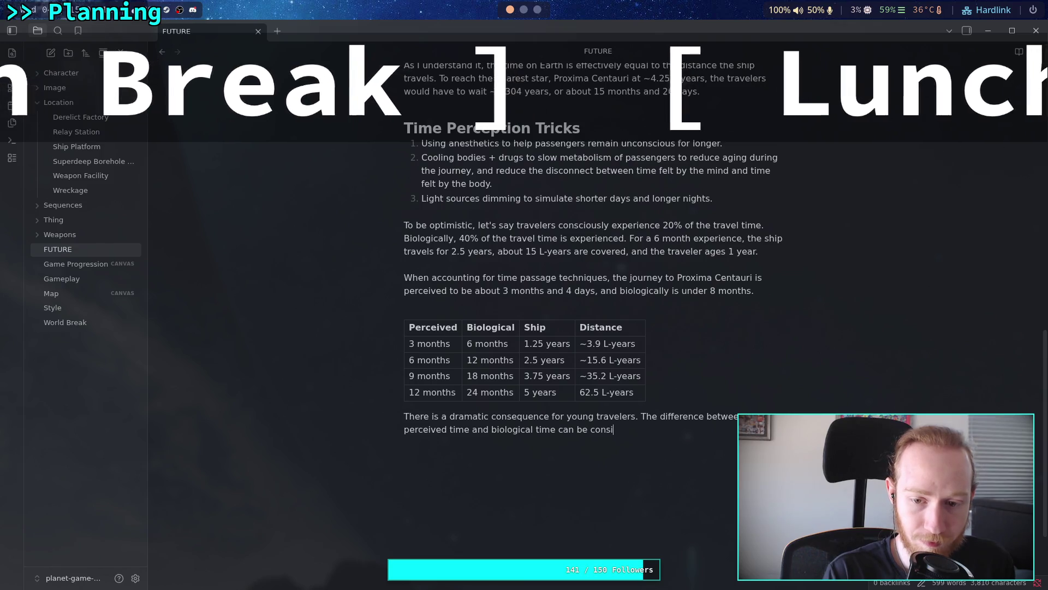
type("dered")
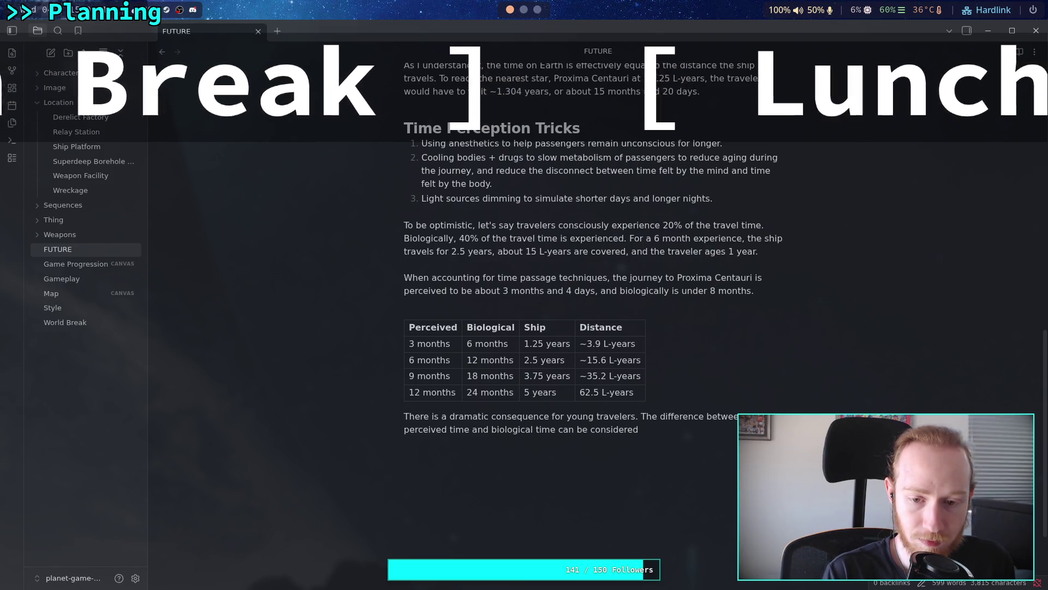
key("BackSpace")
key("BackSpace")
key("BackSpace")
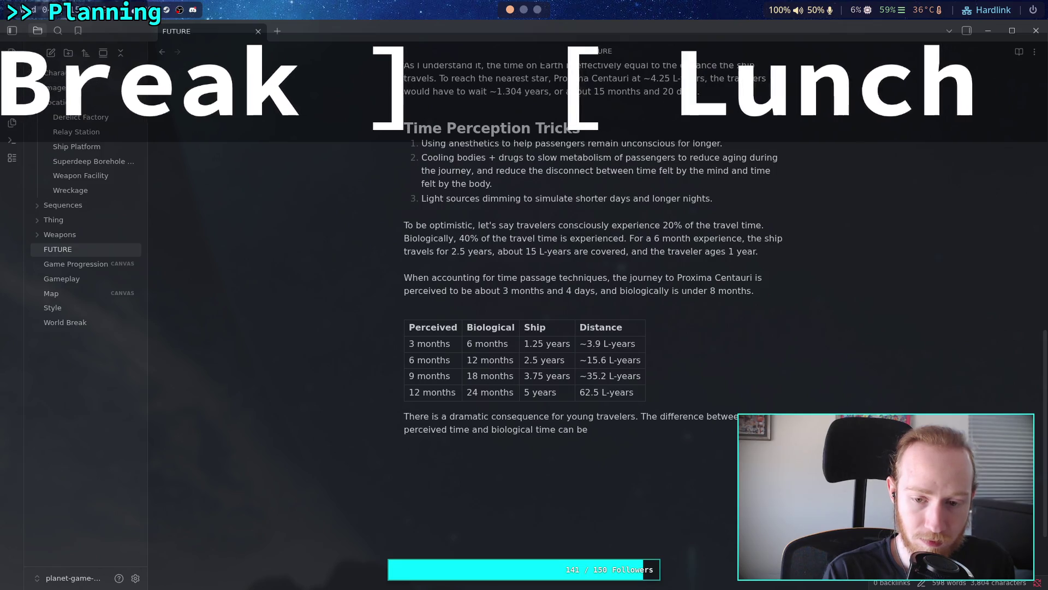
type("luterally")
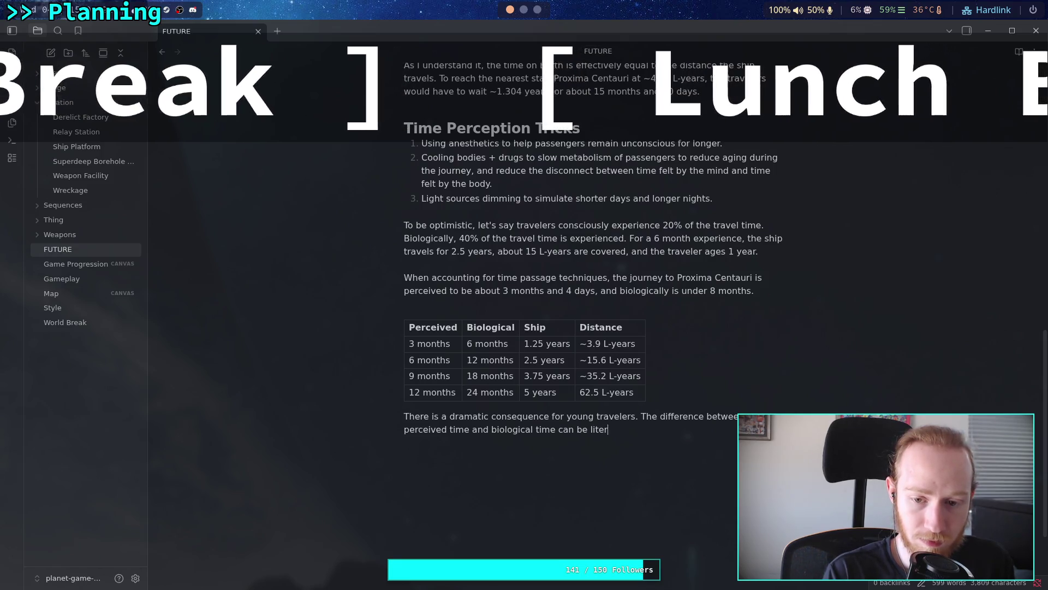
type("quated to ")
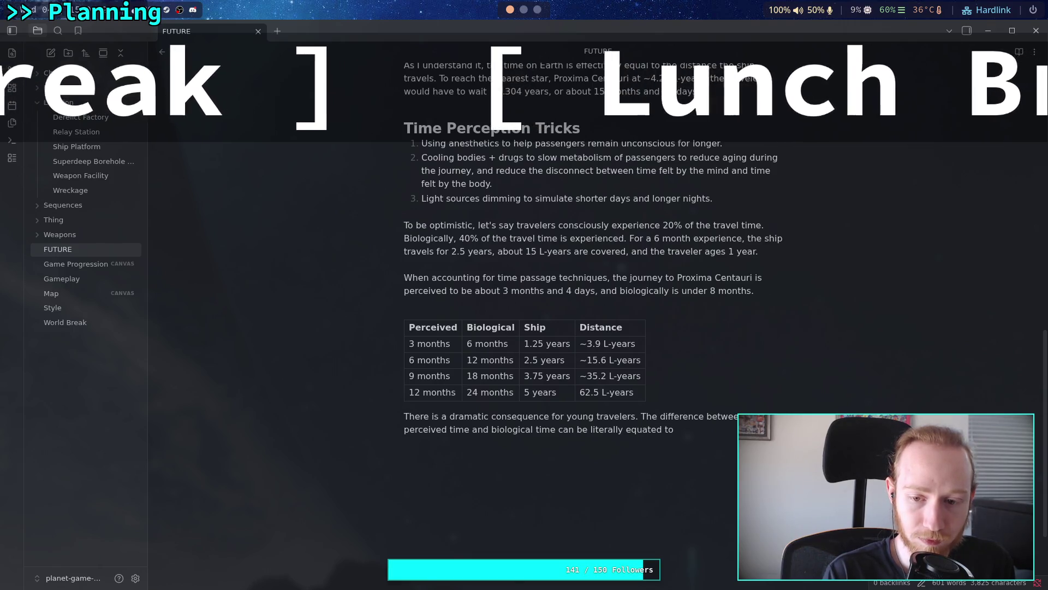
type("short")
type("ening ")
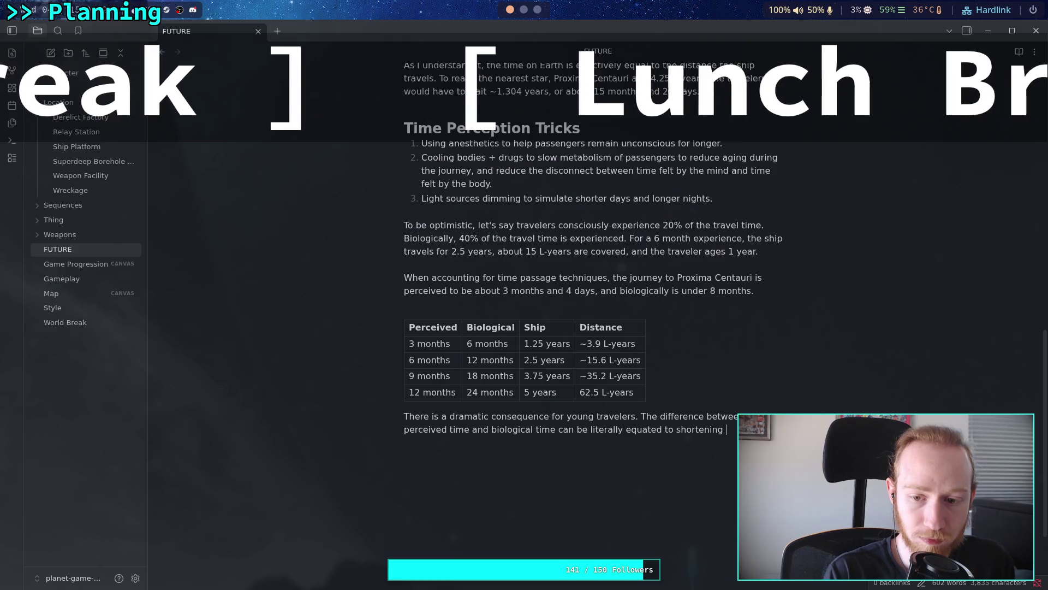
type("sone")
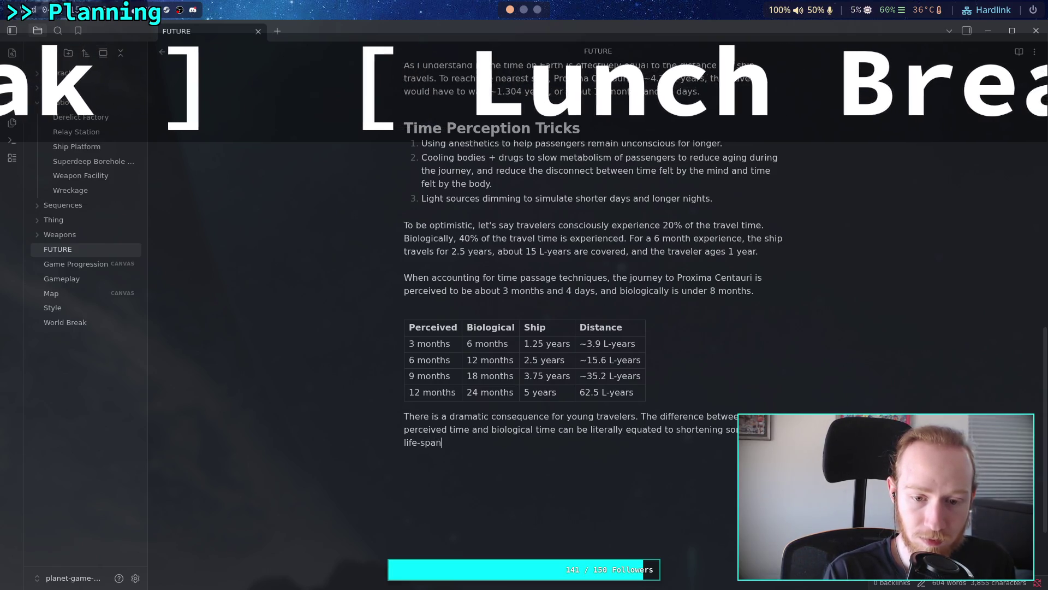
key("BackSpace")
key("BackSpace")
key("BackSpace")
type(".")
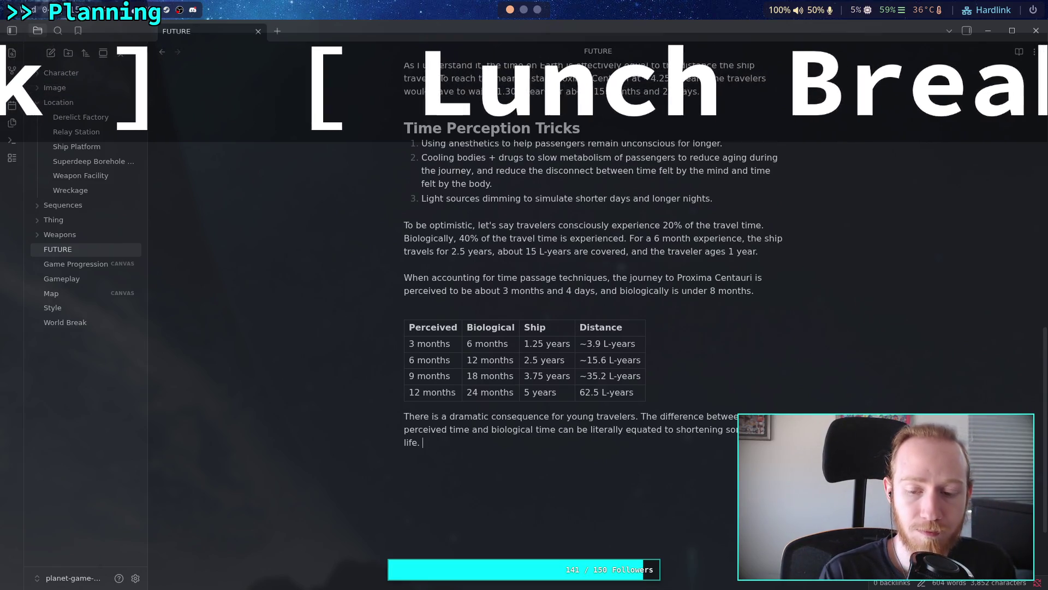
Step: Drop 'young' and add that a year-long journey effectively removes a year of life, arguably two
left_click_drag(568, 416, 597, 416)
key("BackSpace")
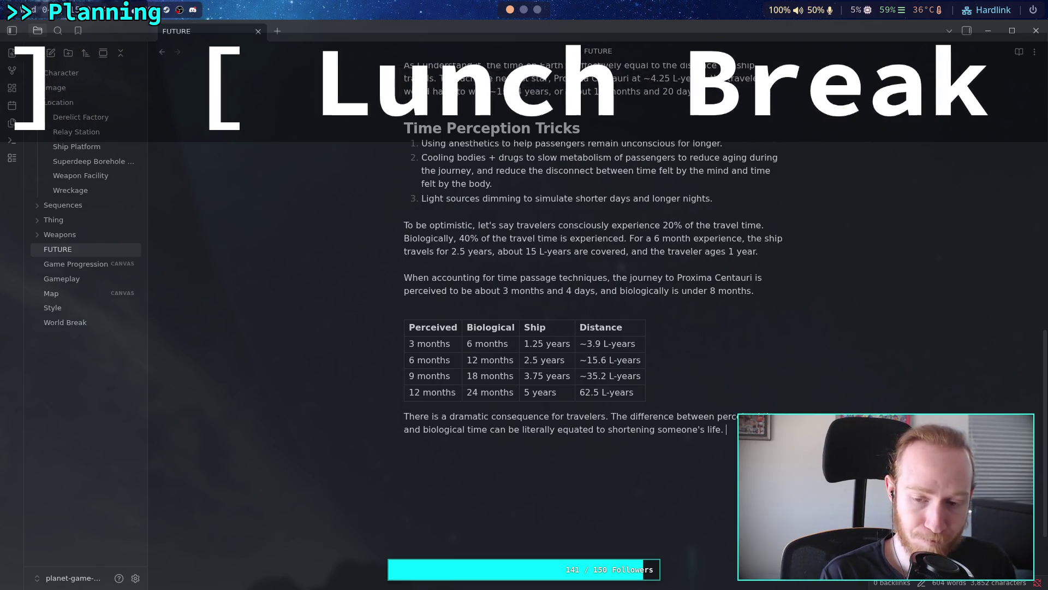
type("Tak")
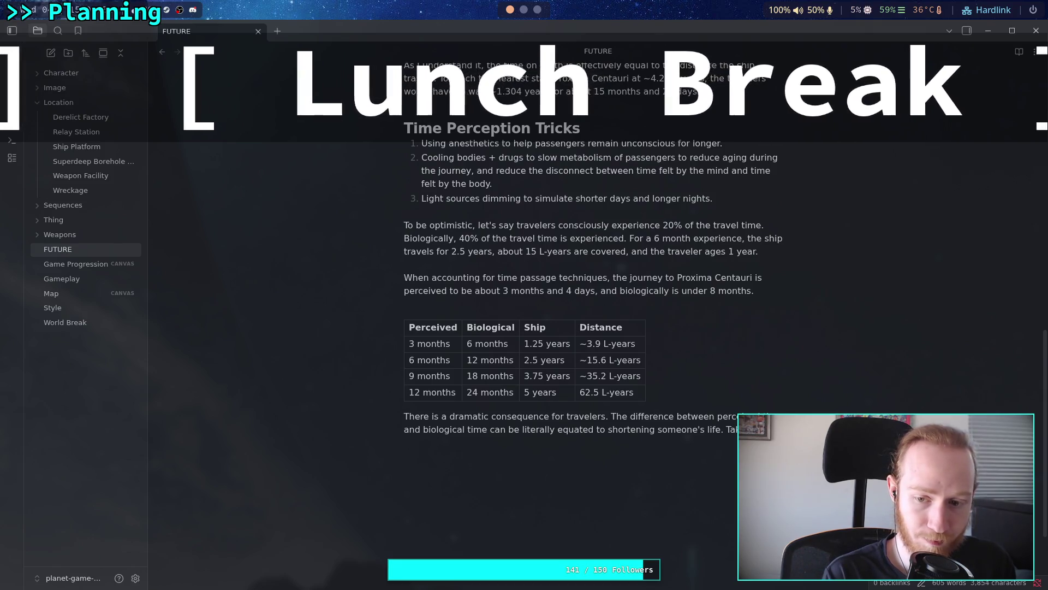
type("e")
type(" for")
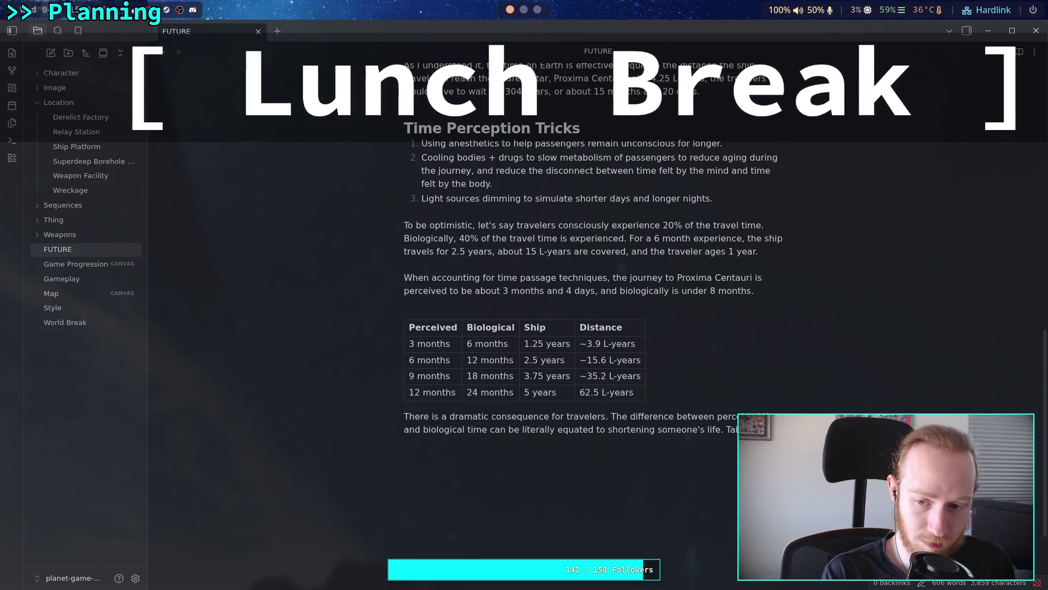
type(" year")
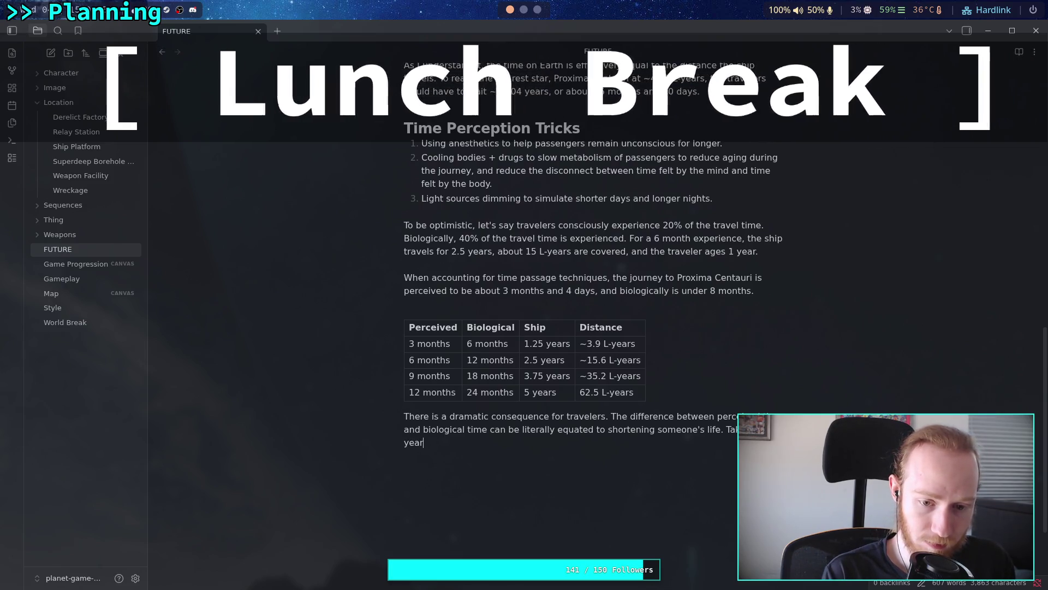
type(" journey effecti")
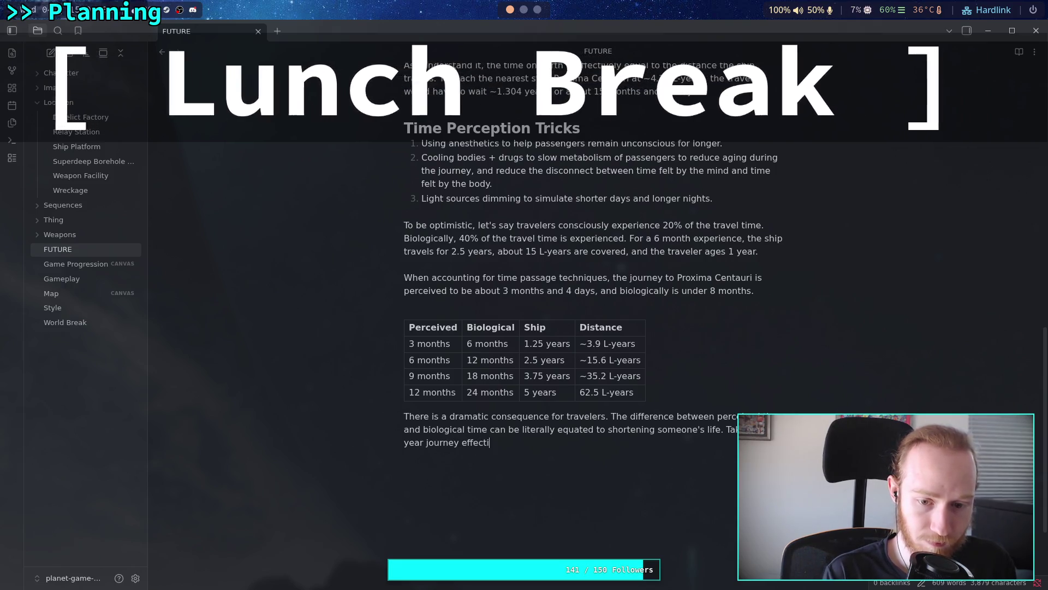
type("vely ")
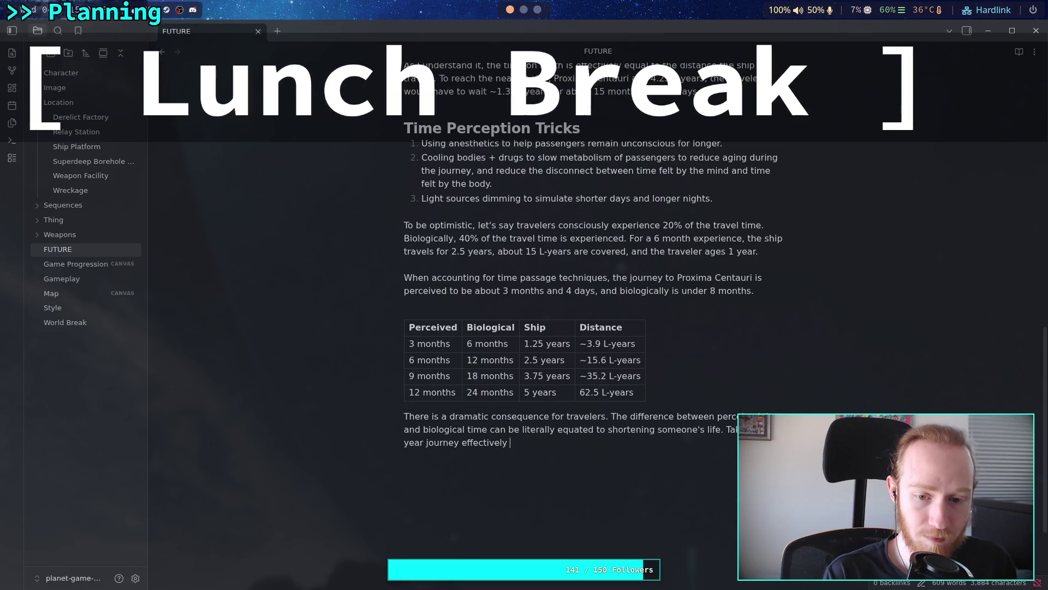
type("r")
type("ves a ")
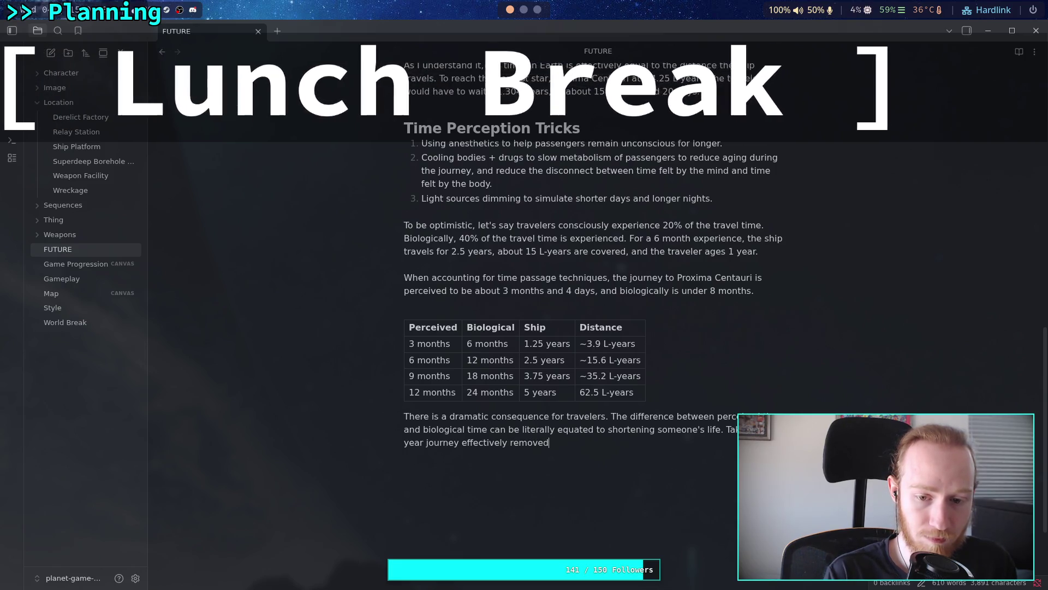
type("year of life")
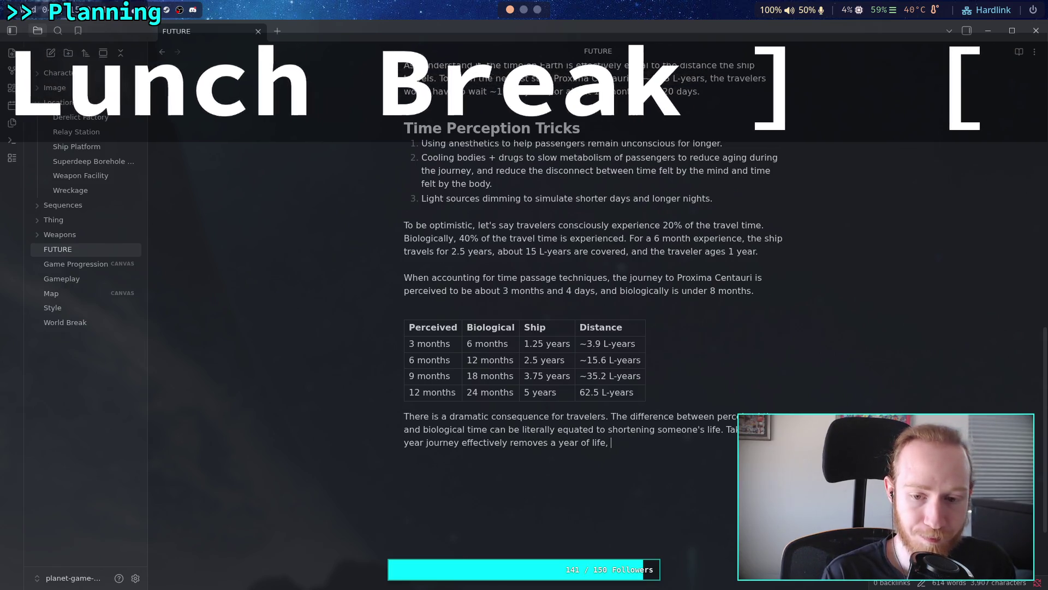
type(", and depending on")
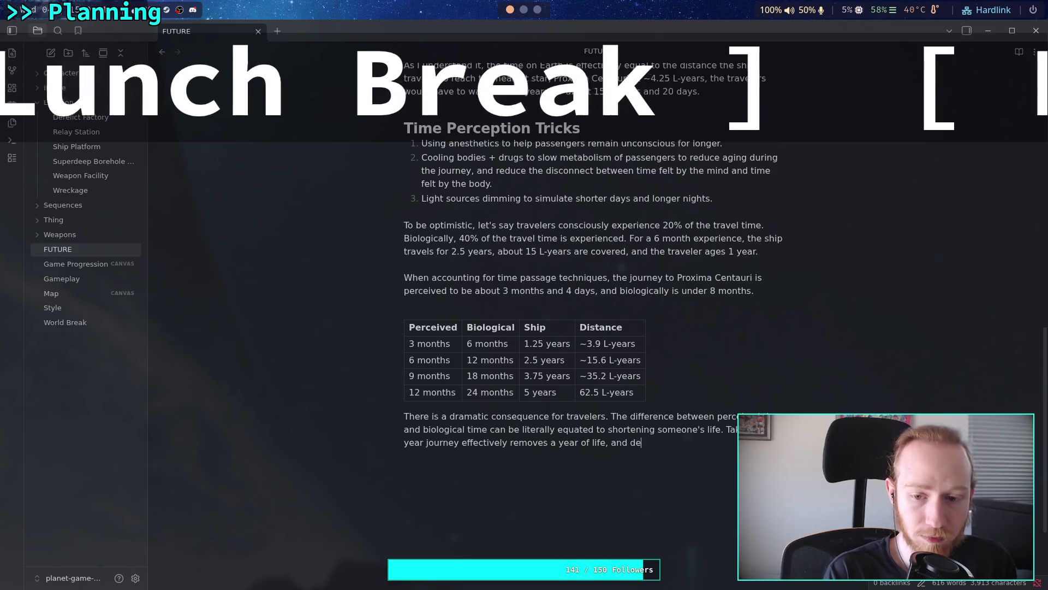
type(" what the i")
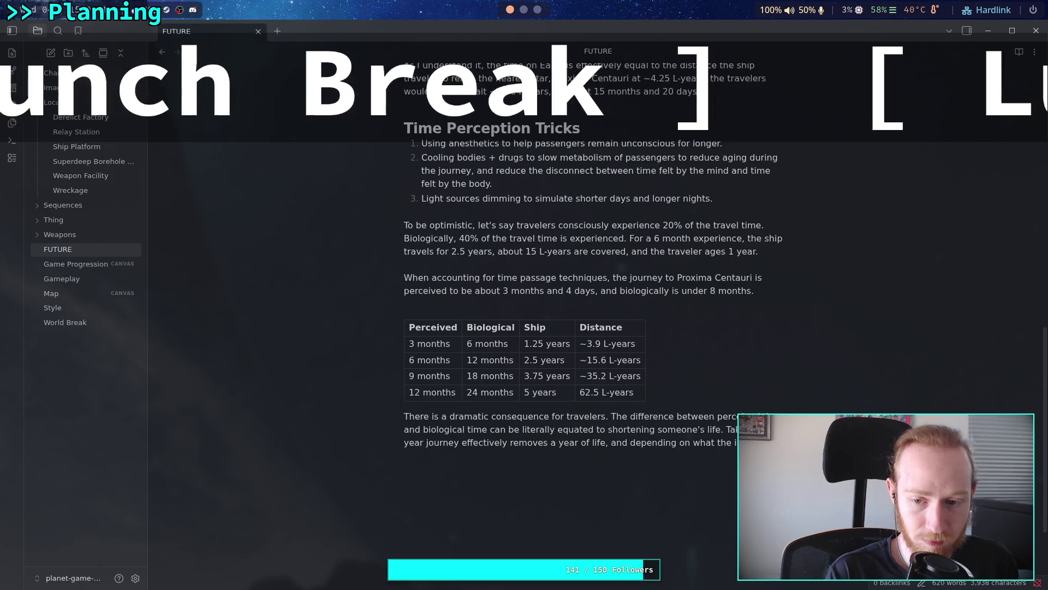
type("e")
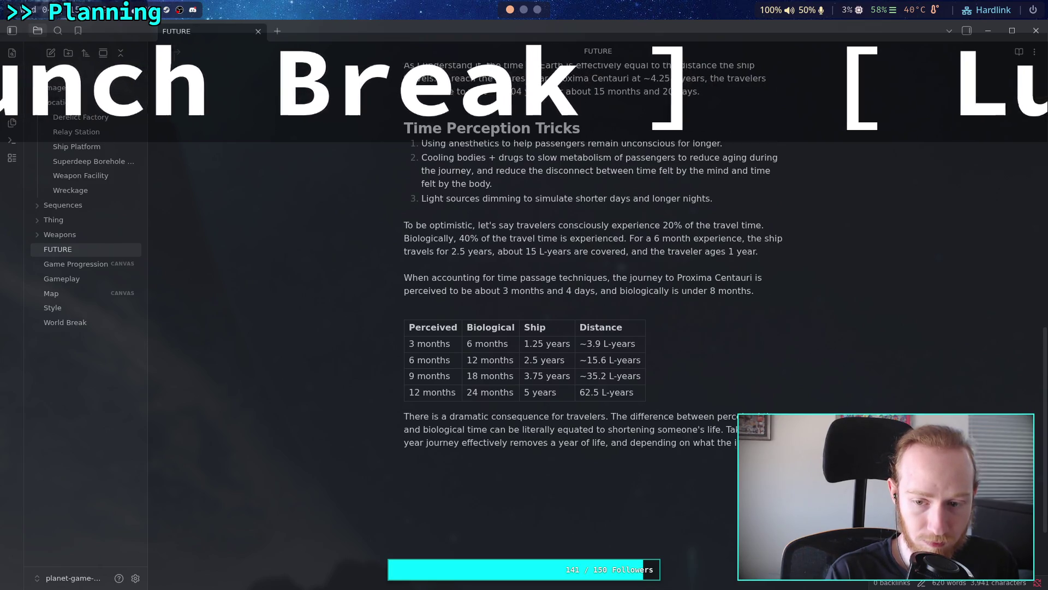
type("doing over")
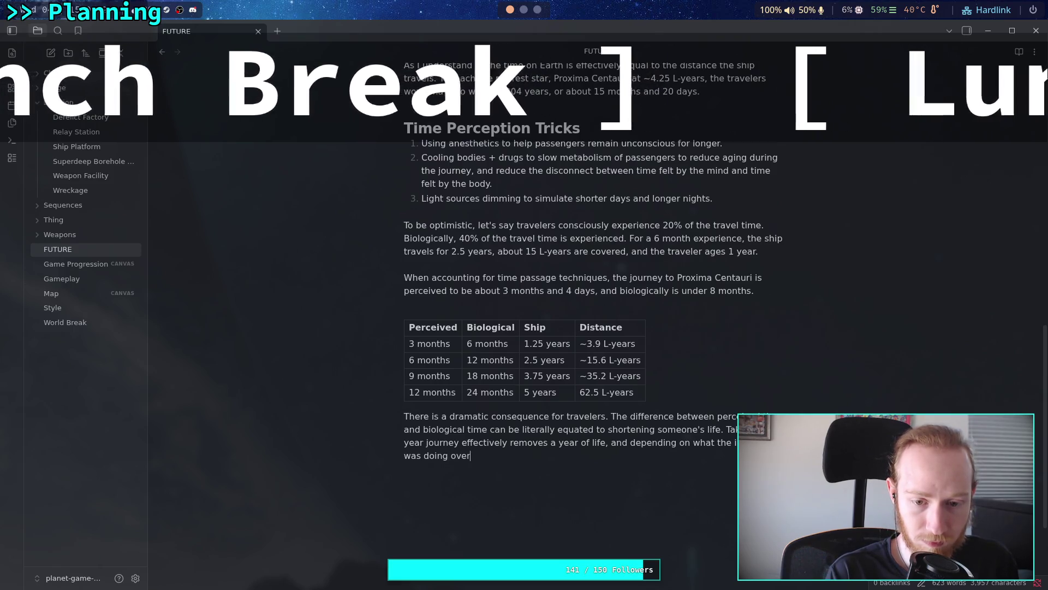
type("can be cons")
type("in")
type("dered")
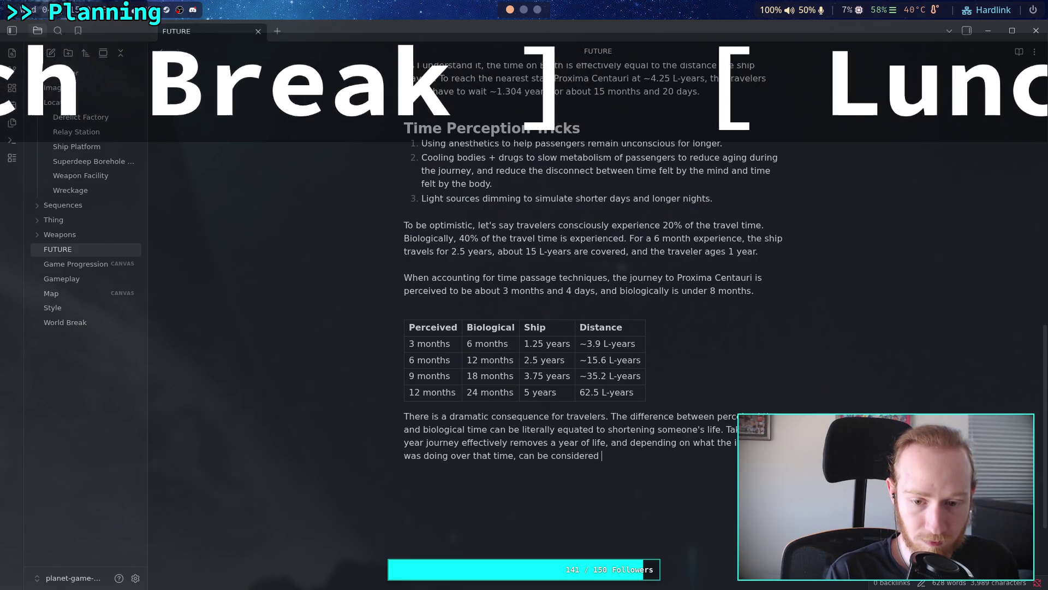
type("a l")
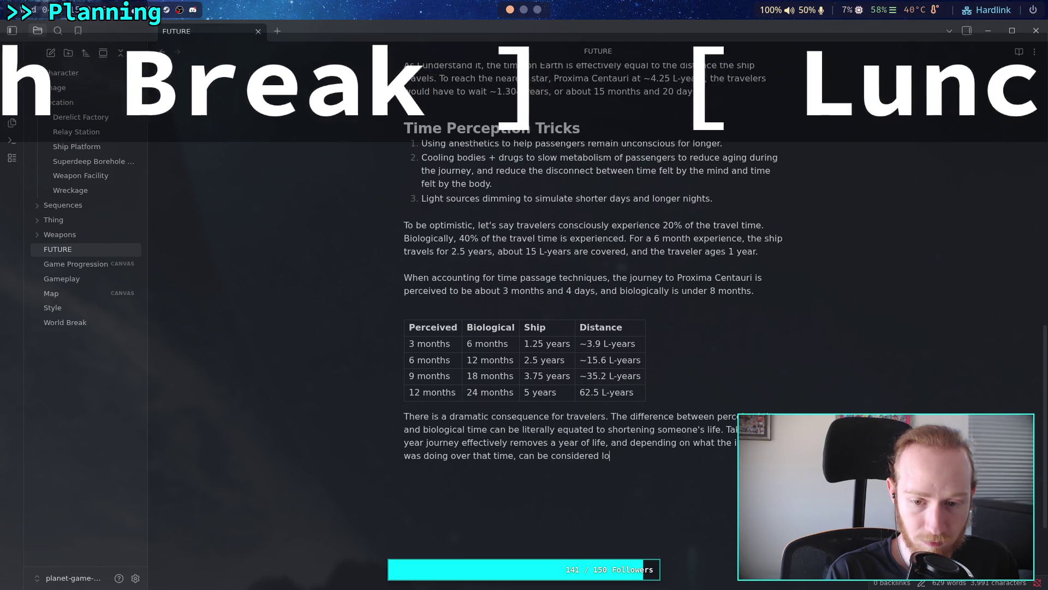
type("oss of twe")
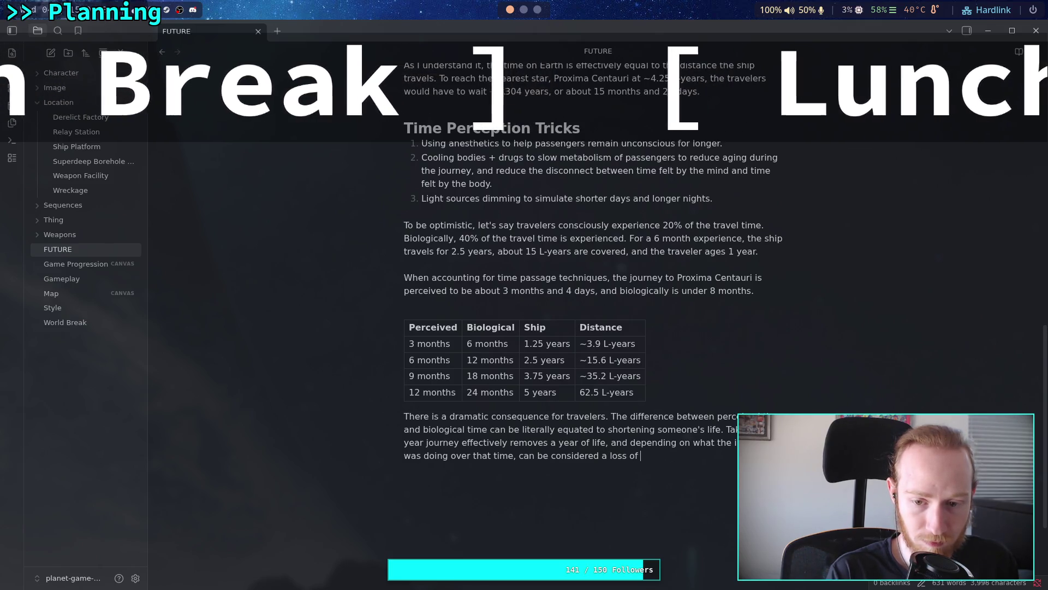
key("BackSpace")
type("o years")
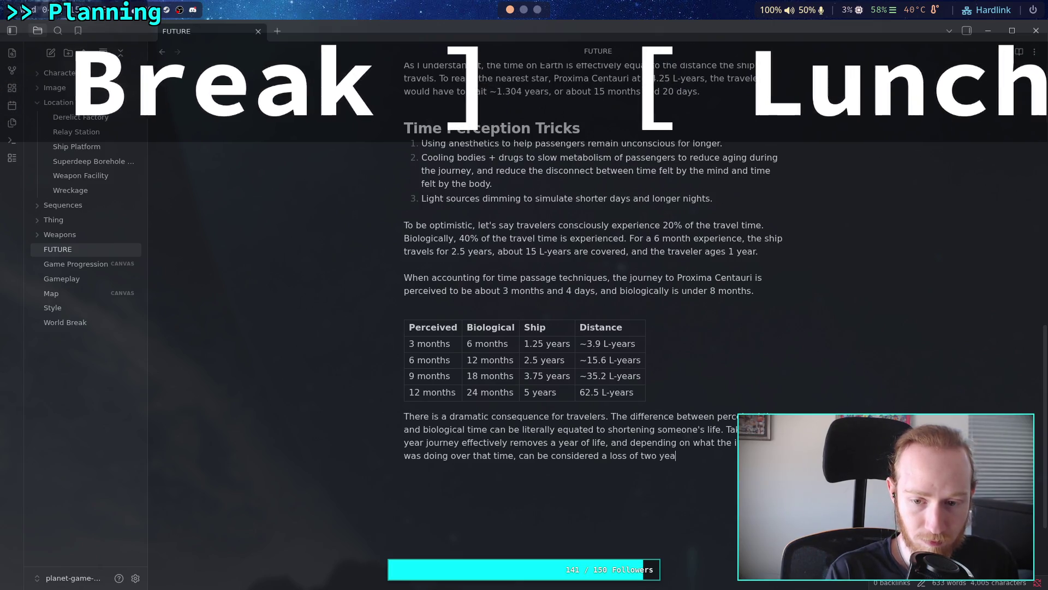
type(".")
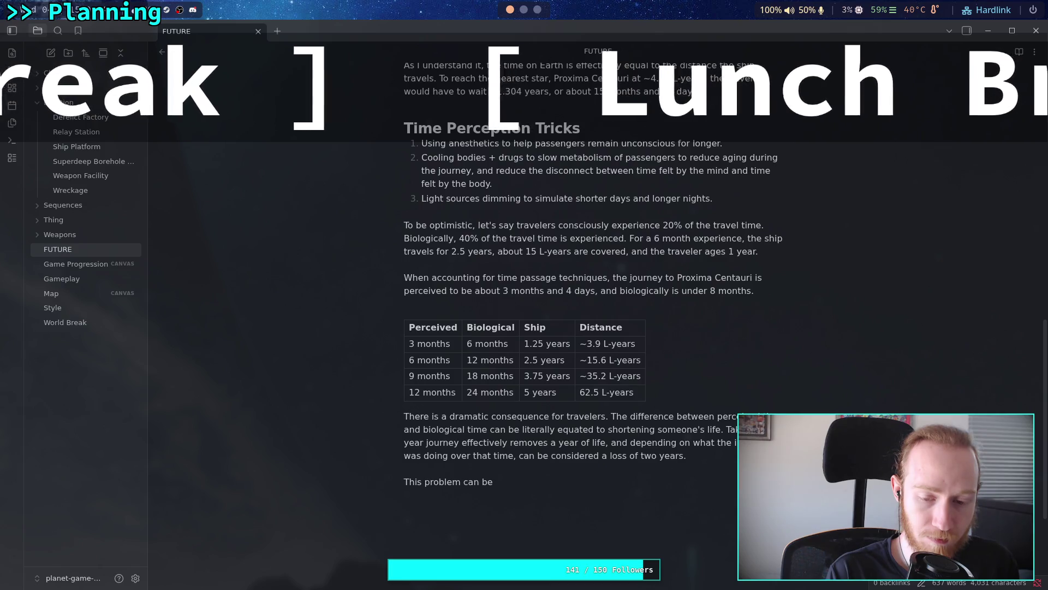
Step: Write that it's catastrophic for children's development, their bodies maturing at twice the normal rate
type("catastrophic")
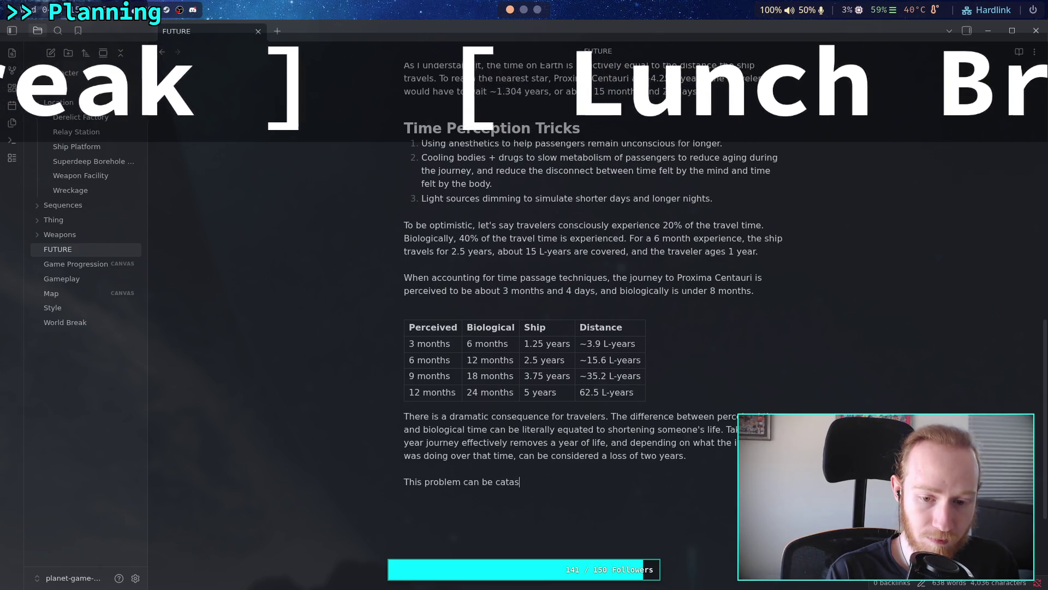
type(" for the devel")
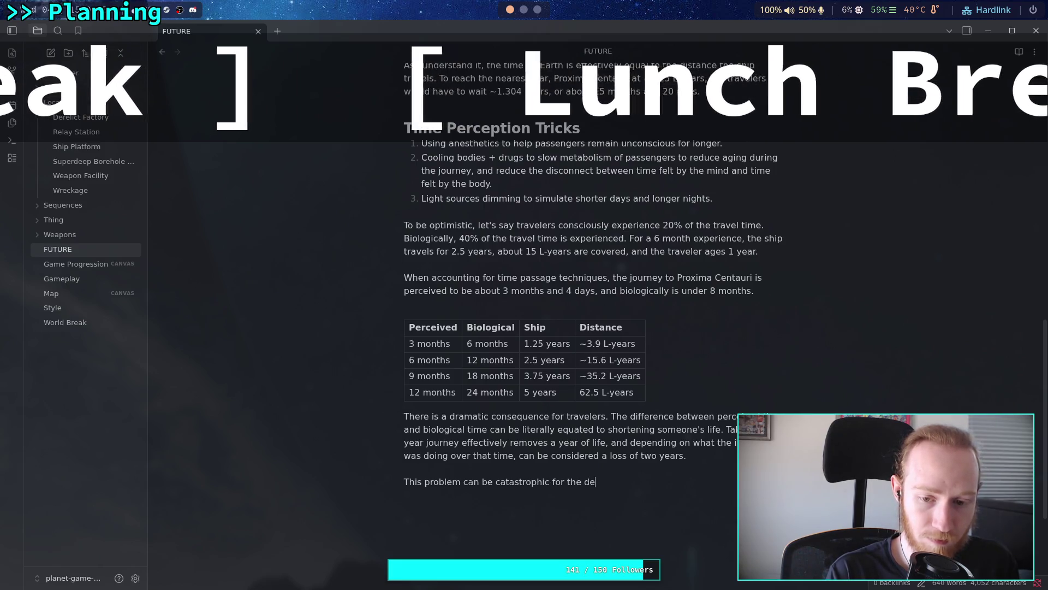
type("opment of chi")
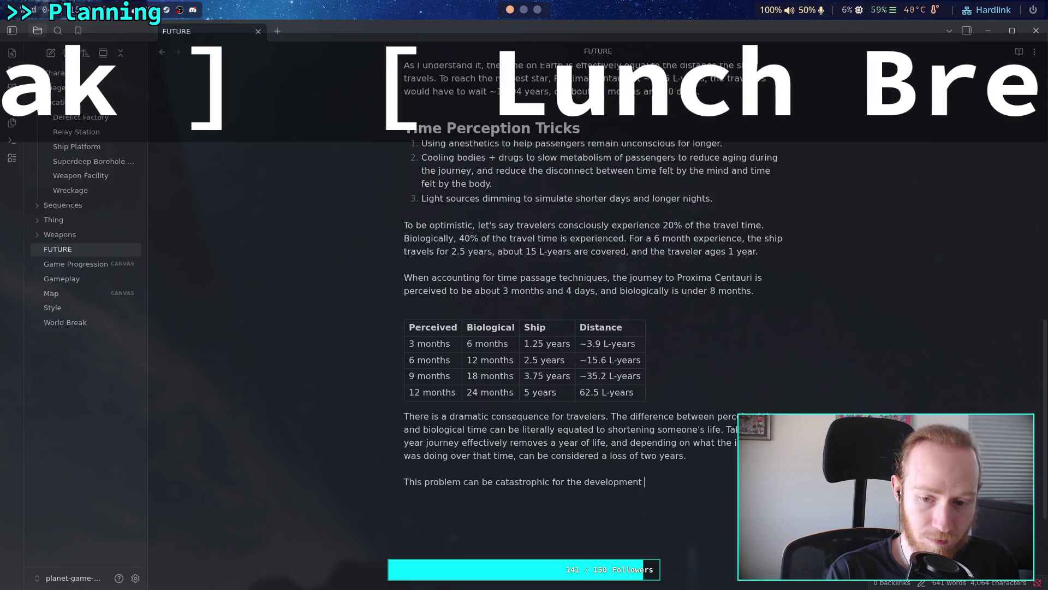
type("ldren,")
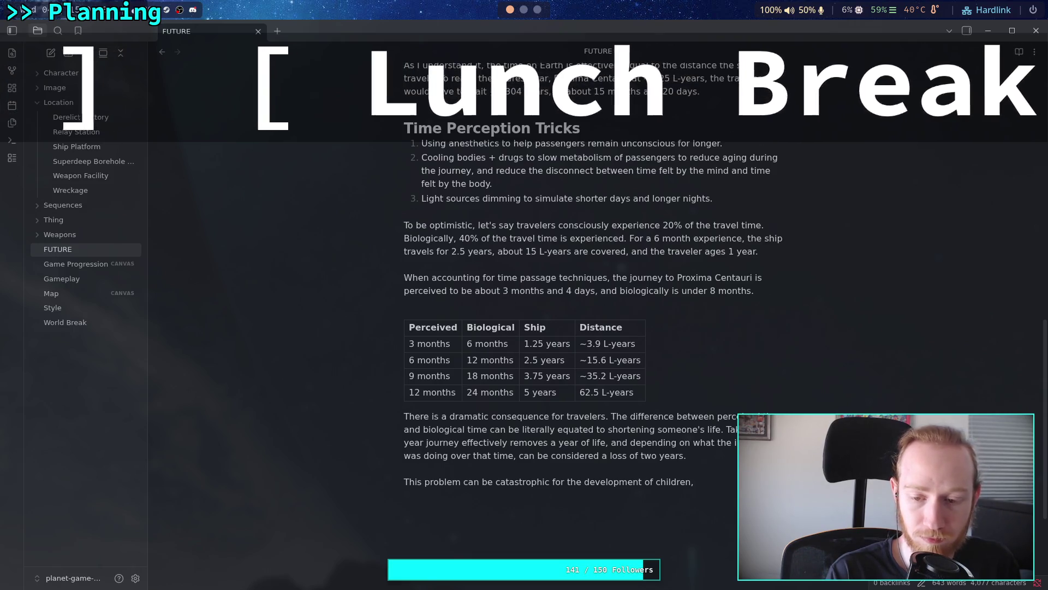
type("their")
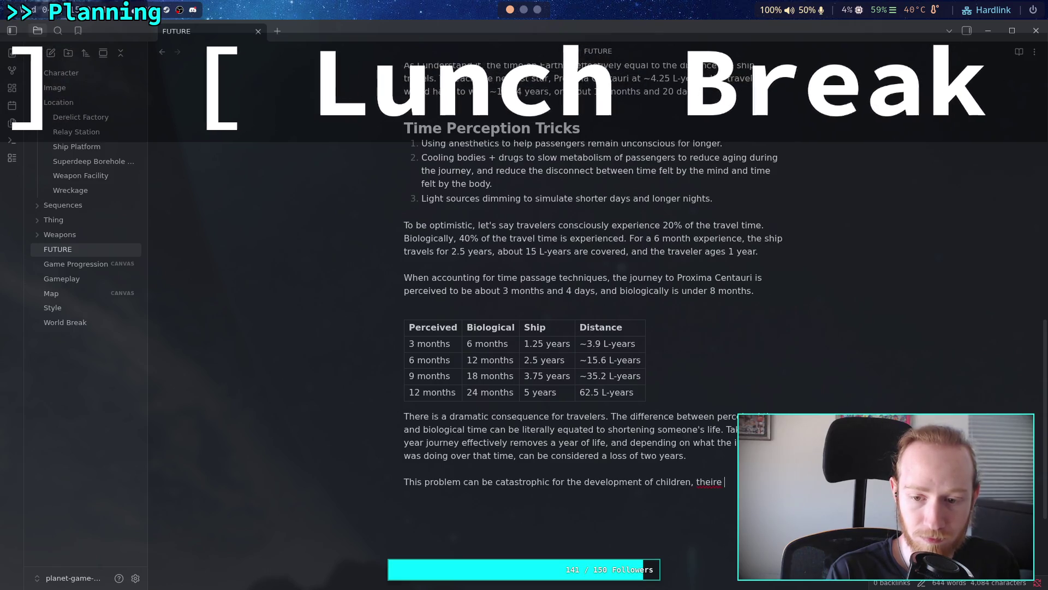
type(" body needing to ")
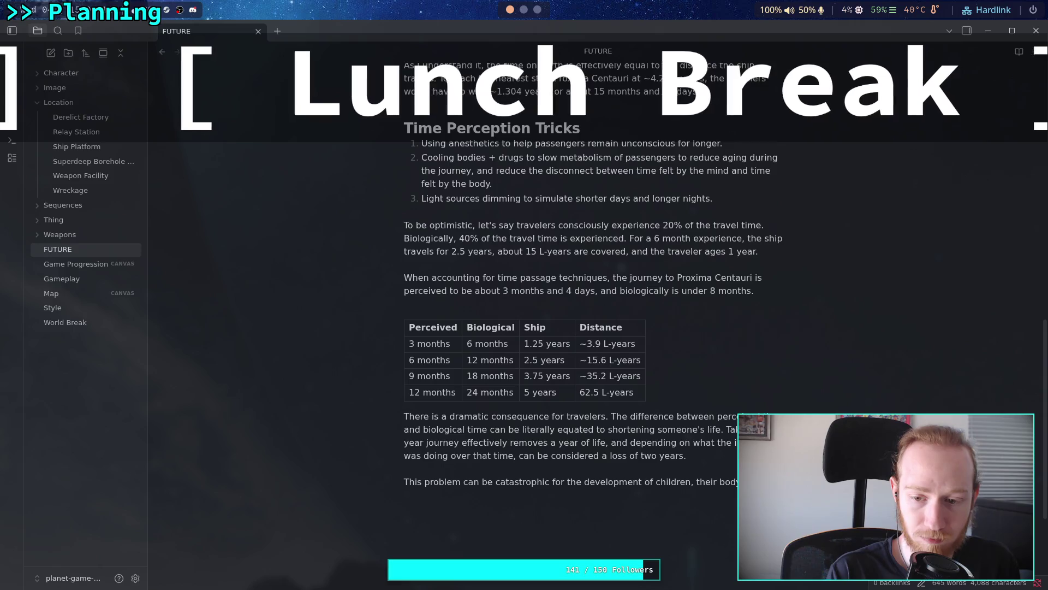
type("age ")
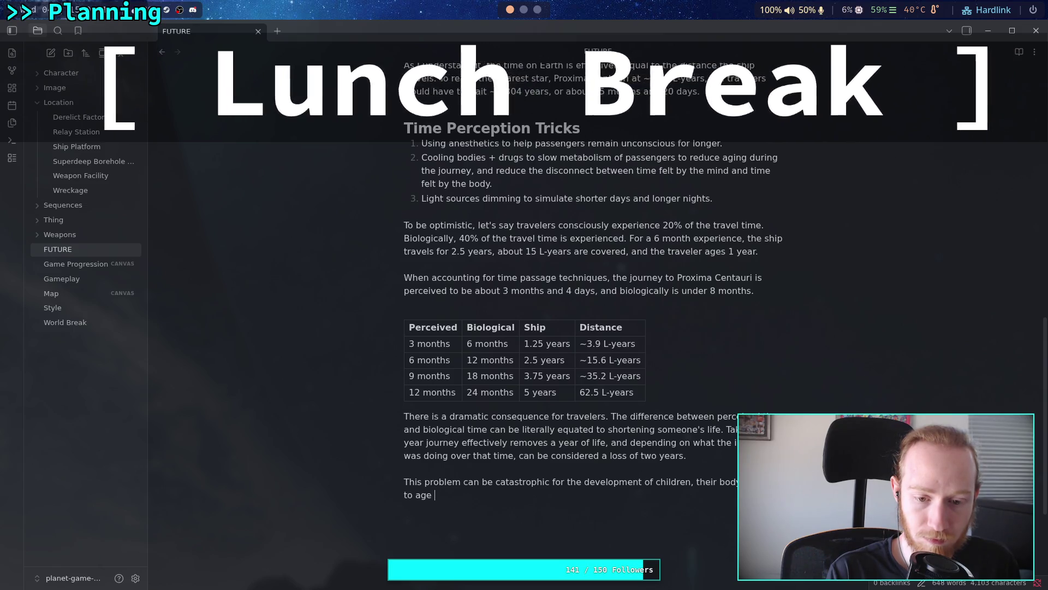
type("lti")
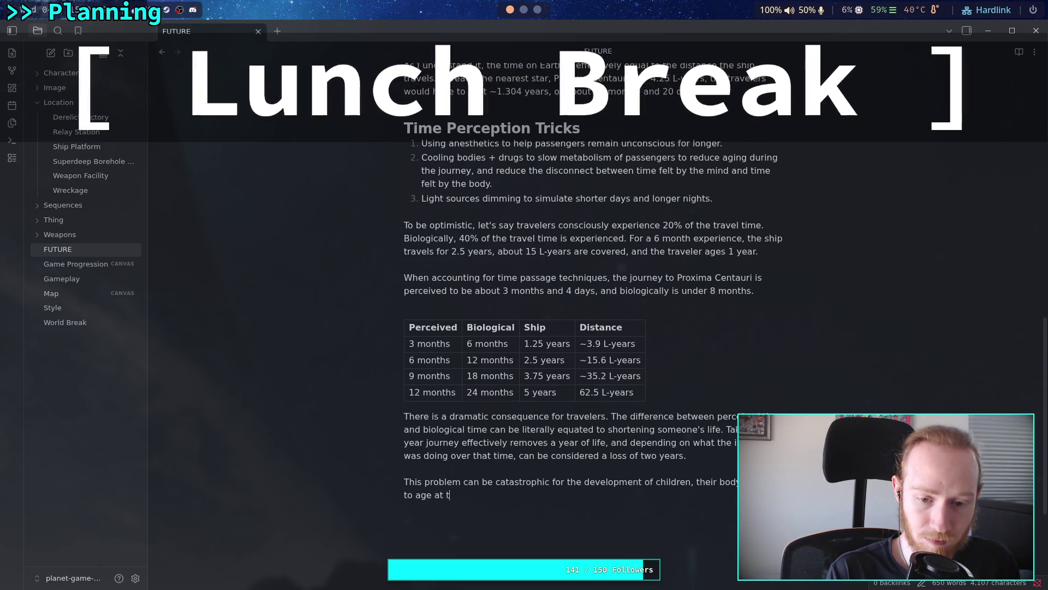
key("BackSpace")
type("wice the speed")
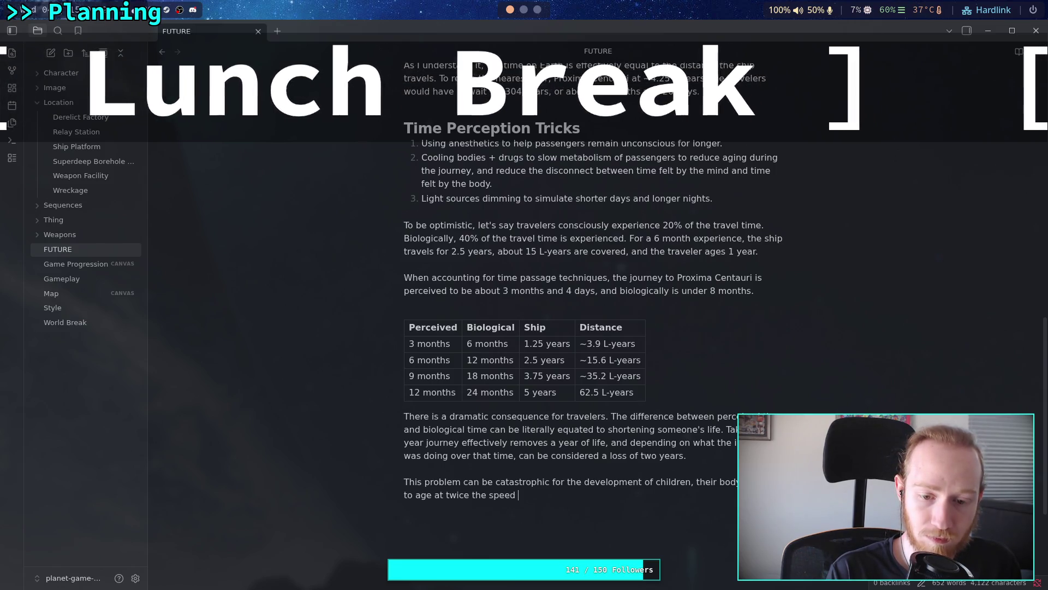
key("BackSpace")
key("BackSpace")
key("BackSpace")
type("normal ")
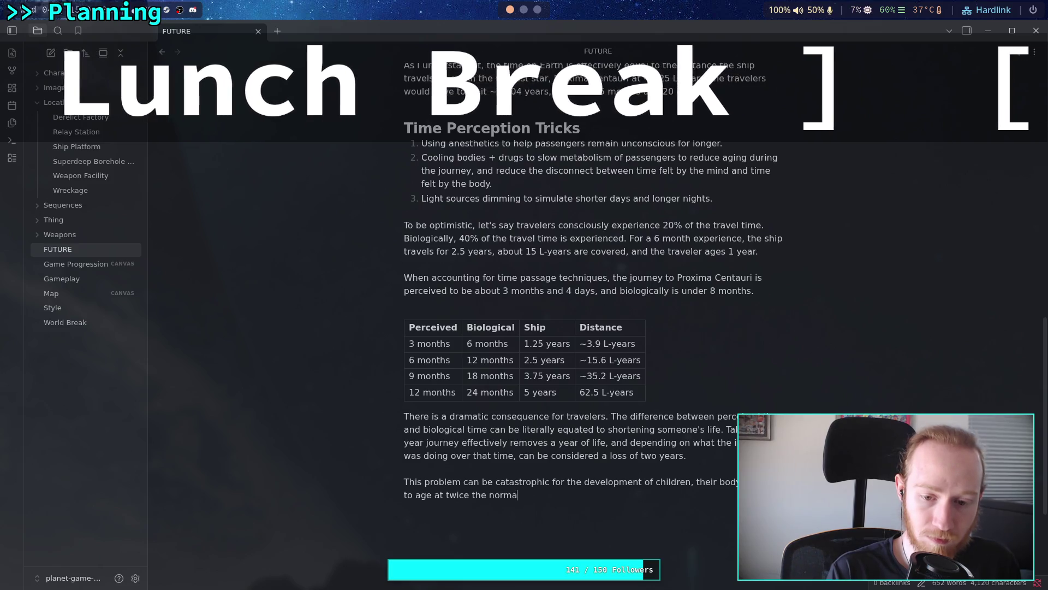
type("rate")
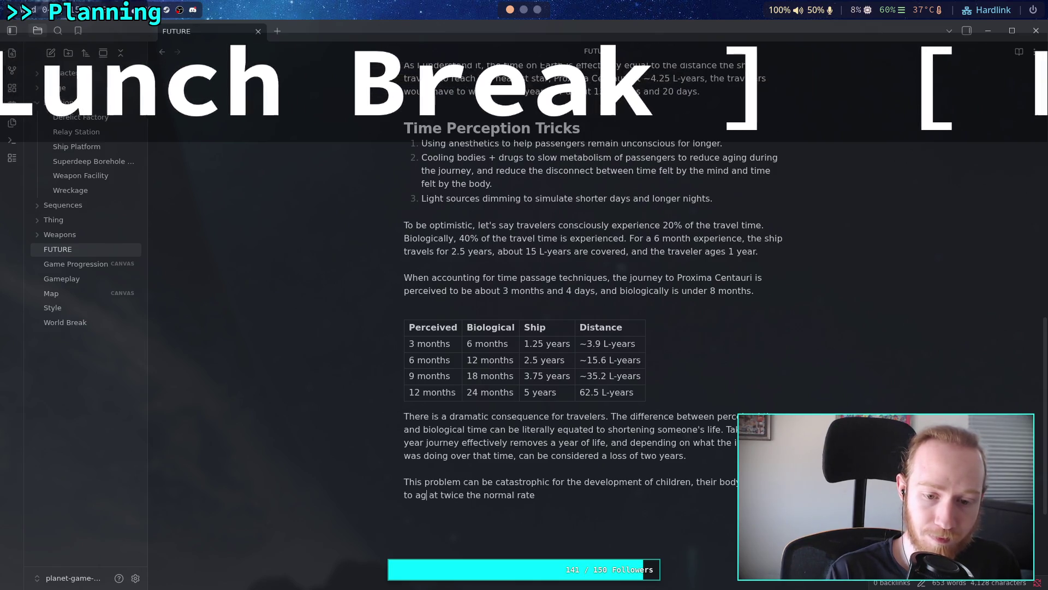
key("BackSpace")
key("BackSpace")
key("BackSpace")
type("mature")
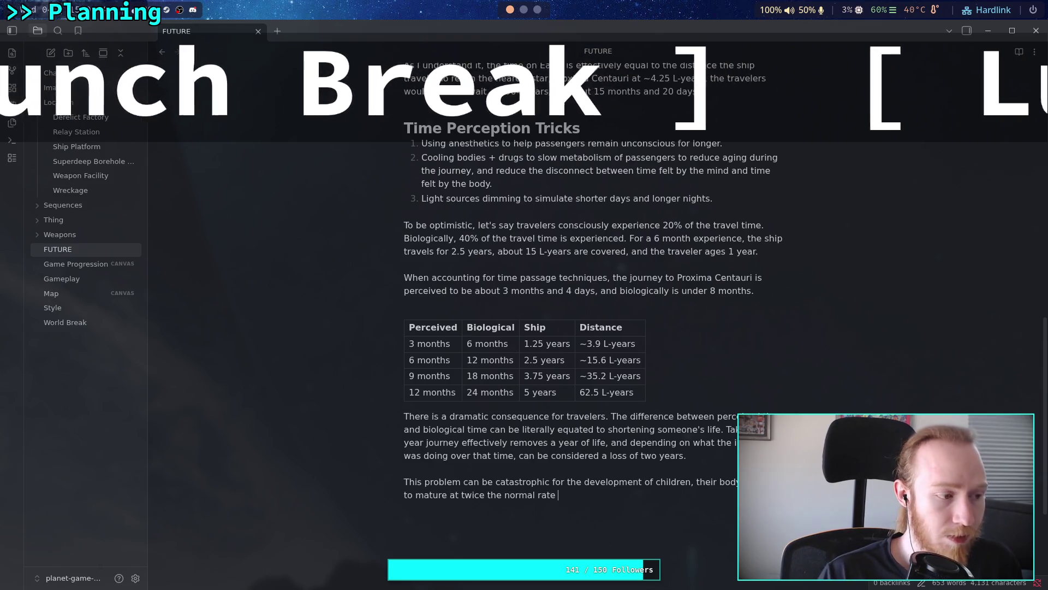
Step: End the sentence with ', losing valuable time.'
scroll(721, 432, "down", 3)
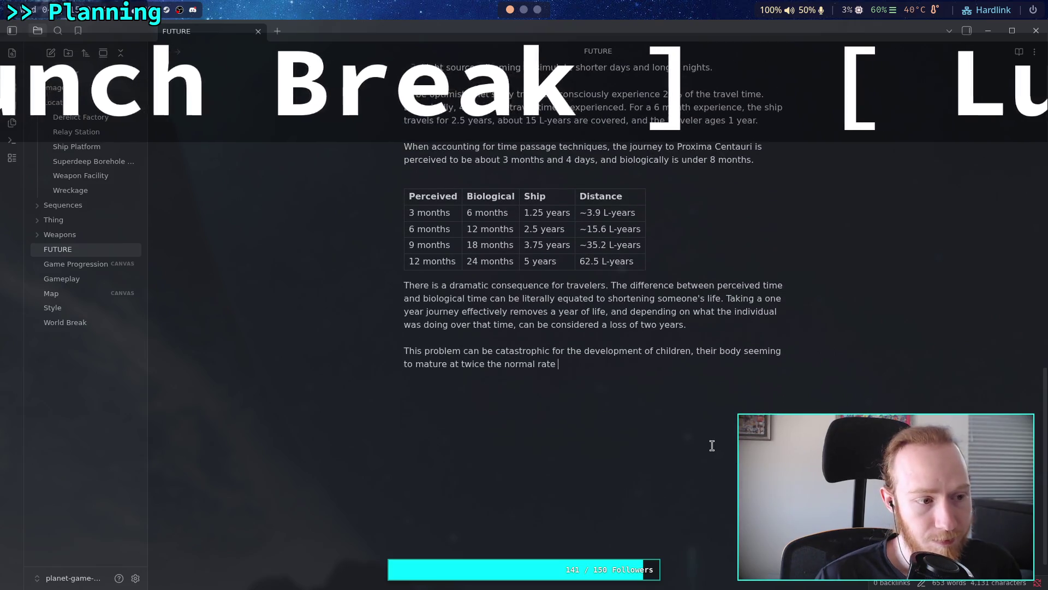
type(", ")
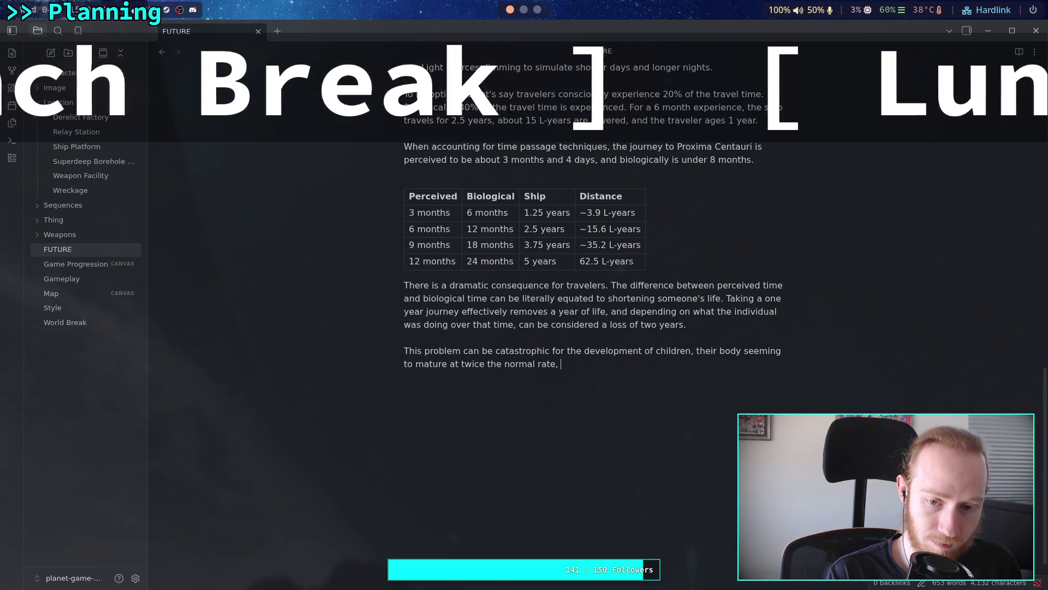
type("losing ")
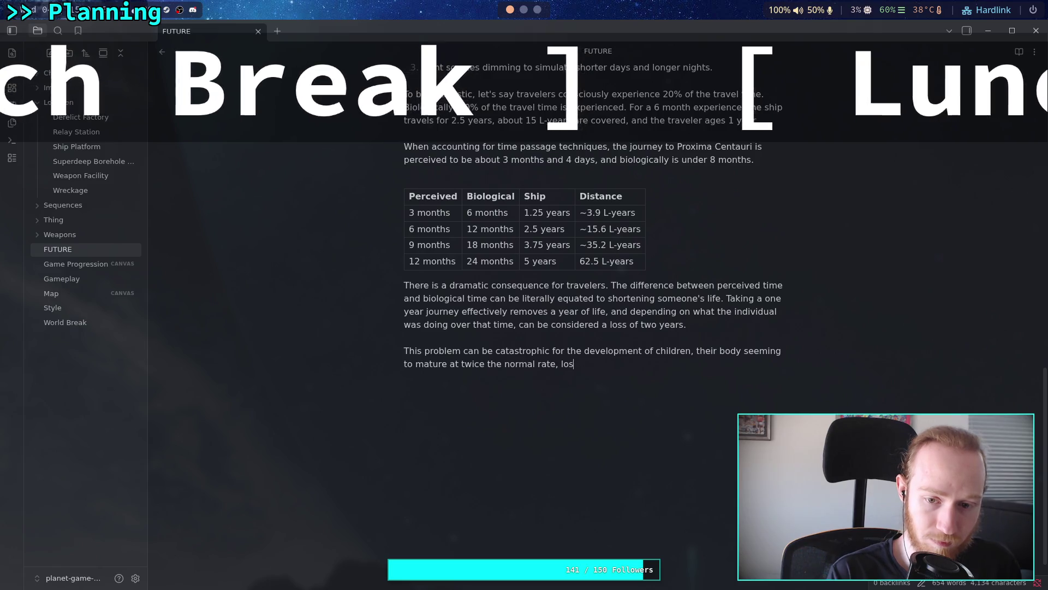
type("valuable ")
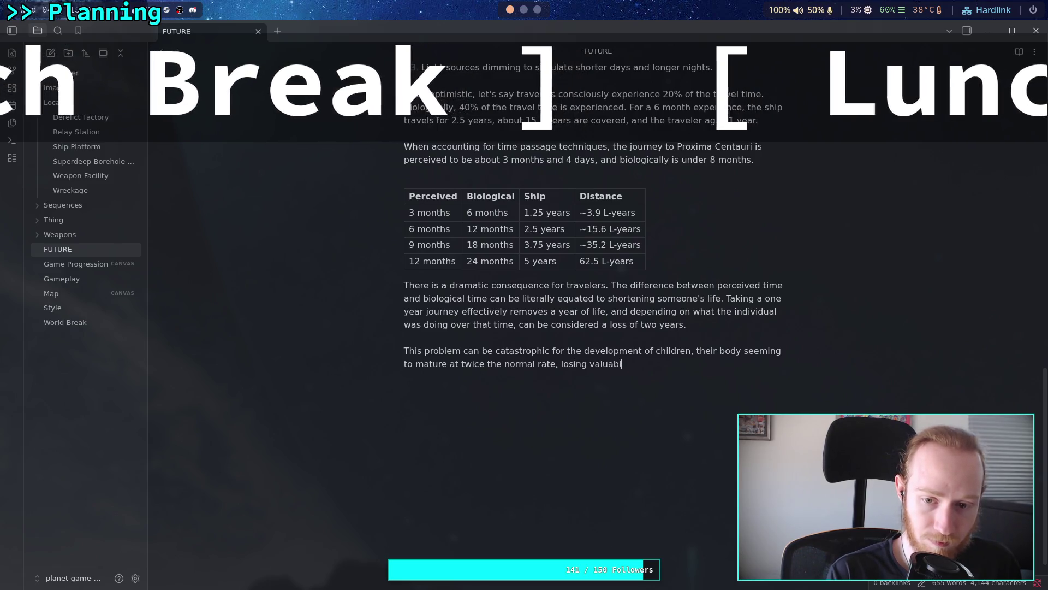
type("time ")
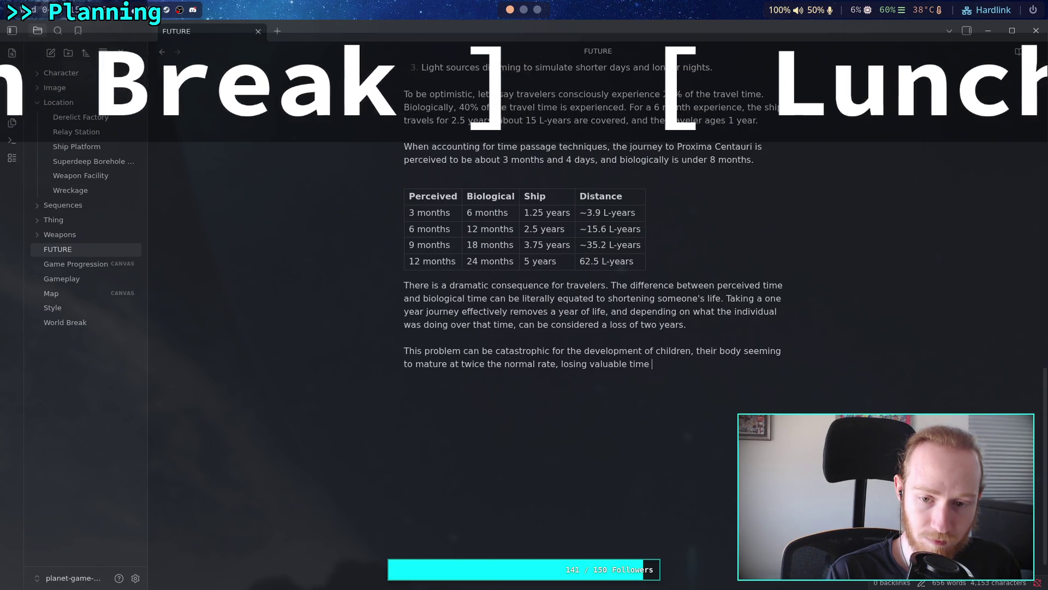
type("needed ")
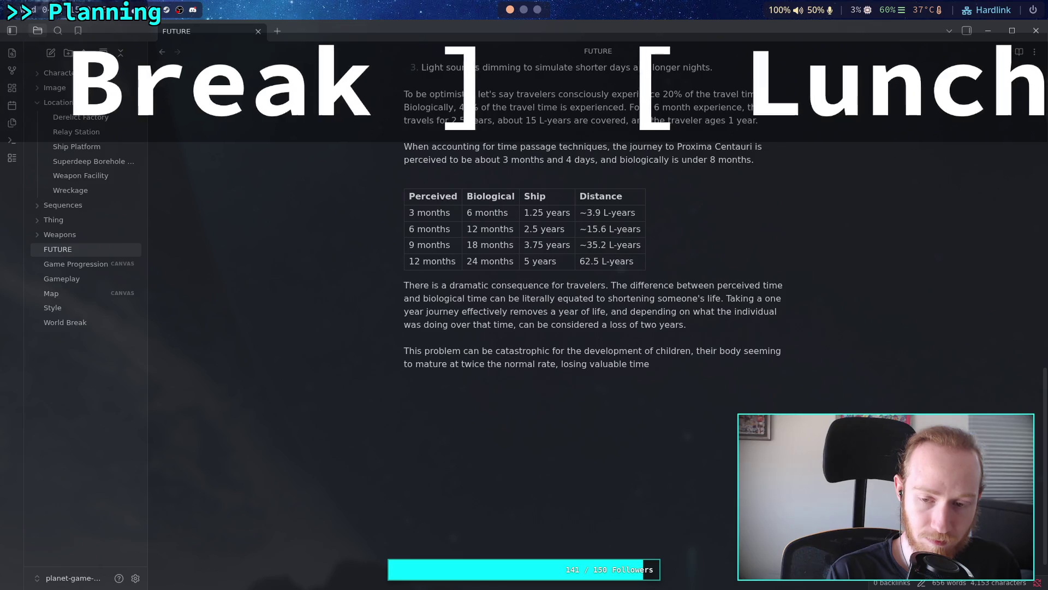
type("for soc")
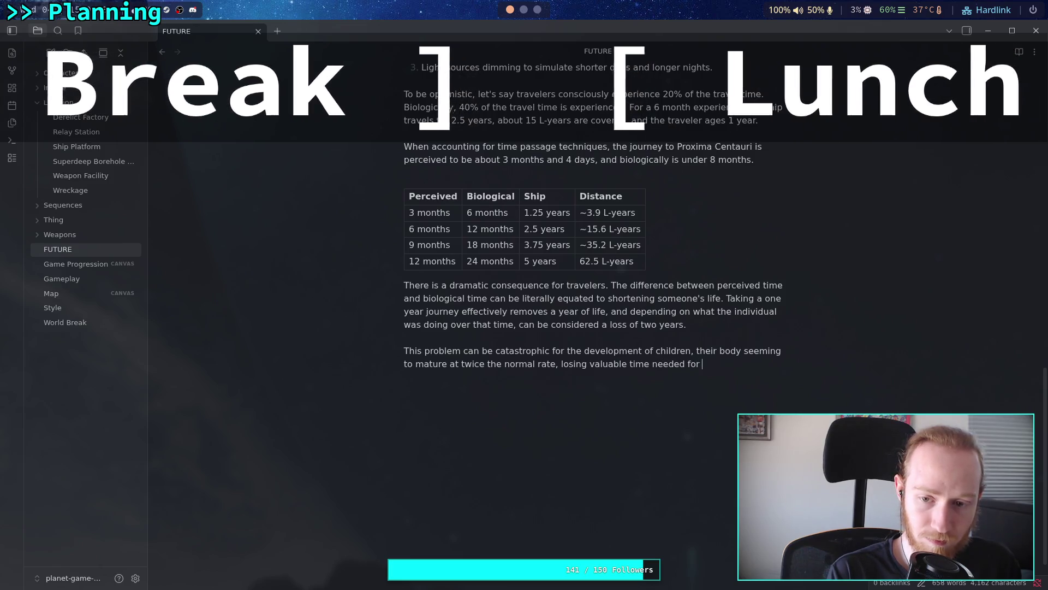
type("ial")
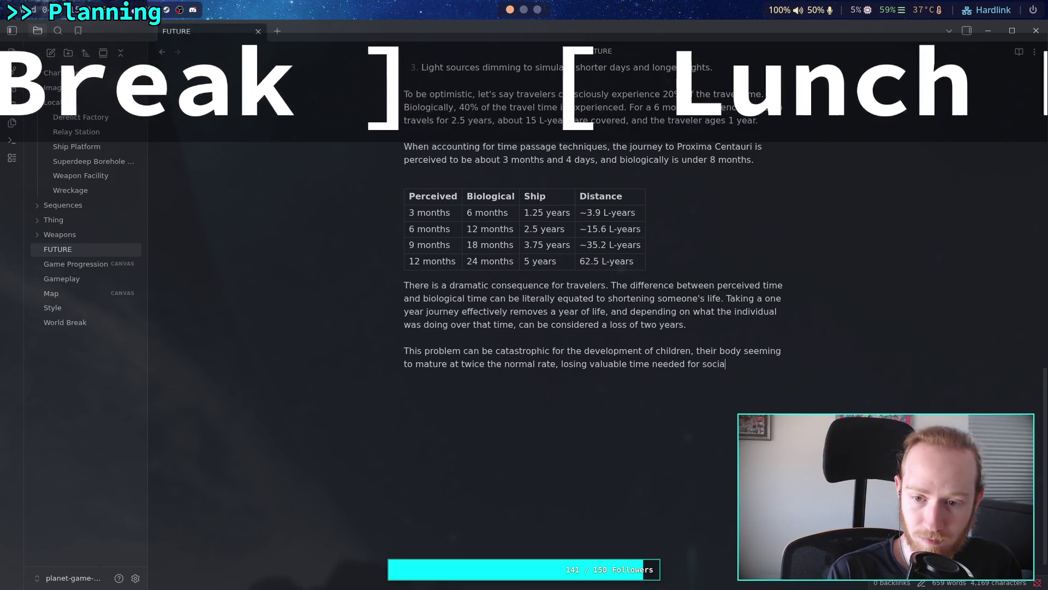
key("BackSpace")
key("BackSpace")
key("BackSpace")
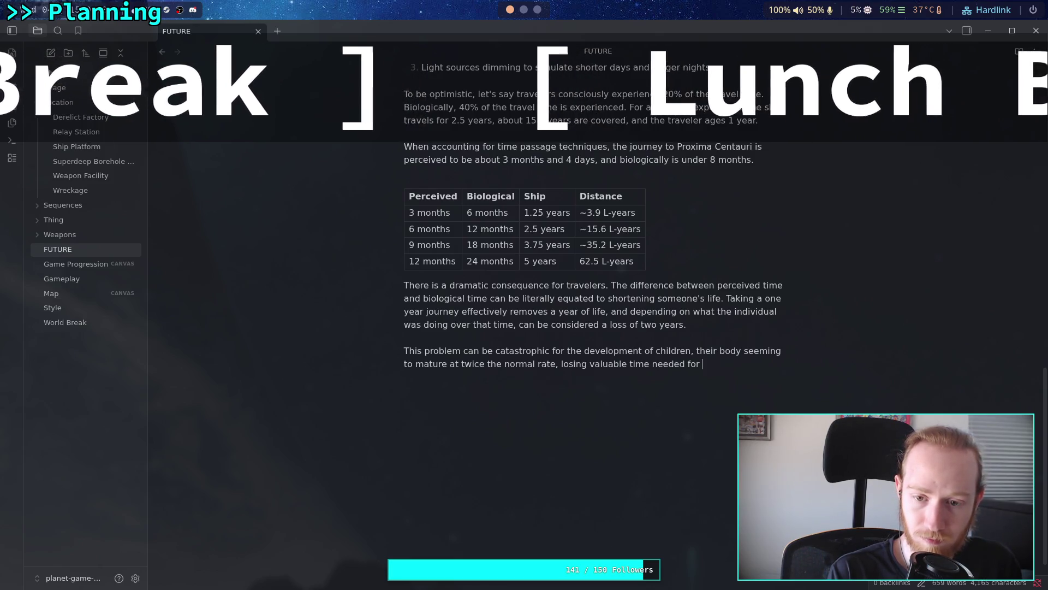
key("BackSpace")
key("BackSpace")
key("BackSpace")
type(".")
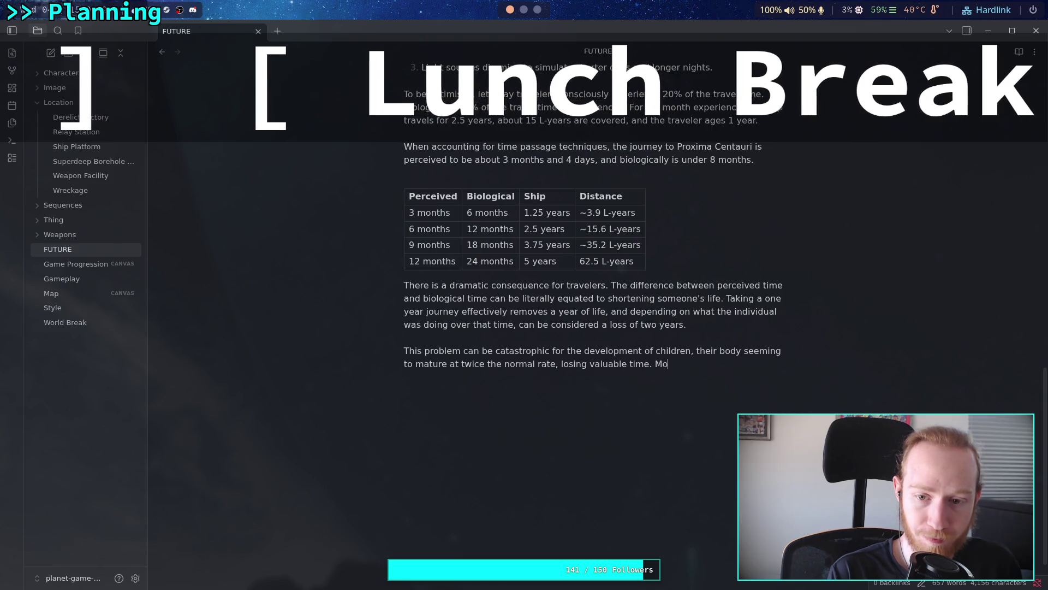
Step: Add 'Most people don't dare traveling more than 30 L-years in their entire lives.'
key("BackSpace")
type("people sho")
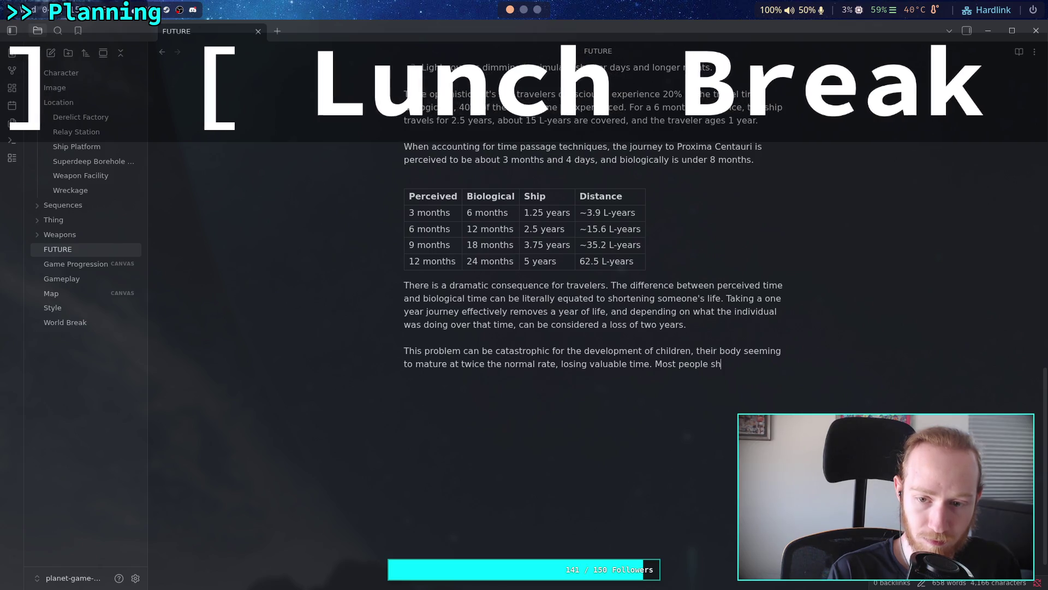
type("uld no")
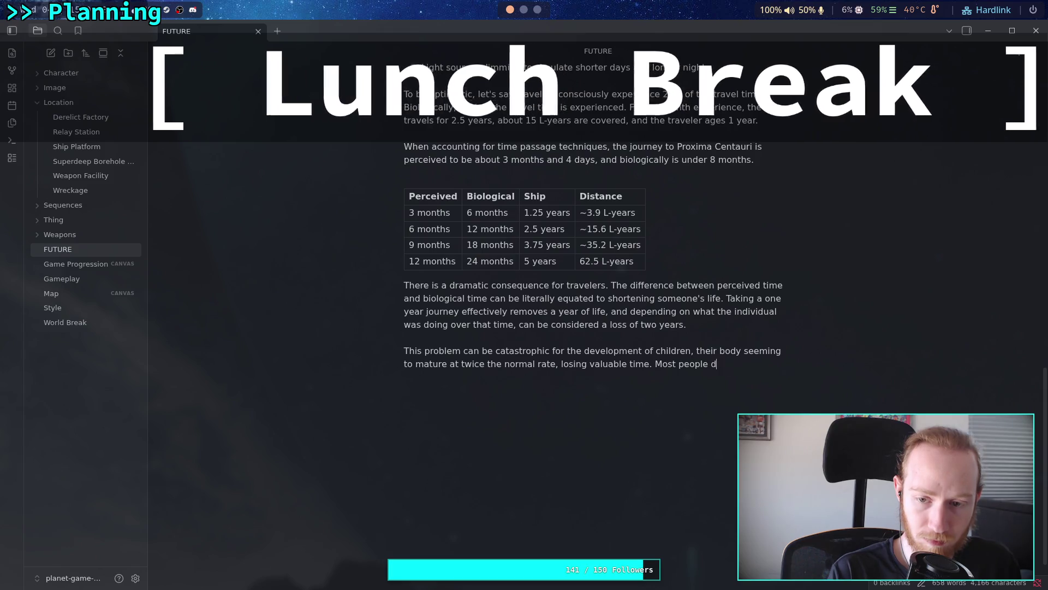
type("dare ")
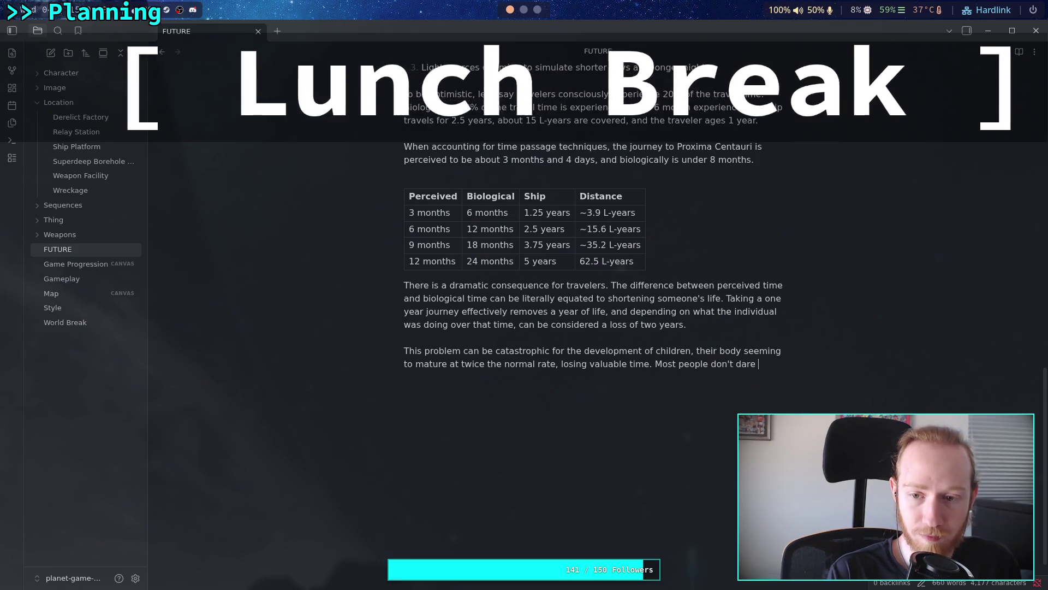
type("traveling ")
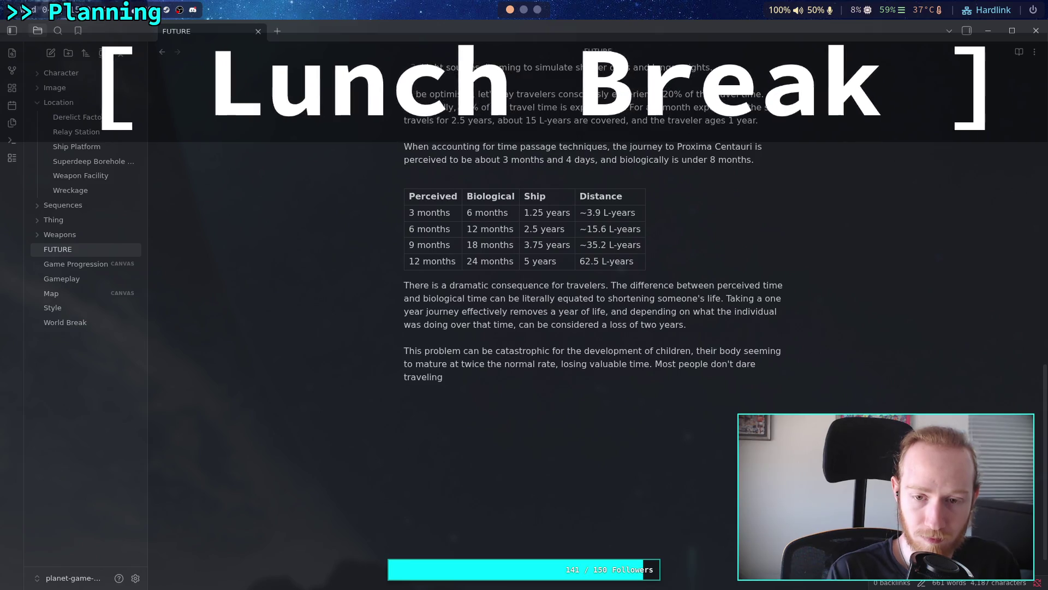
type("more than ")
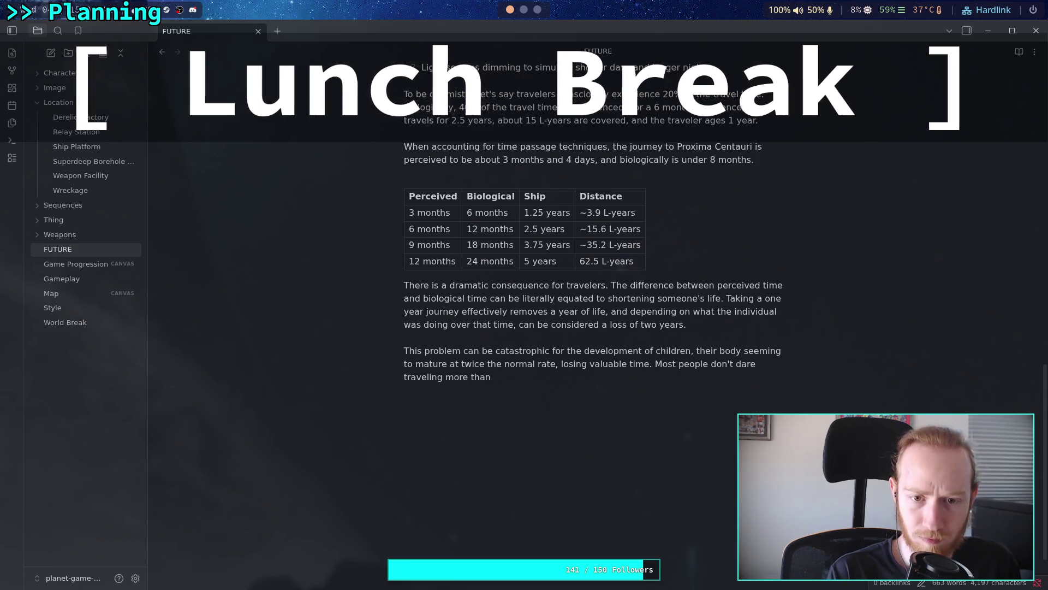
type("3")
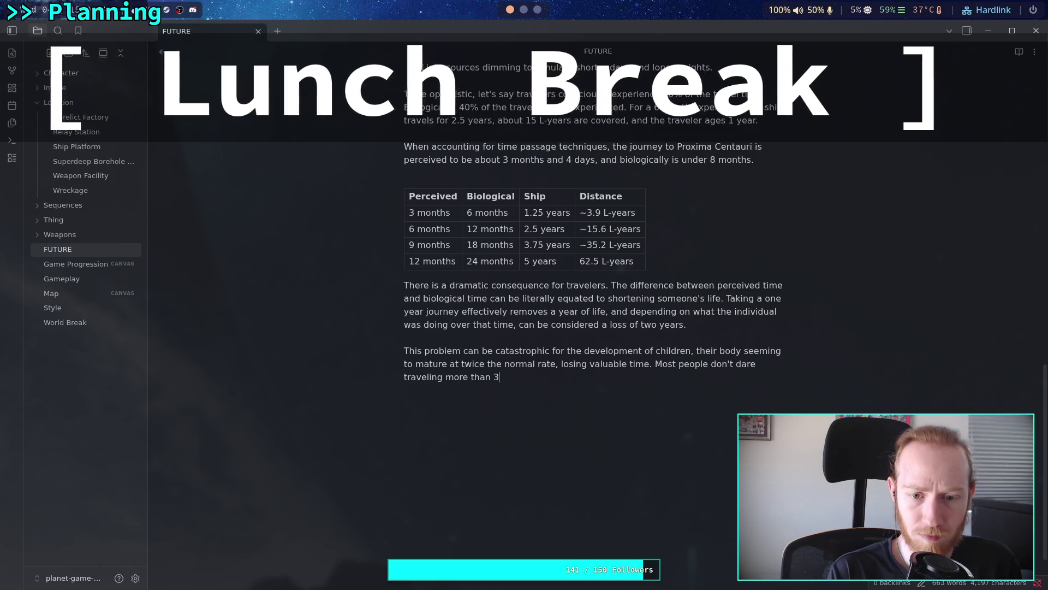
type("0 lightyear")
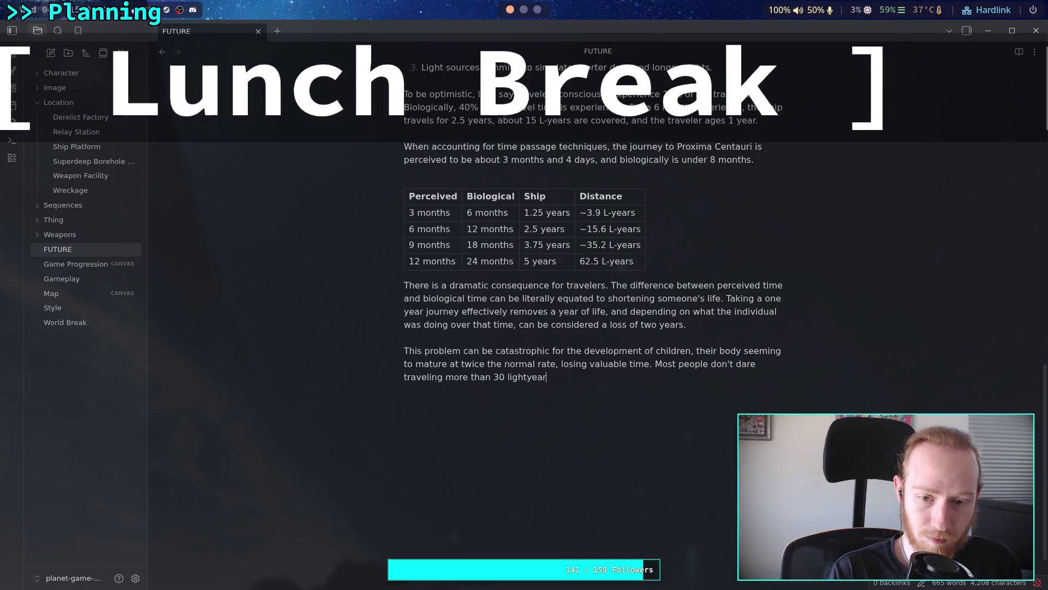
key("ctrl+BackSpace")
type("L")
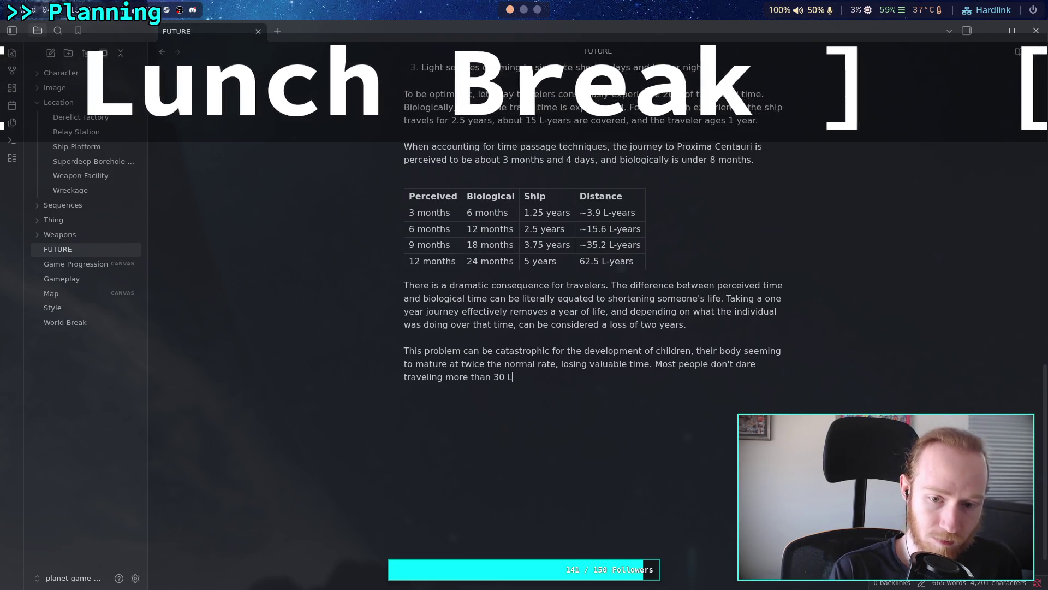
type("years in thi")
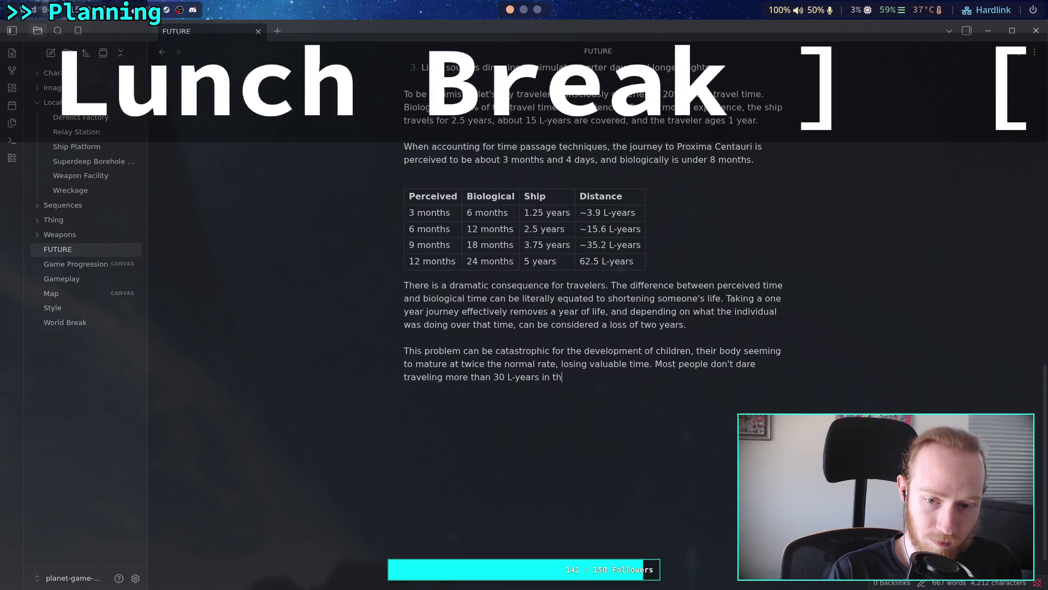
type("r entire ")
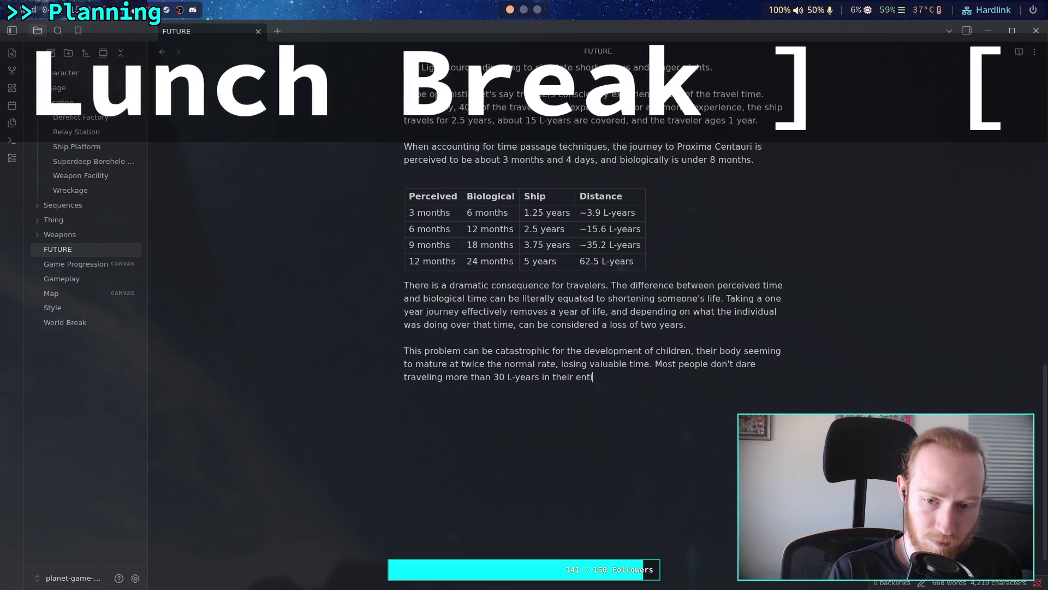
type("lifes")
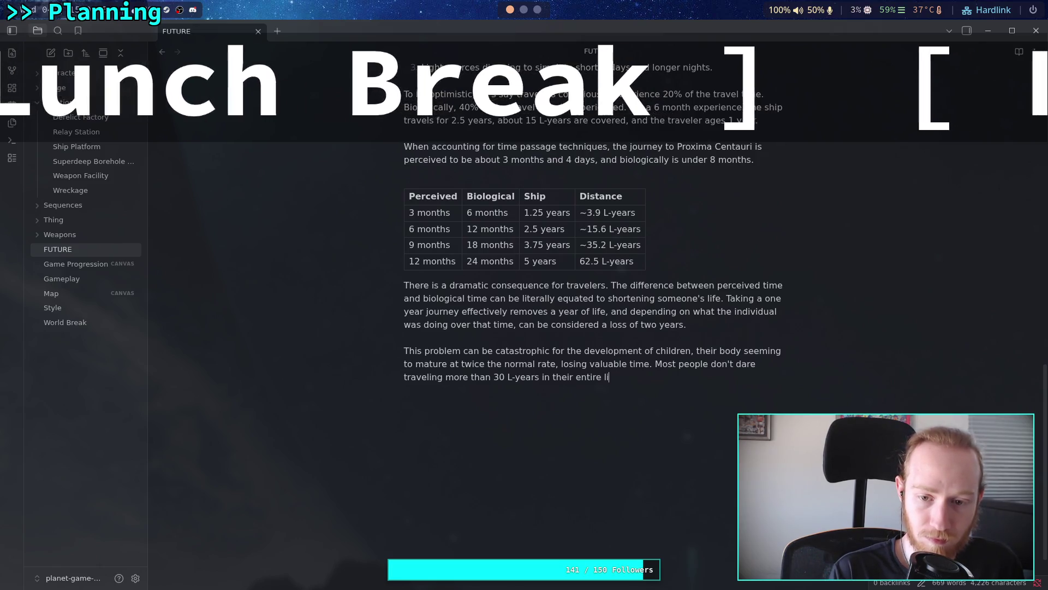
type("s.")
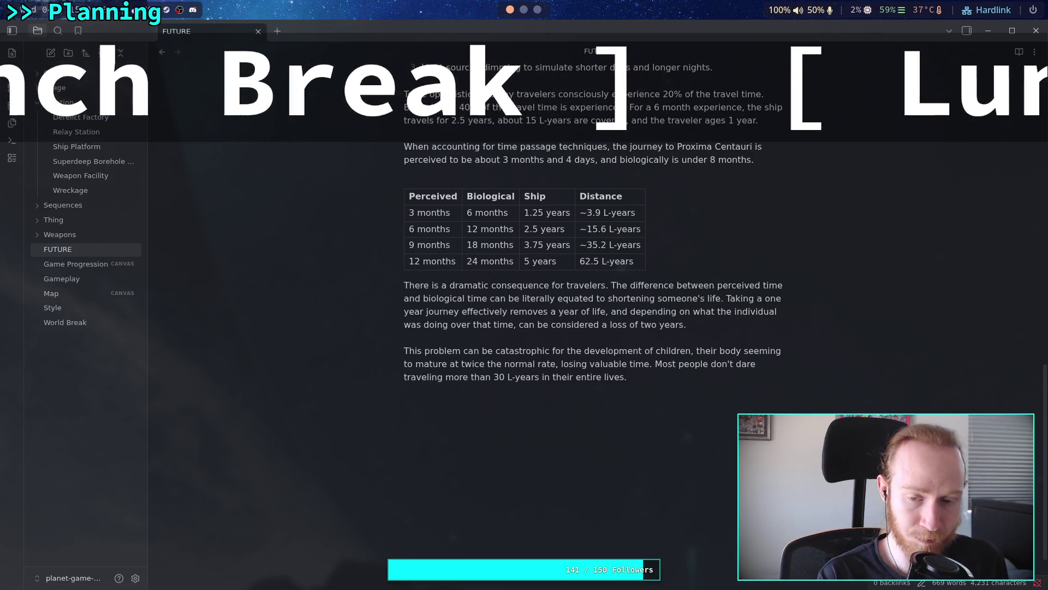
Step: Type the sentence about sending a newborn on a ten-year journey, ending at 'twenty year-old.'
type(" Sending a")
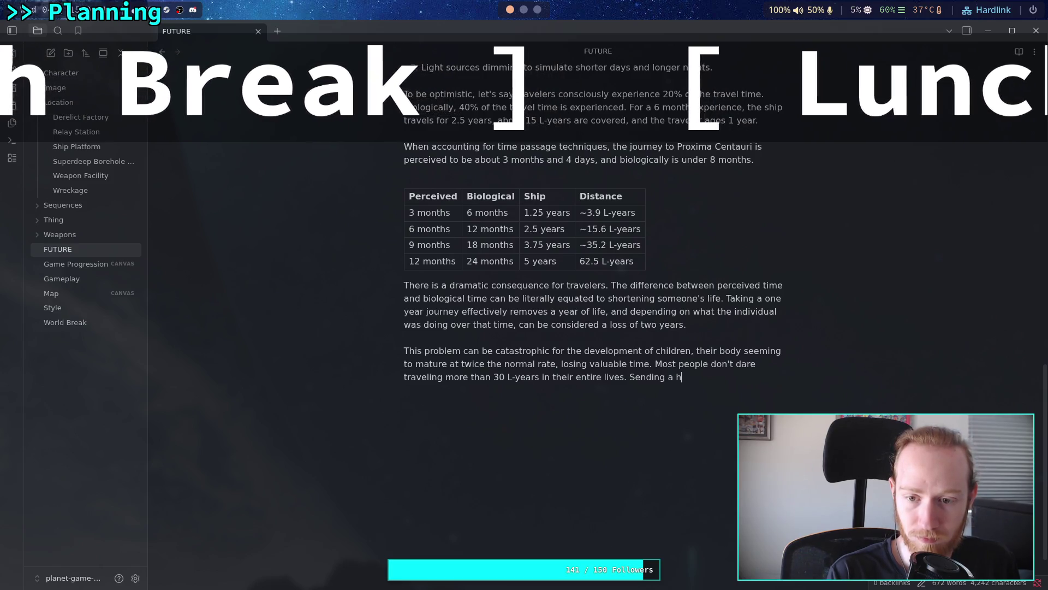
type("newbo")
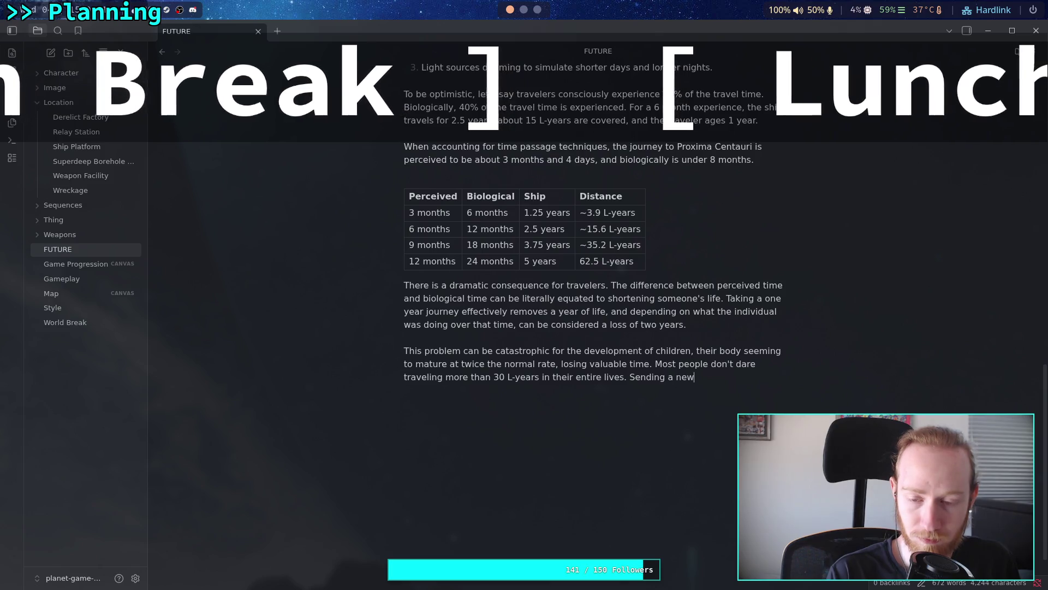
type("rn on a")
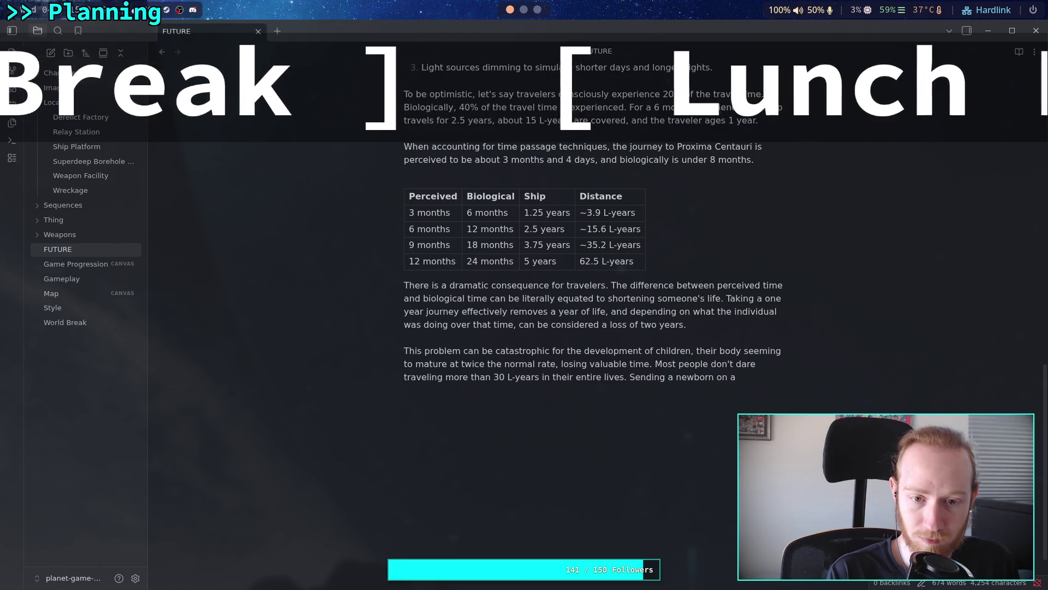
type(" ten year q")
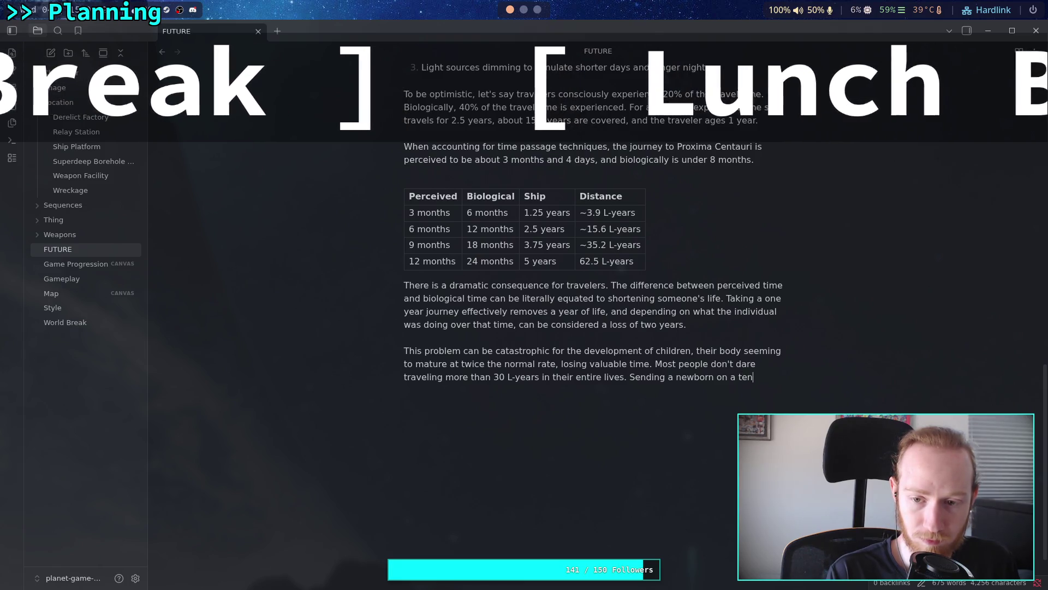
key("BackSpace")
type("journey effecti")
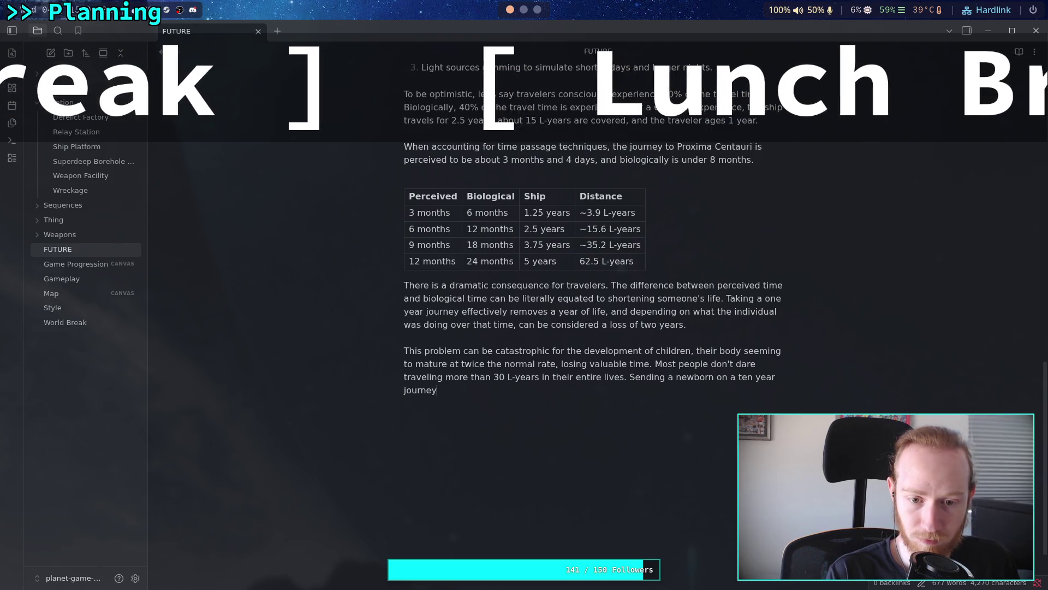
type("vely places a ten")
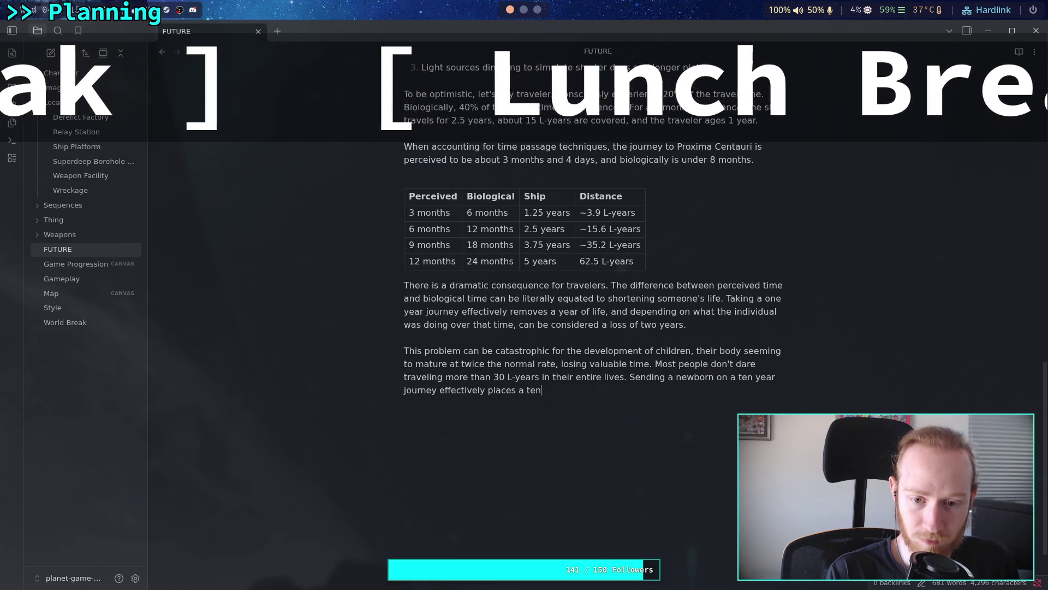
key("BackSpace")
key("BackSpace")
key("BackSpace")
key("BackSpace")
key("BackSpace")
type("them into")
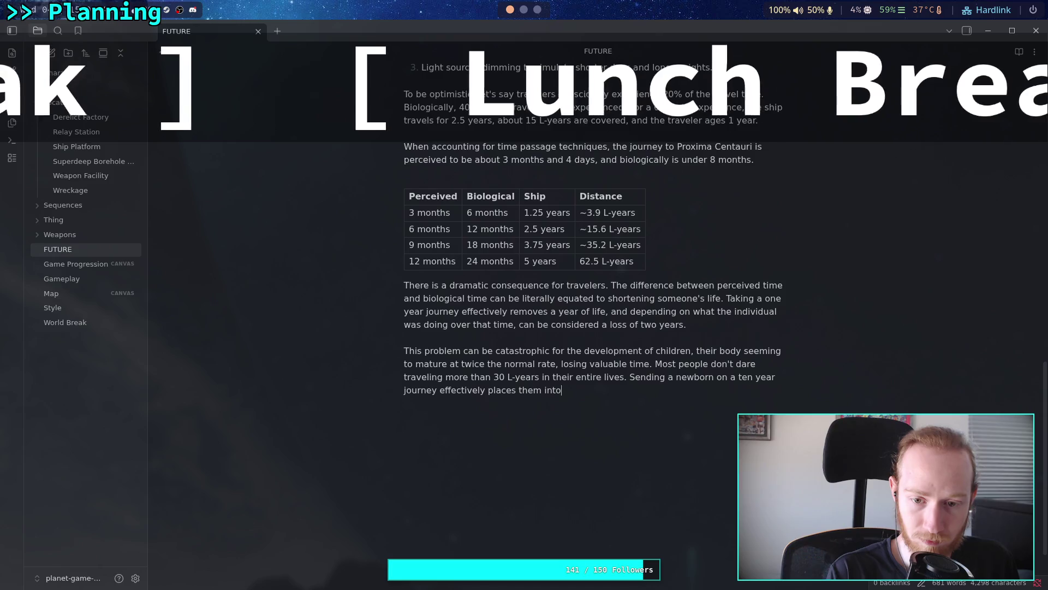
type("a twenti")
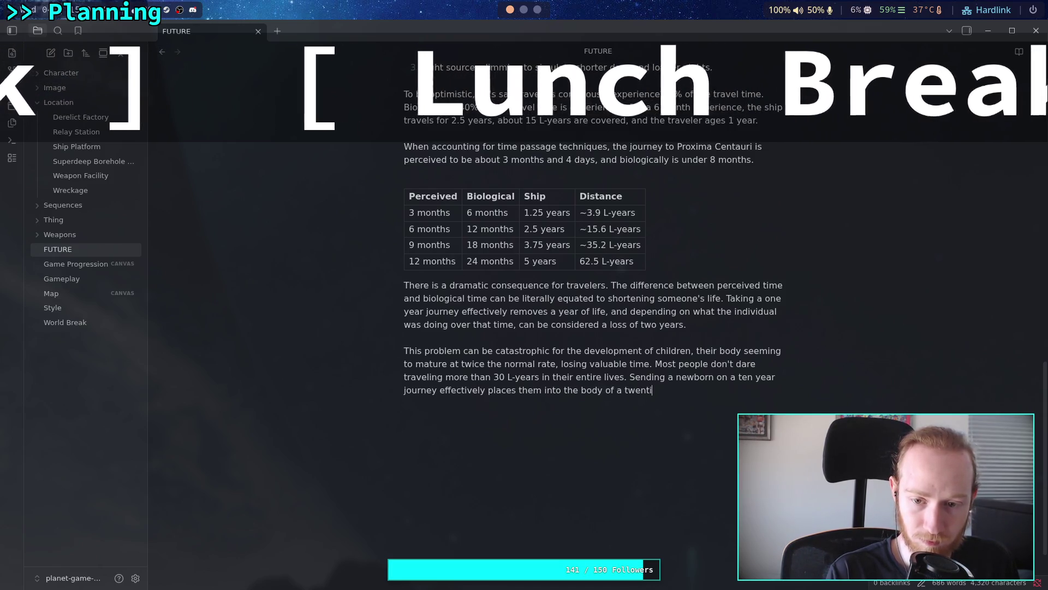
key("BackSpace")
type("y-p")
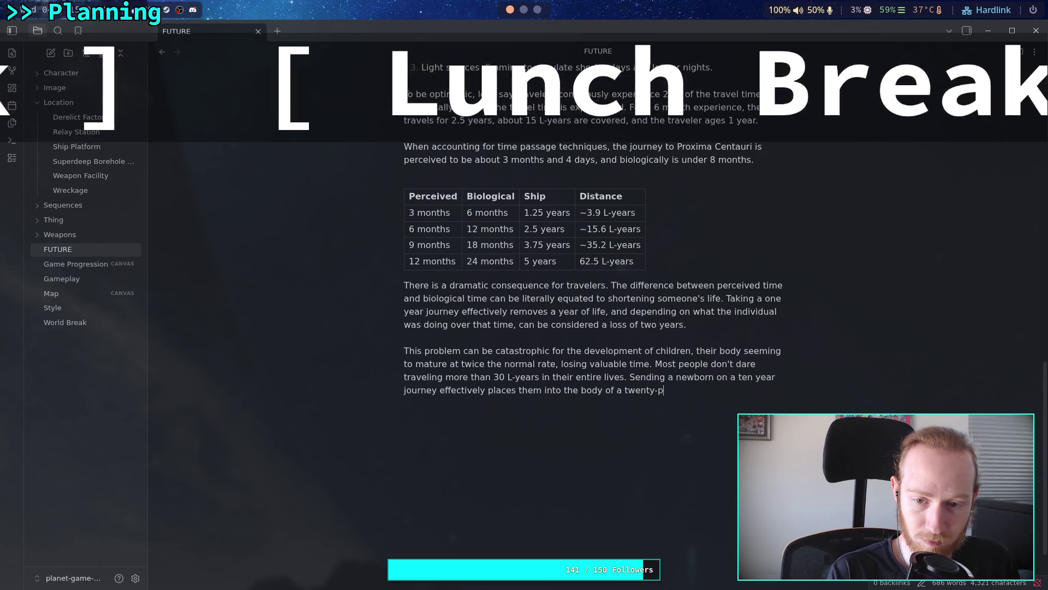
key("BackSpace")
type("year-old.")
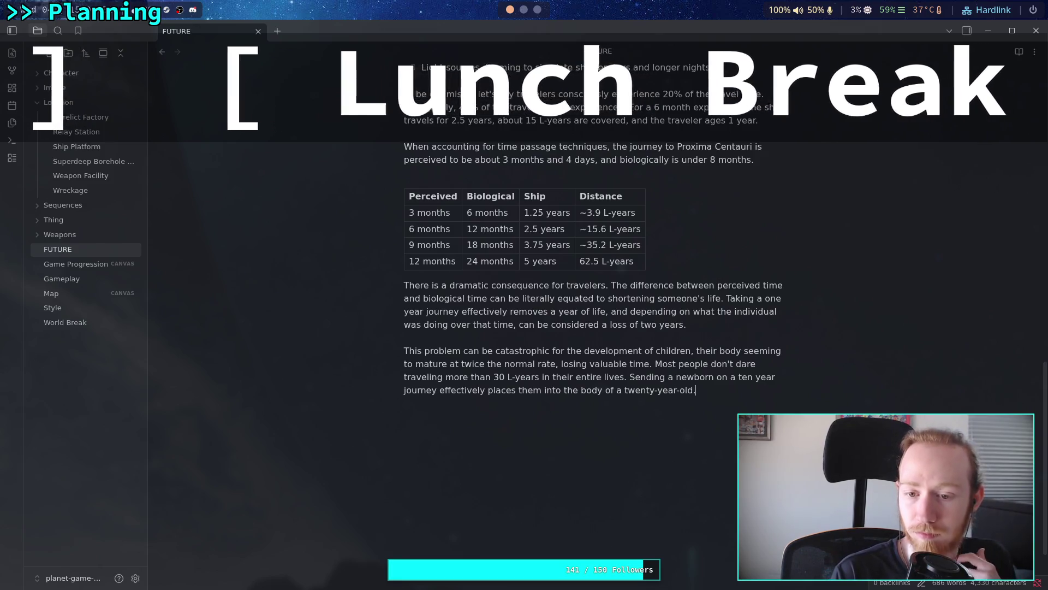
Step: Add a brain-development sentence ending 'but the mind is still much younger' and select it
left_click(655, 390)
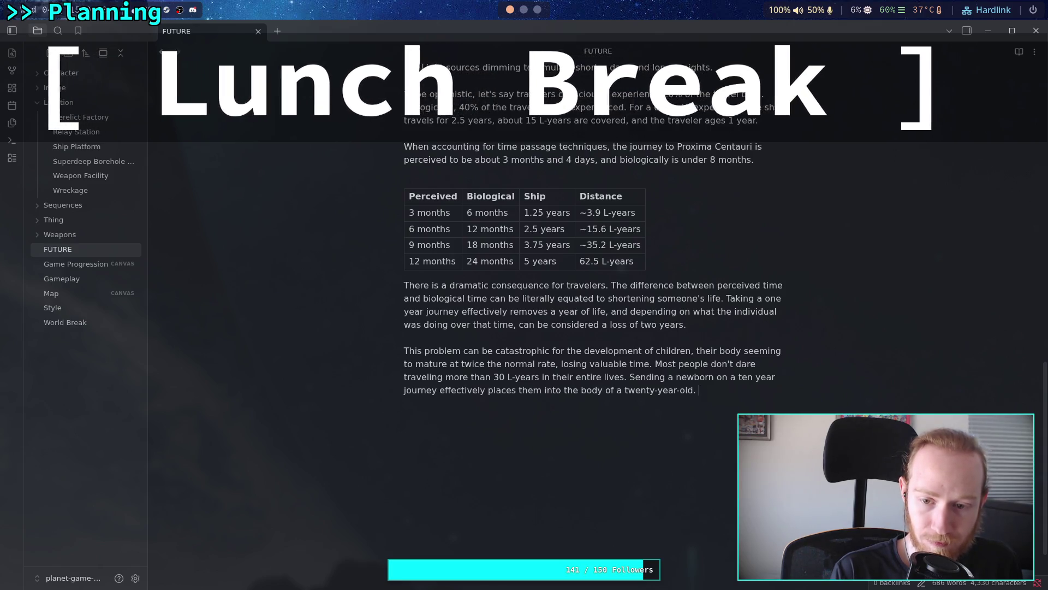
type("They ma")
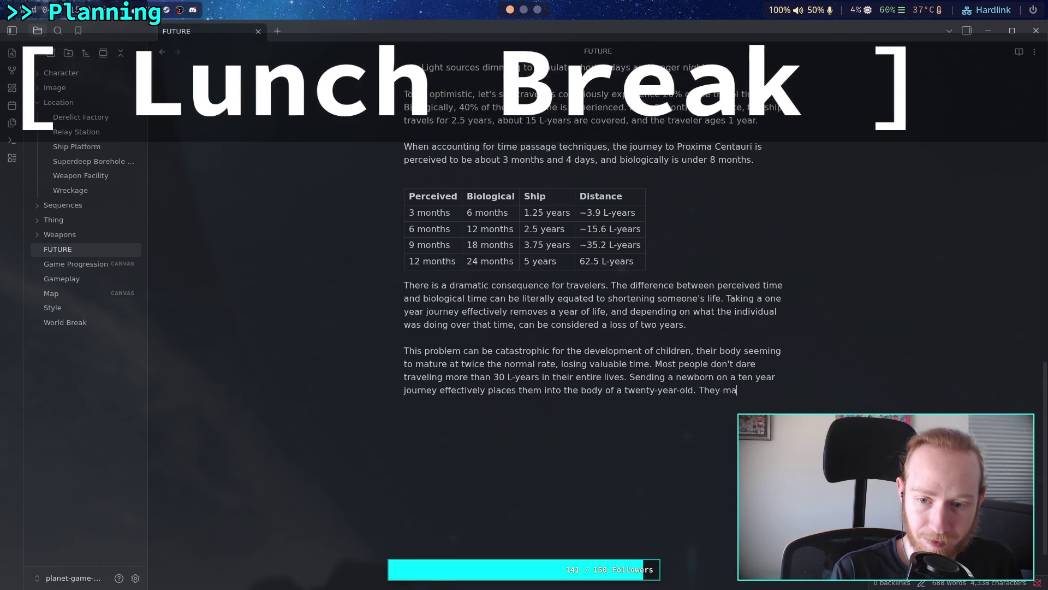
type("y have ")
type("the brain de")
type("velopment of")
type(" a 20")
key("BackSpace")
key("BackSpace")
key("BackSpace")
type("that sa")
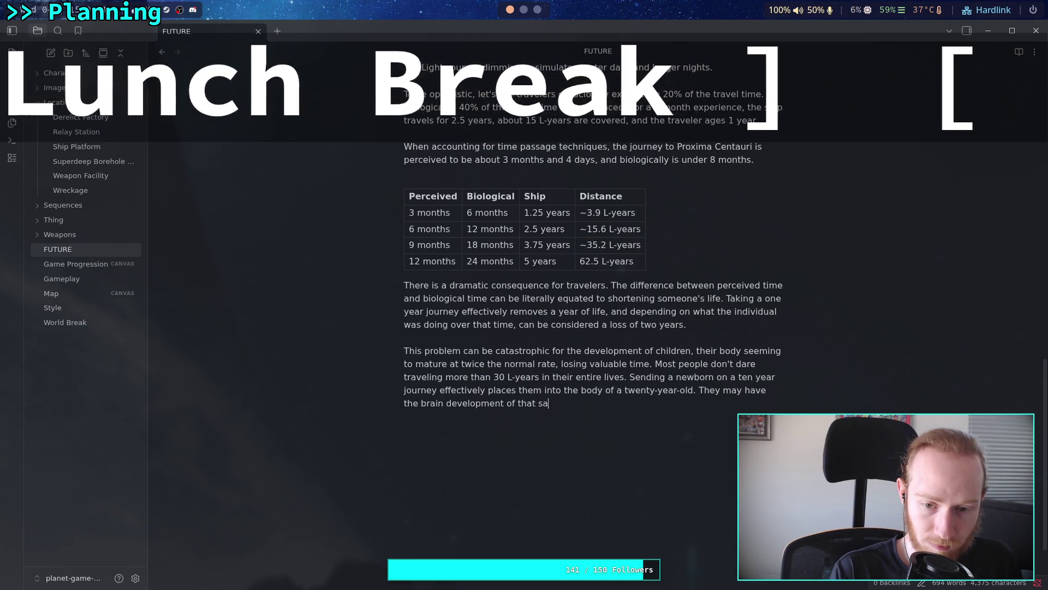
type("me af")
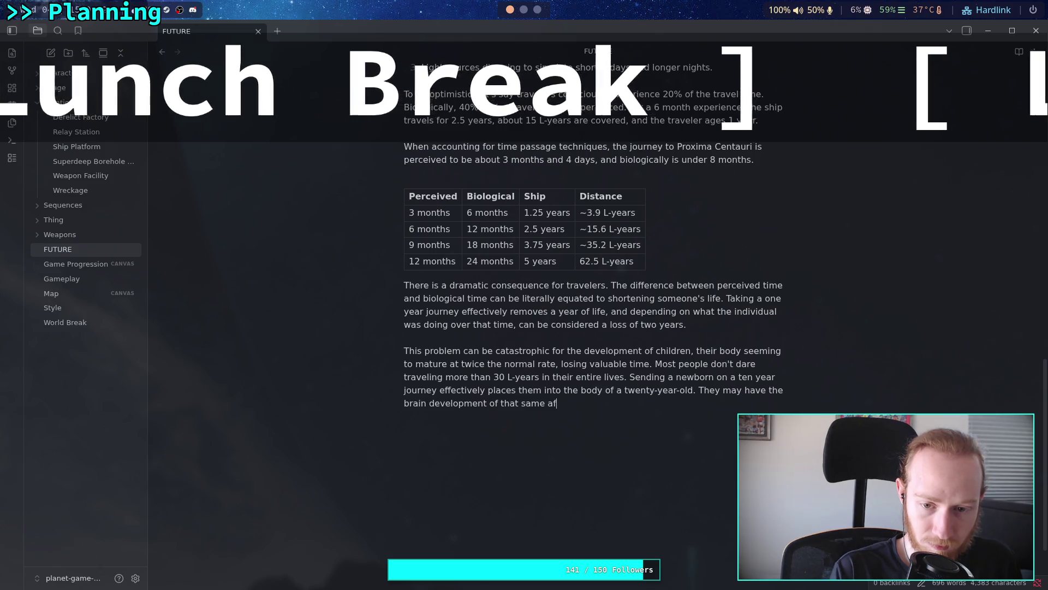
key("BackSpace")
type("ge, ")
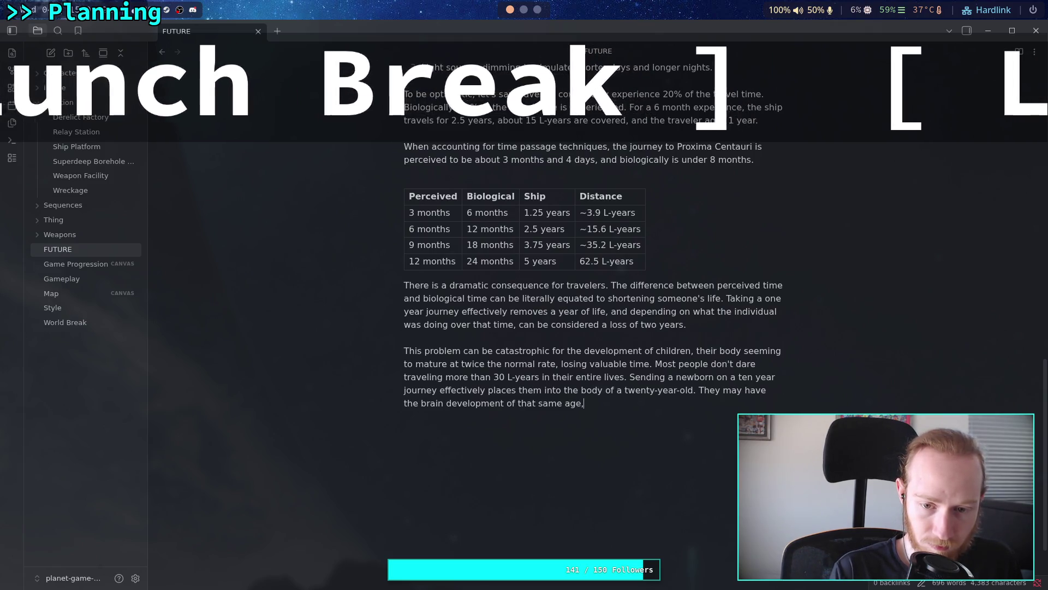
type("but thi")
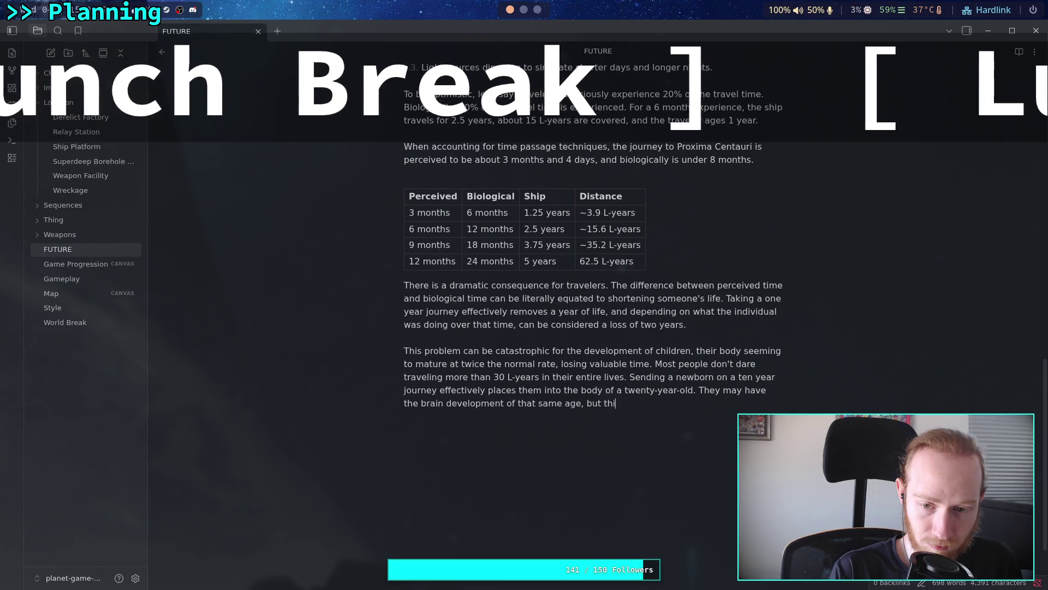
key("BackSpace")
type("e mind")
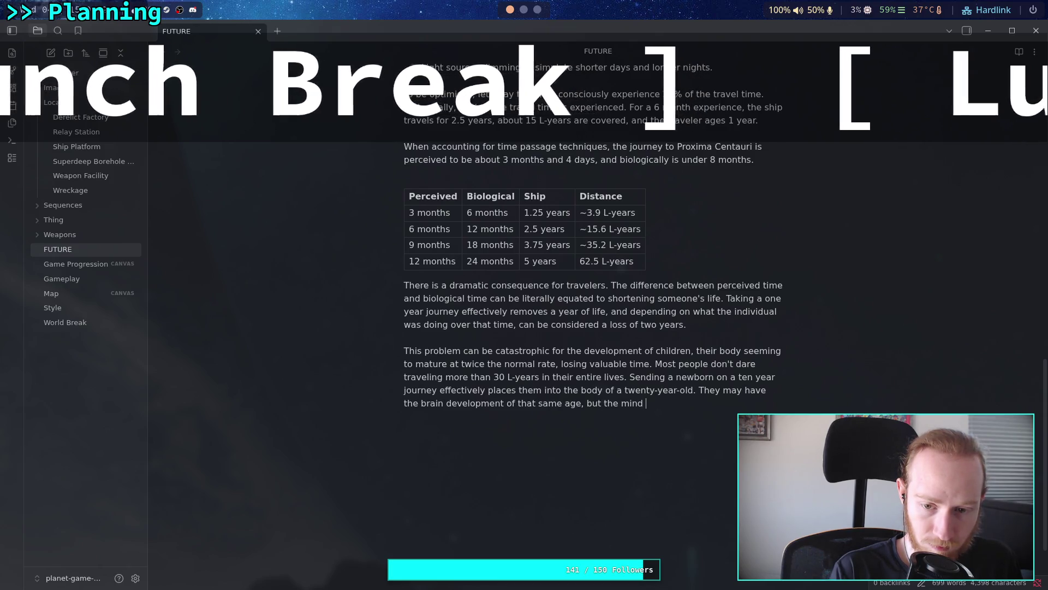
key("BackSpace")
type("s")
key("BackSpace")
key("BackSpace")
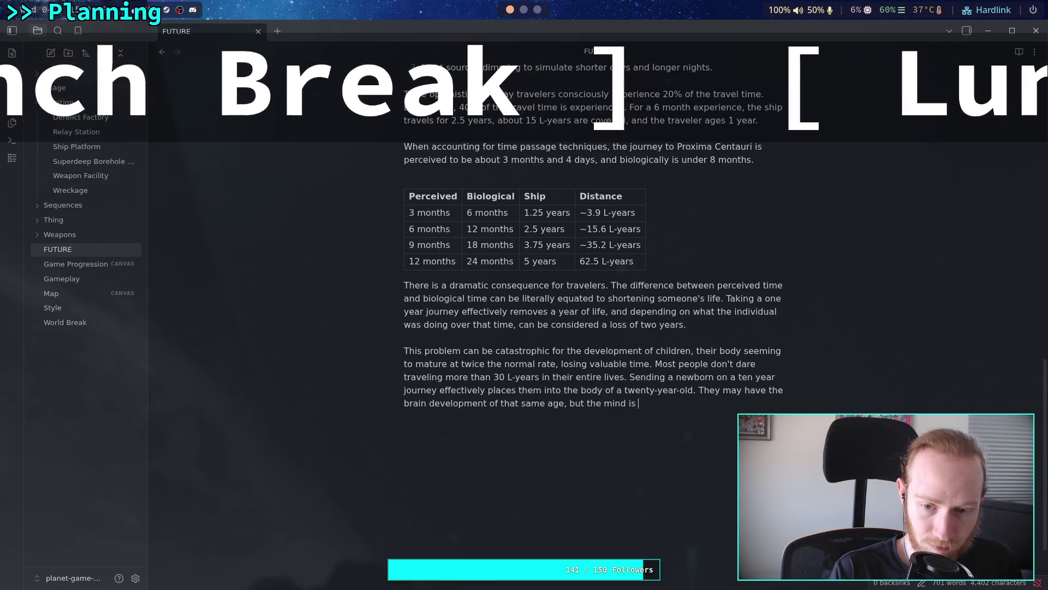
type("still ")
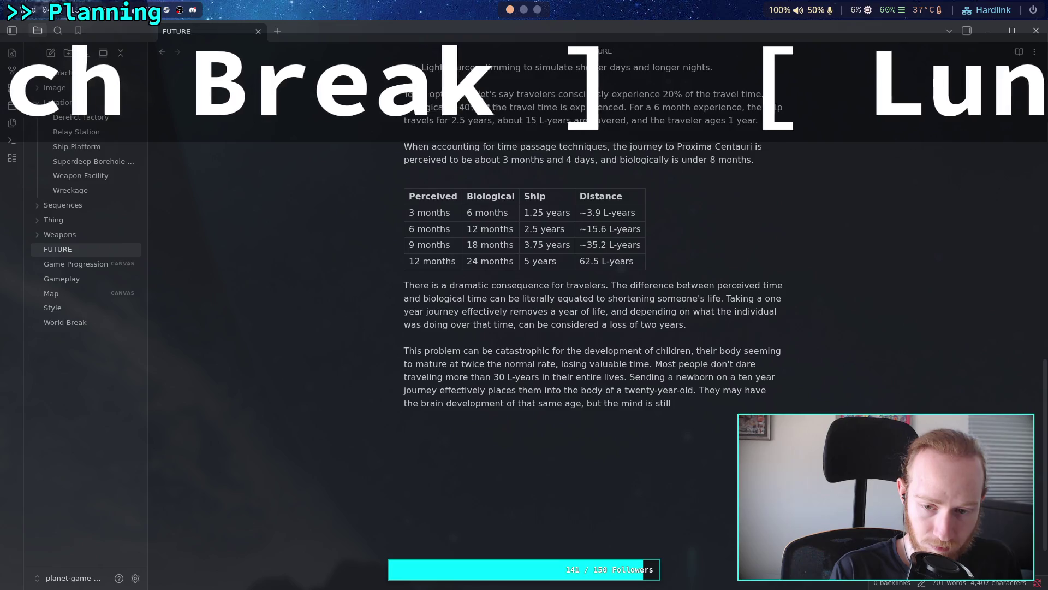
type("much young")
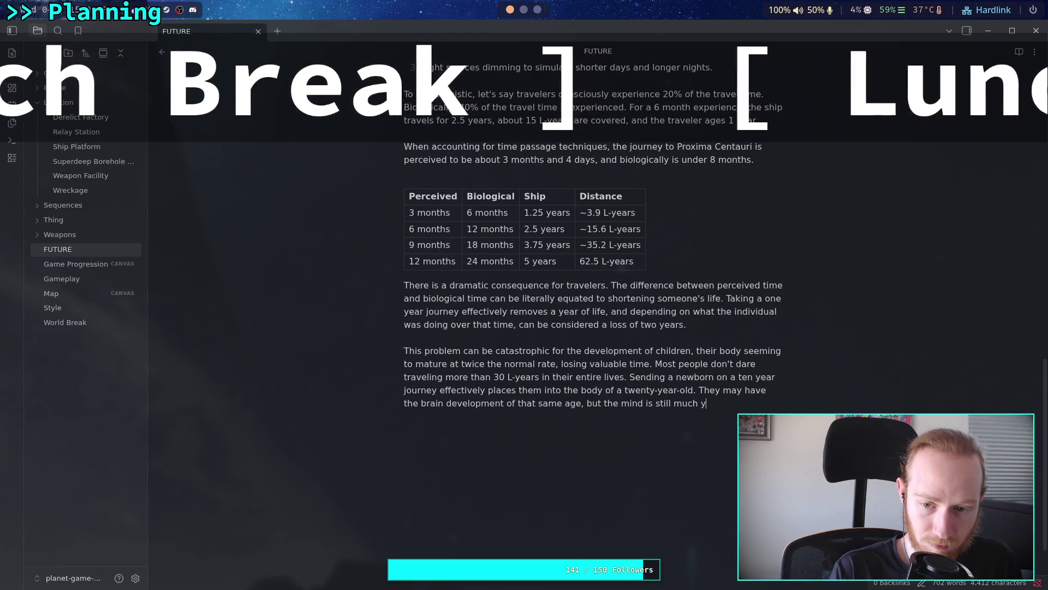
type("er.")
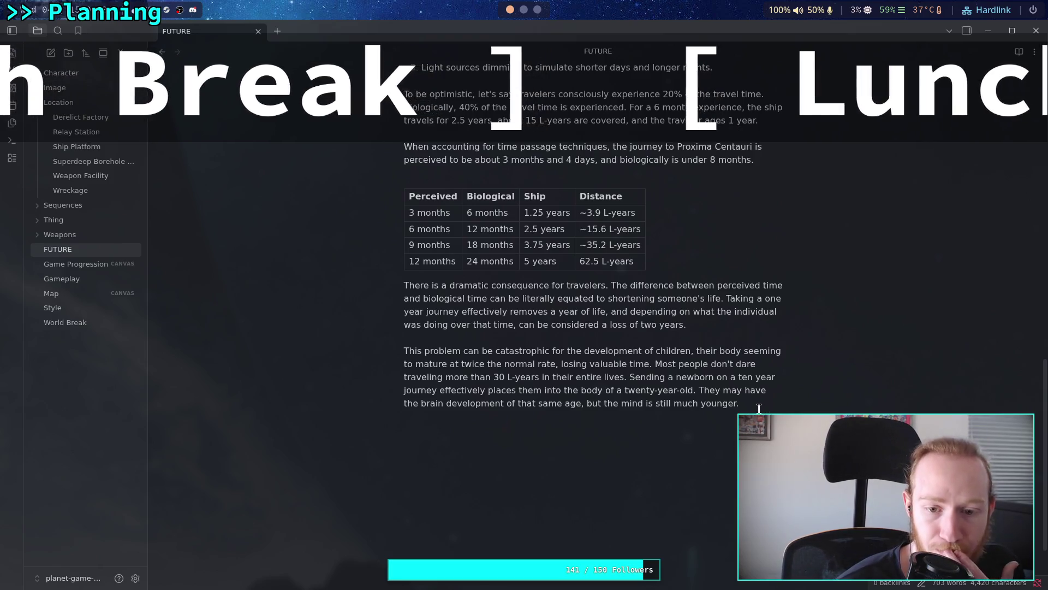
left_click_drag(763, 401, 676, 386)
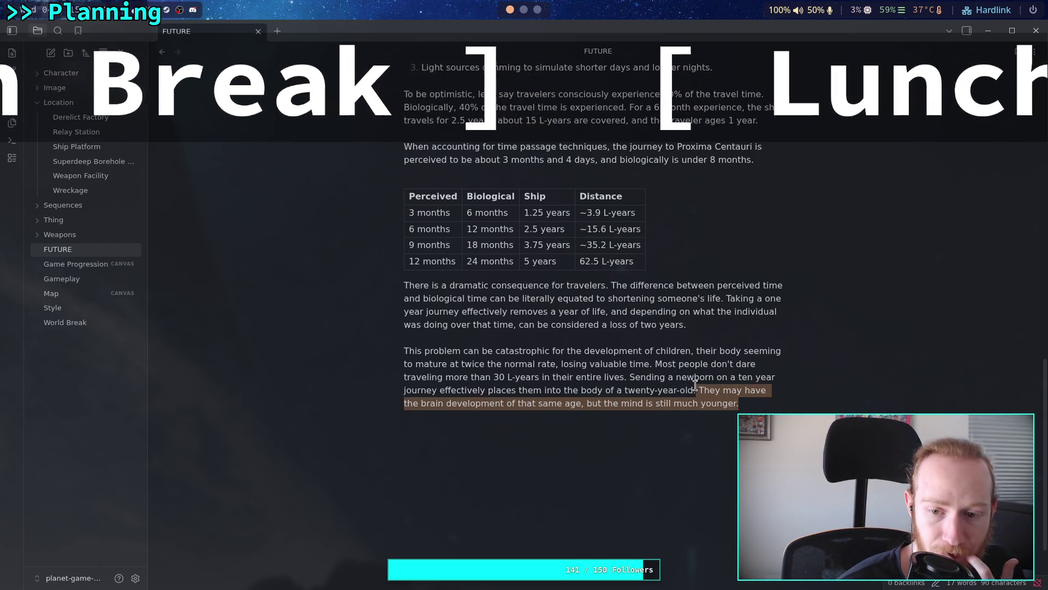
Step: Delete the selected brain-development sentence so the paragraph ends at 'twenty-year-old.'
key("BackSpace")
scroll(661, 364, "up", 4)
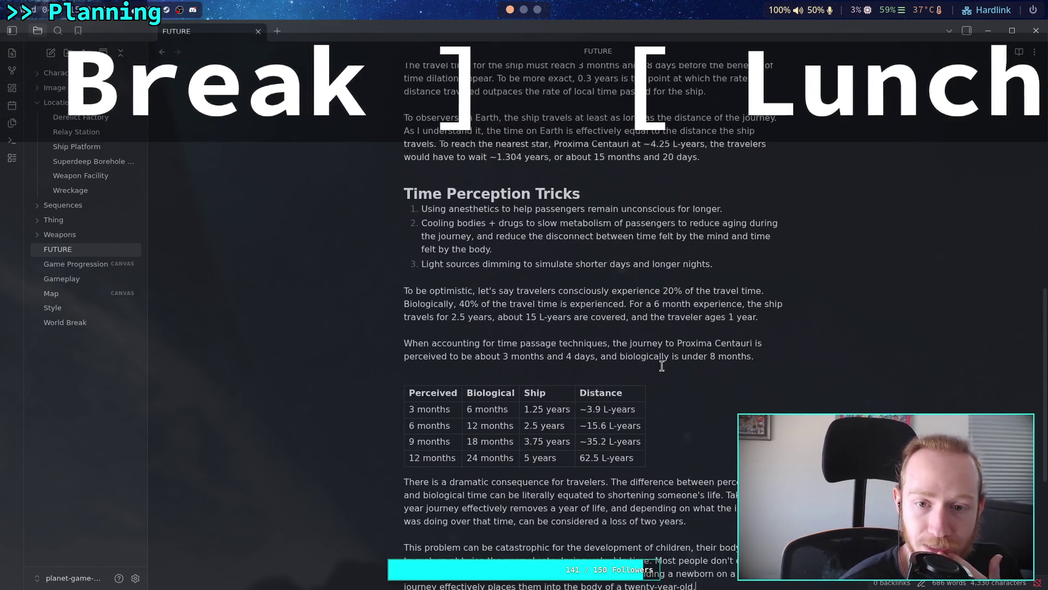
scroll(664, 365, "down", 5)
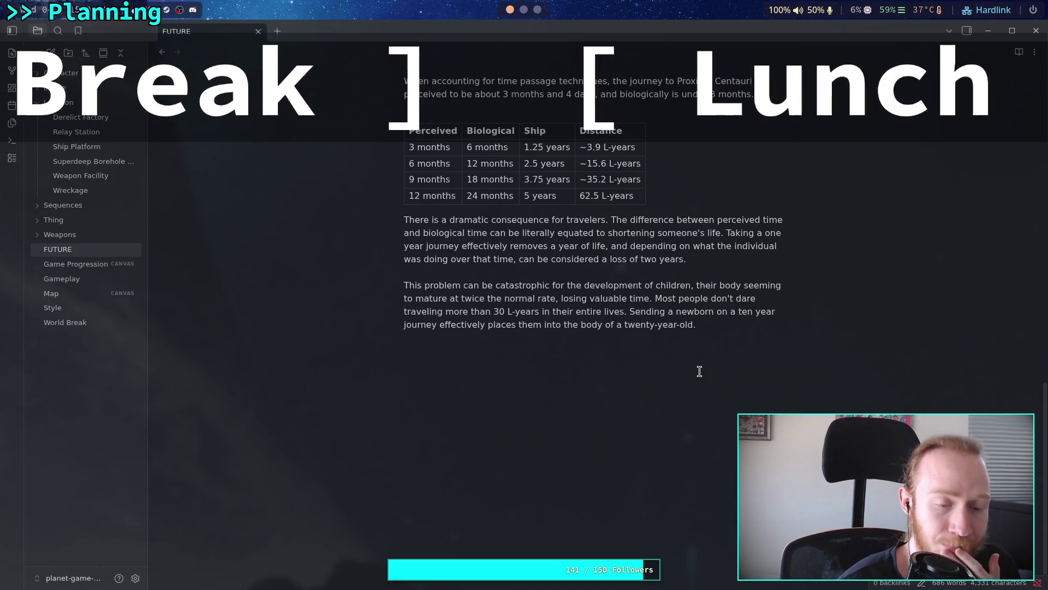
scroll(610, 353, "up", 3)
scroll(663, 365, "up", 5)
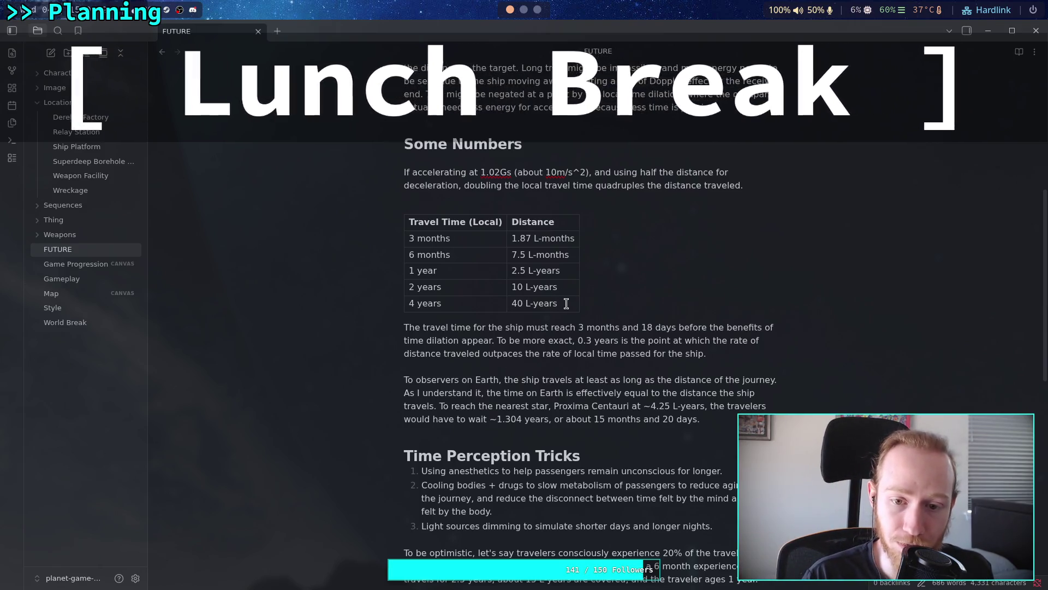
mouse_move(525, 304)
left_mouse_down()
mouse_move(512, 293)
mouse_move(518, 304)
mouse_move(528, 263)
mouse_move(527, 272)
left_mouse_up()
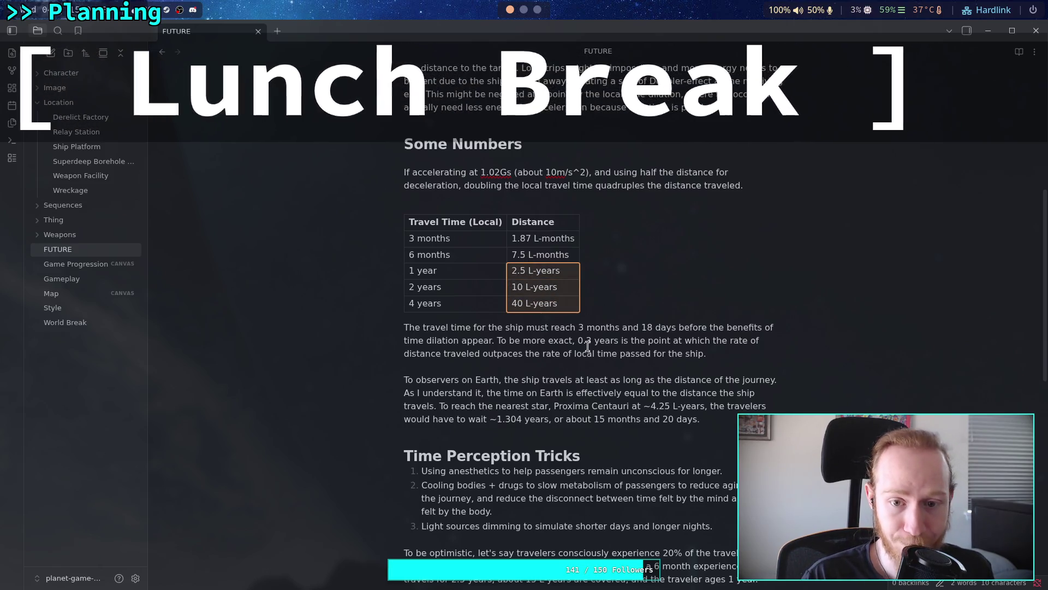
left_click(567, 341)
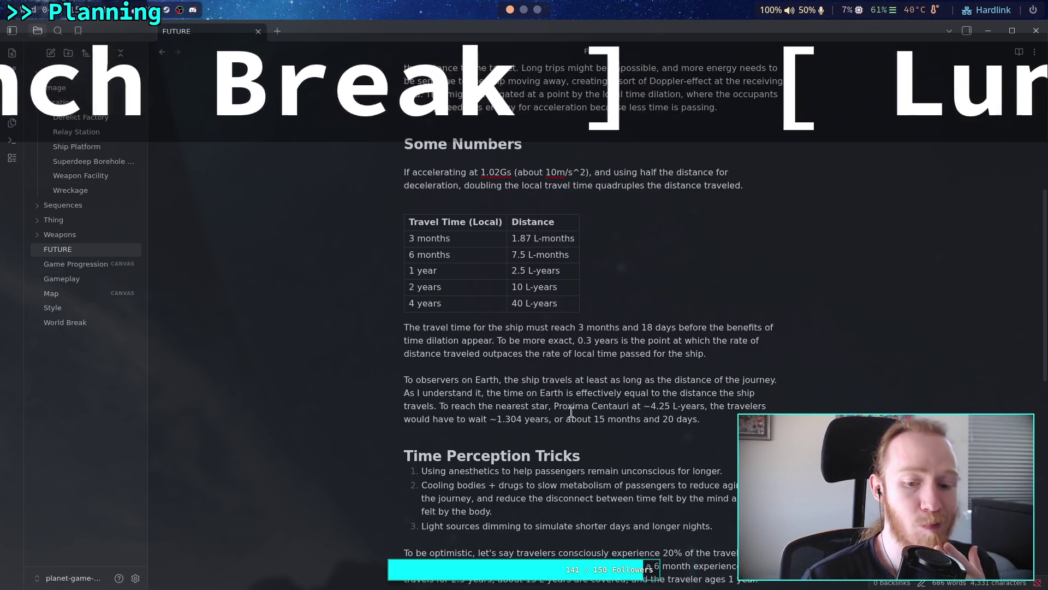
scroll(602, 369, "down", 5)
scroll(602, 368, "down", 5)
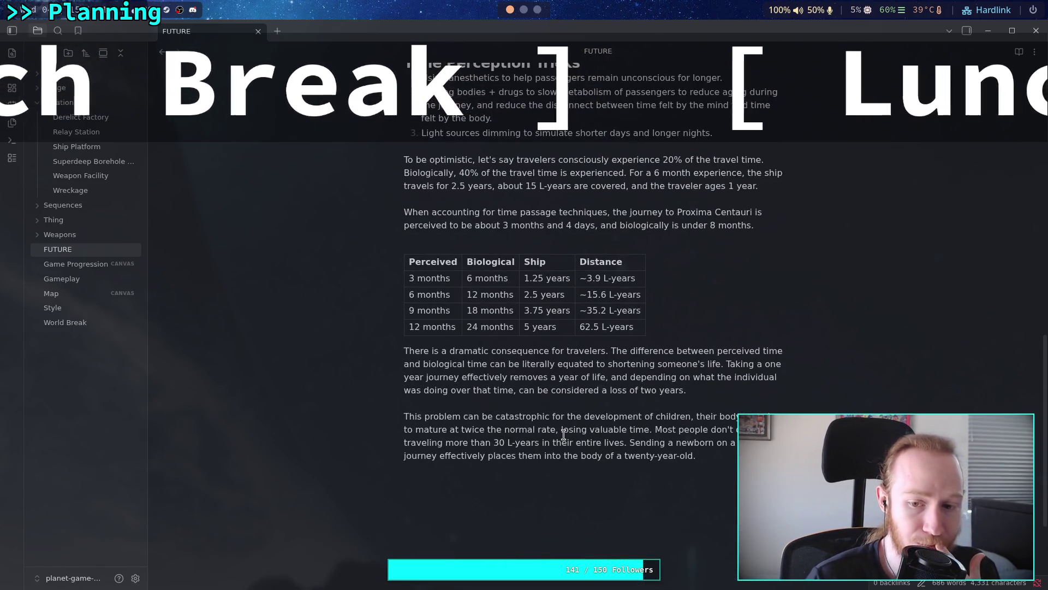
scroll(564, 434, "up", 2)
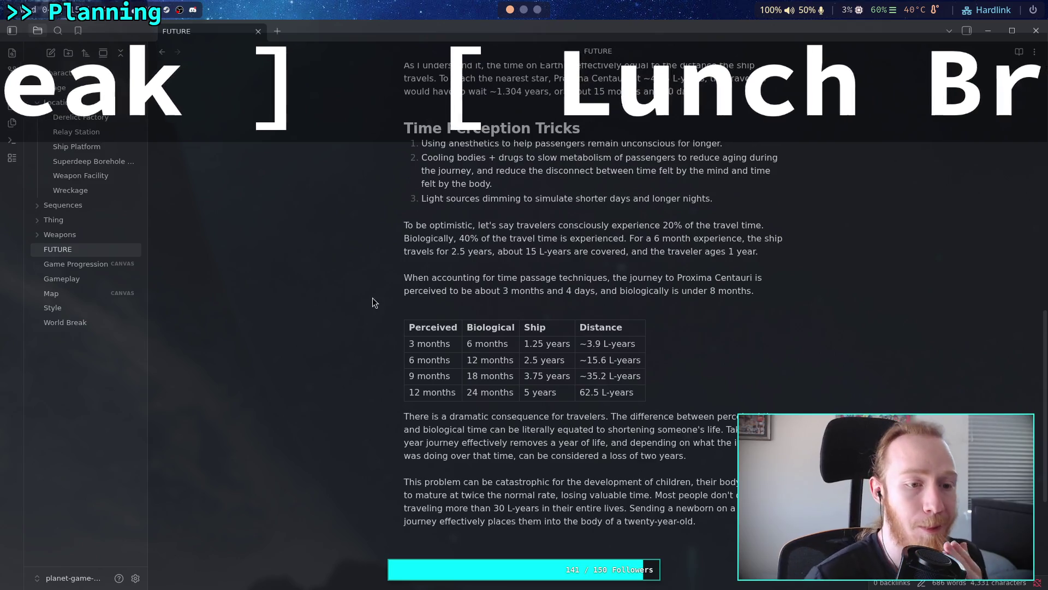
left_click(97, 264)
mouse_move(259, 366)
left_mouse_down()
mouse_move(235, 344)
mouse_move(179, 340)
left_mouse_up()
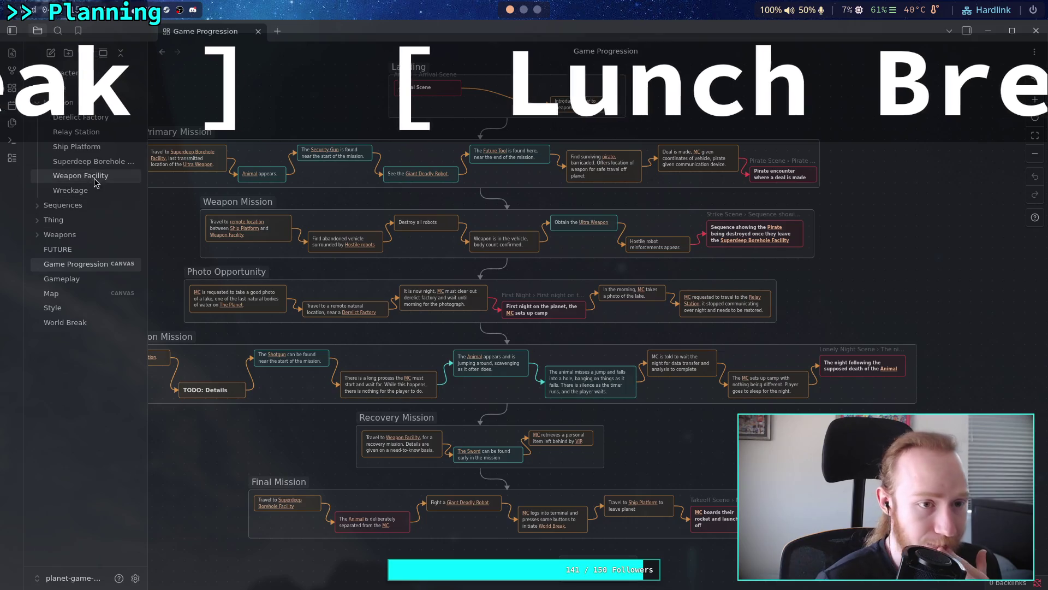
left_click_drag(205, 275, 269, 286)
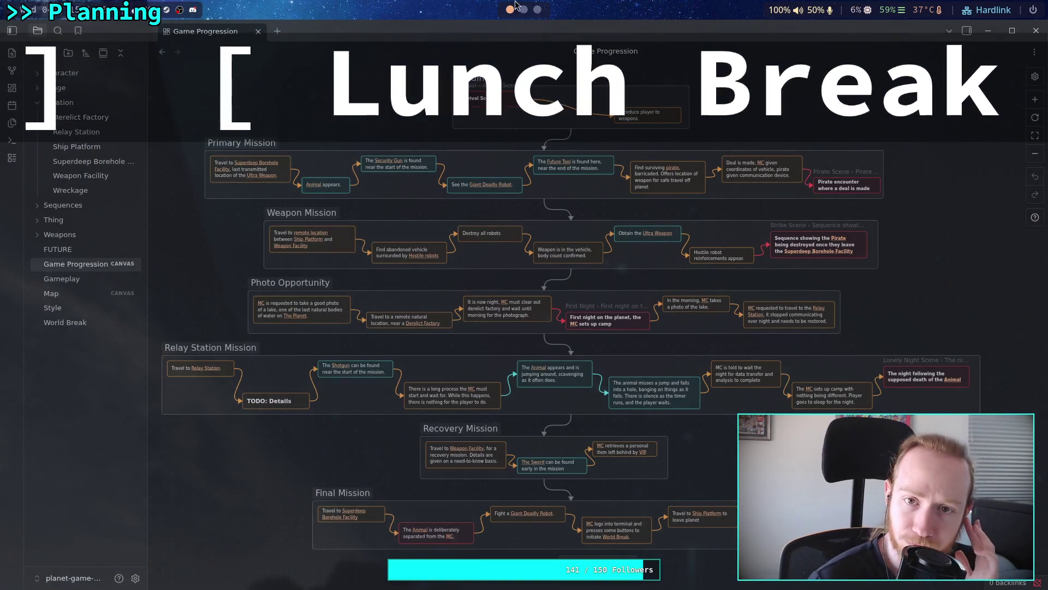
left_click(60, 249)
scroll(502, 265, "down", 5)
scroll(503, 265, "down", 4)
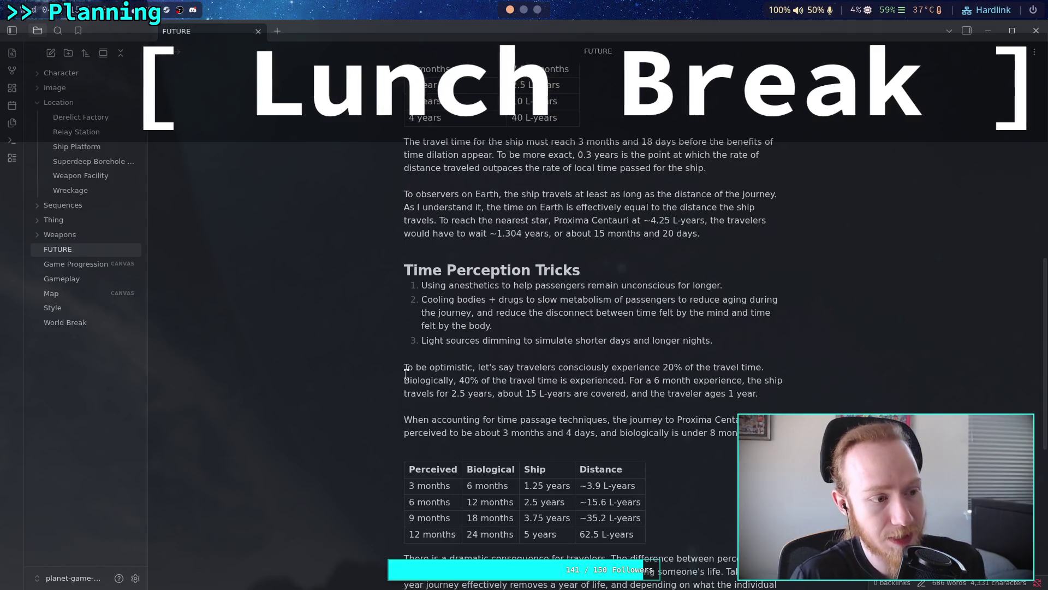
scroll(379, 402, "down", 3)
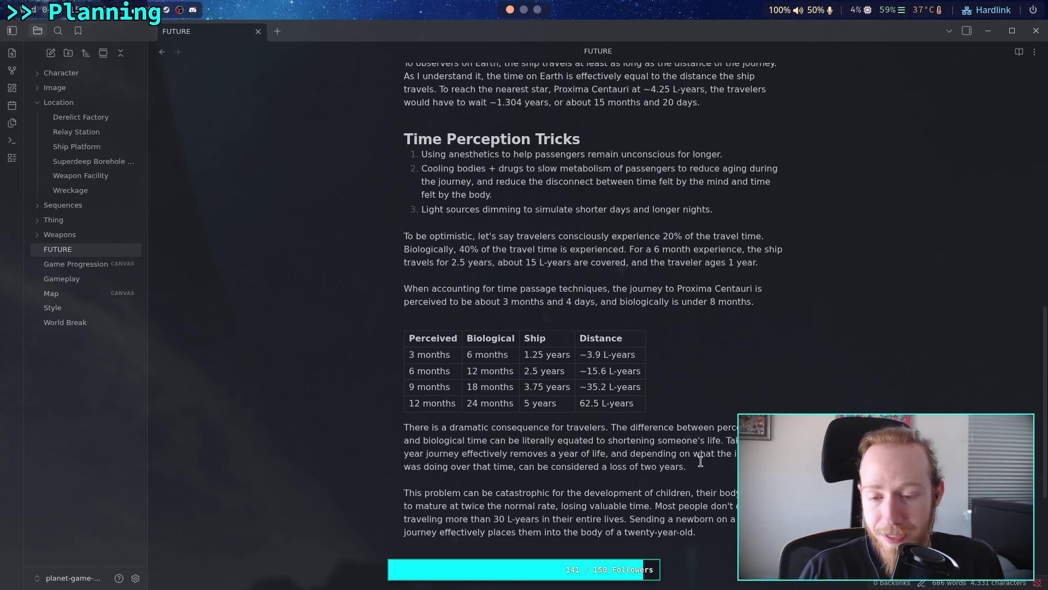
left_click_drag(641, 386, 583, 368)
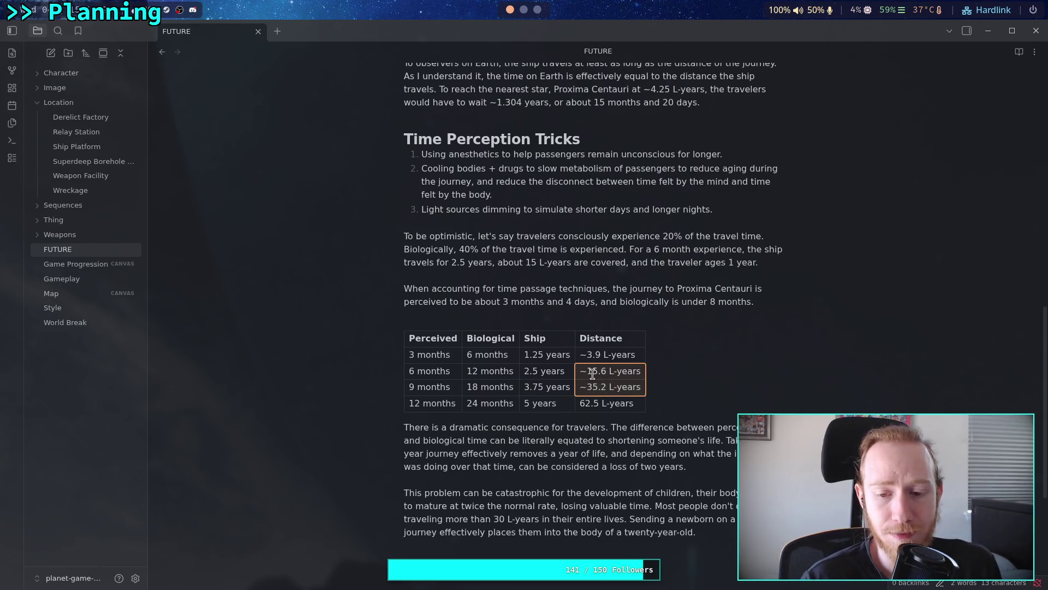
Step: Click below the Perceived/Biological/Ship/Distance table to clear the cell selection
left_click(689, 410)
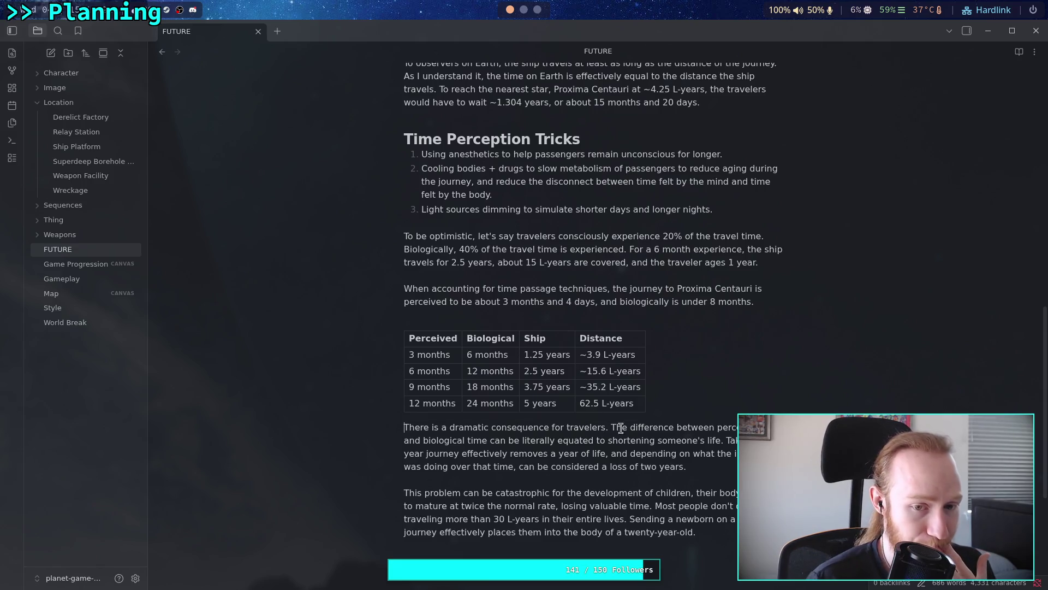
key("Down")
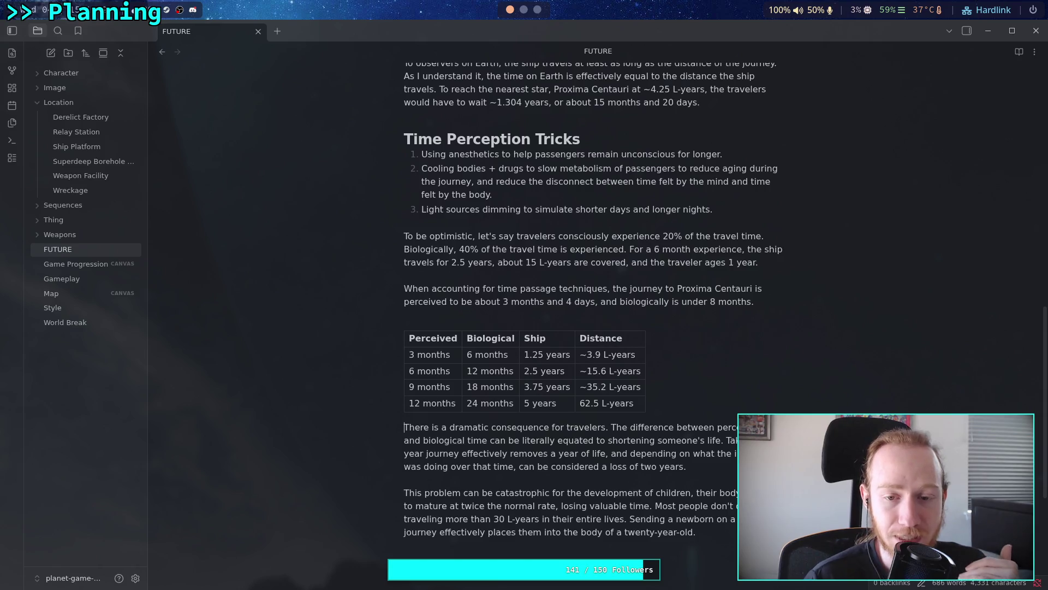
left_click(564, 316)
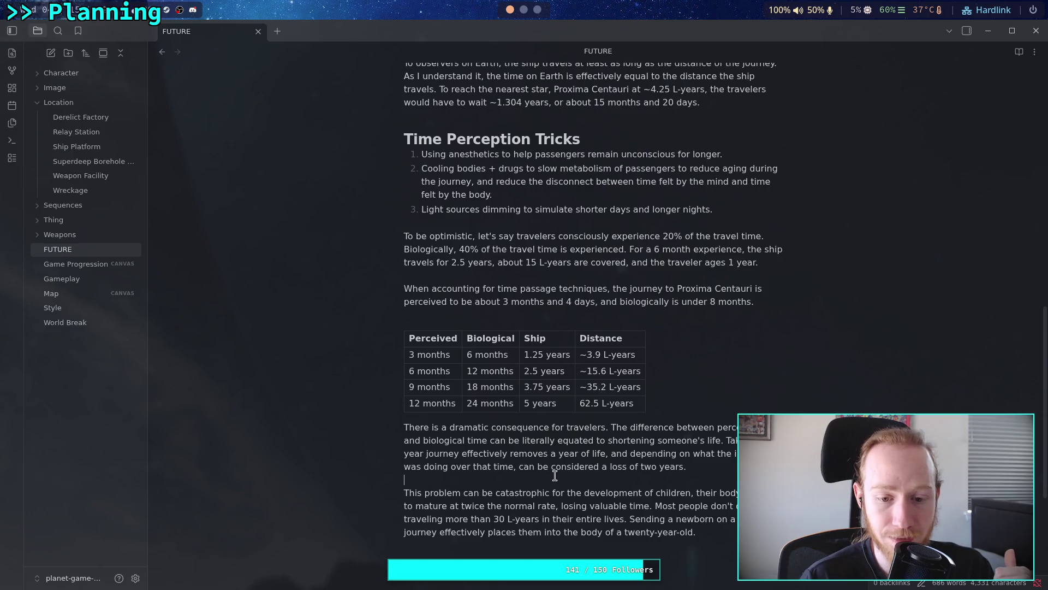
left_click(405, 493)
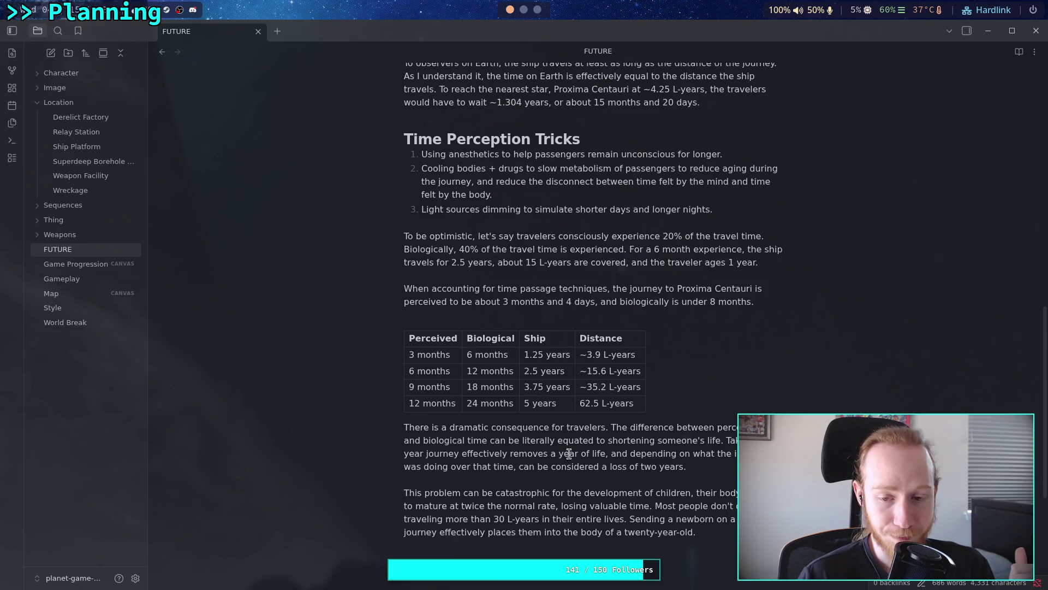
left_click_drag(634, 403, 411, 355)
left_click(529, 449)
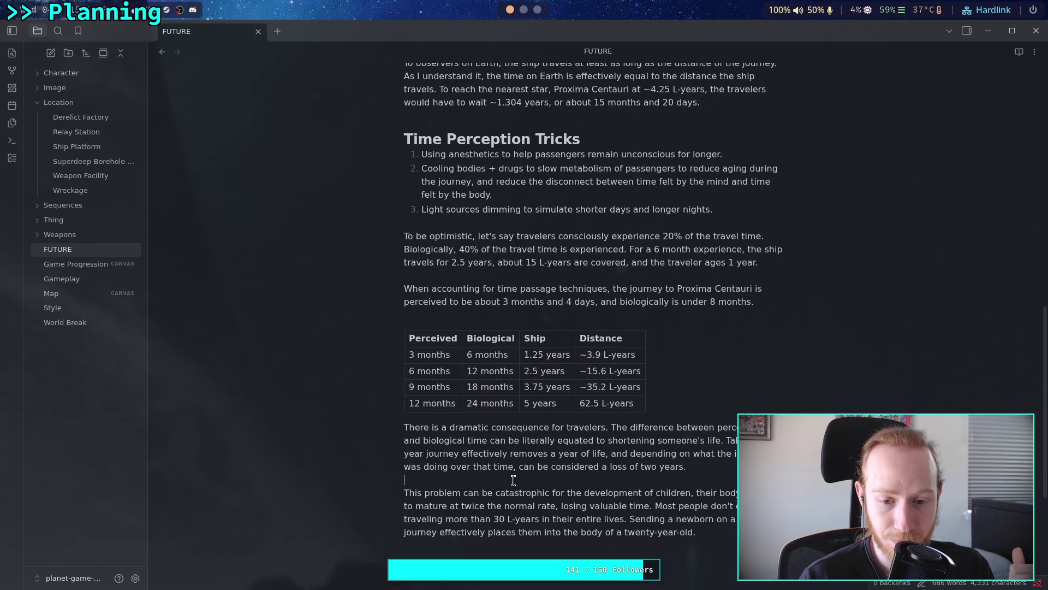
left_click(404, 495)
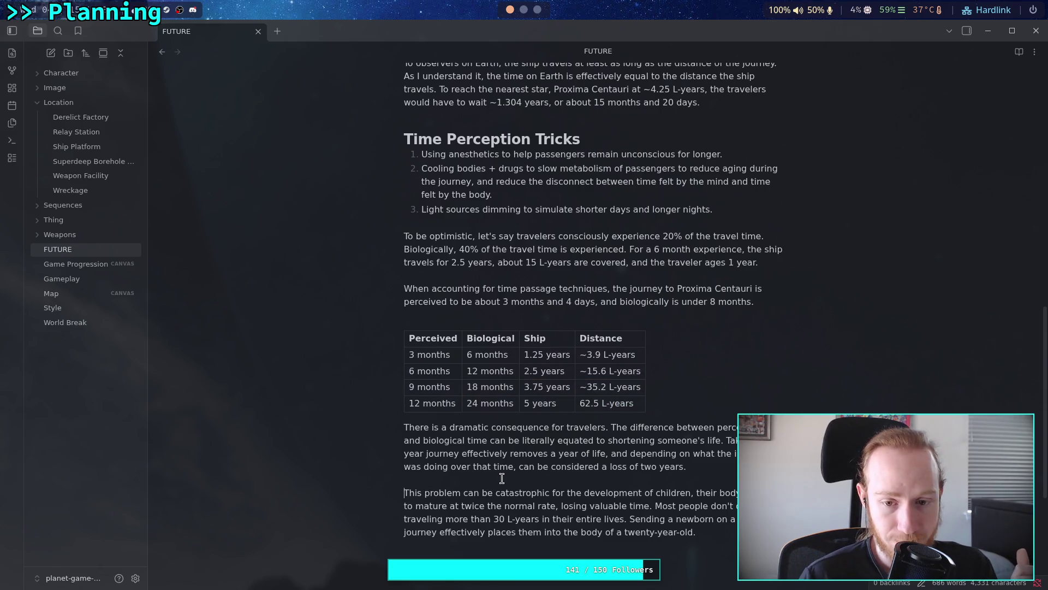
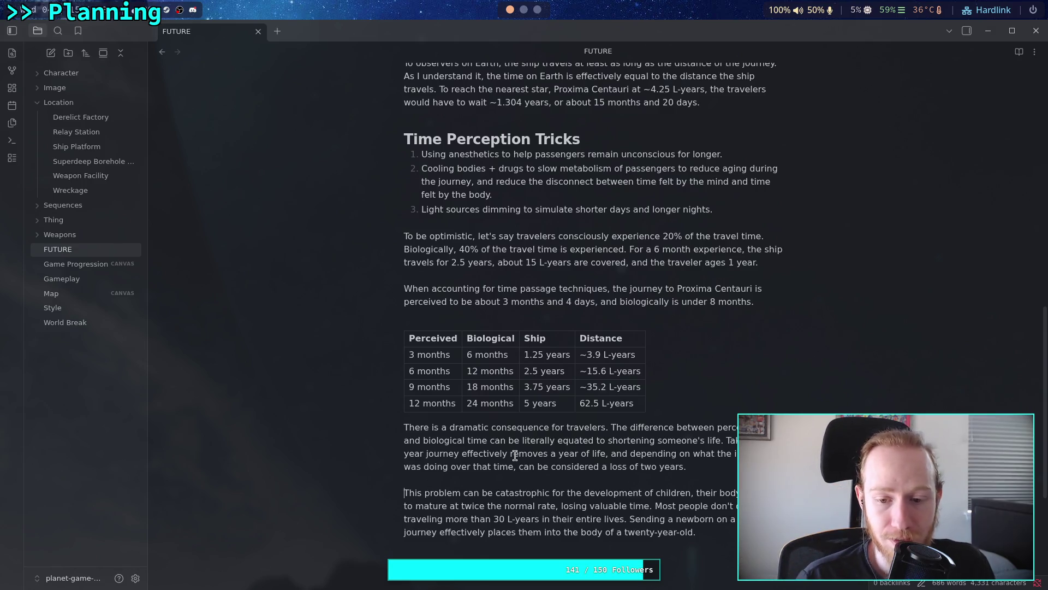
Step: Highlight Procedure step 3, then steps 1–2, in the FUTURE note to point them out
scroll(515, 454, "up", 10)
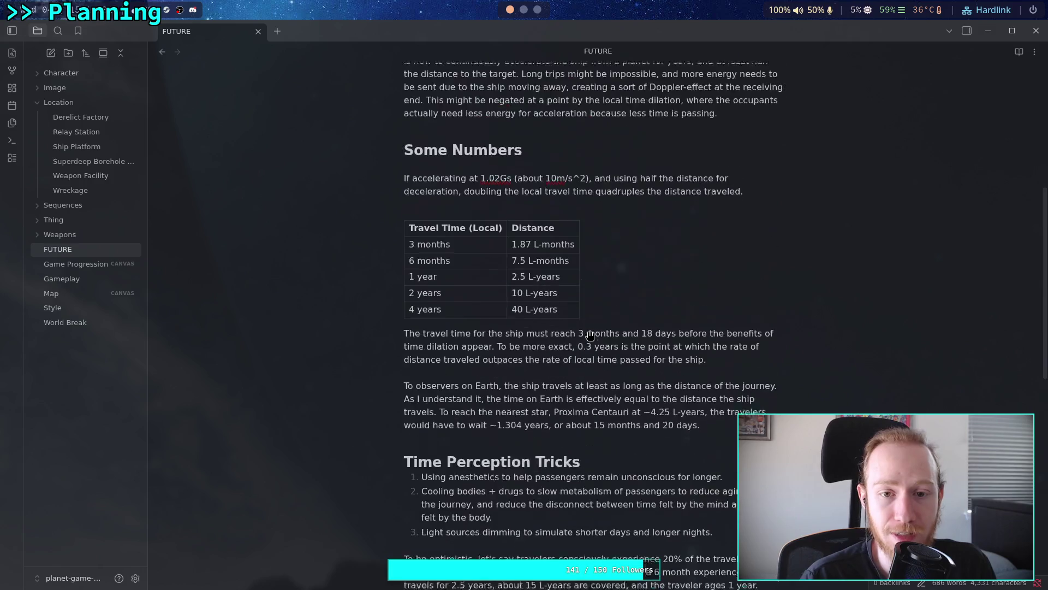
left_click_drag(517, 203, 423, 191)
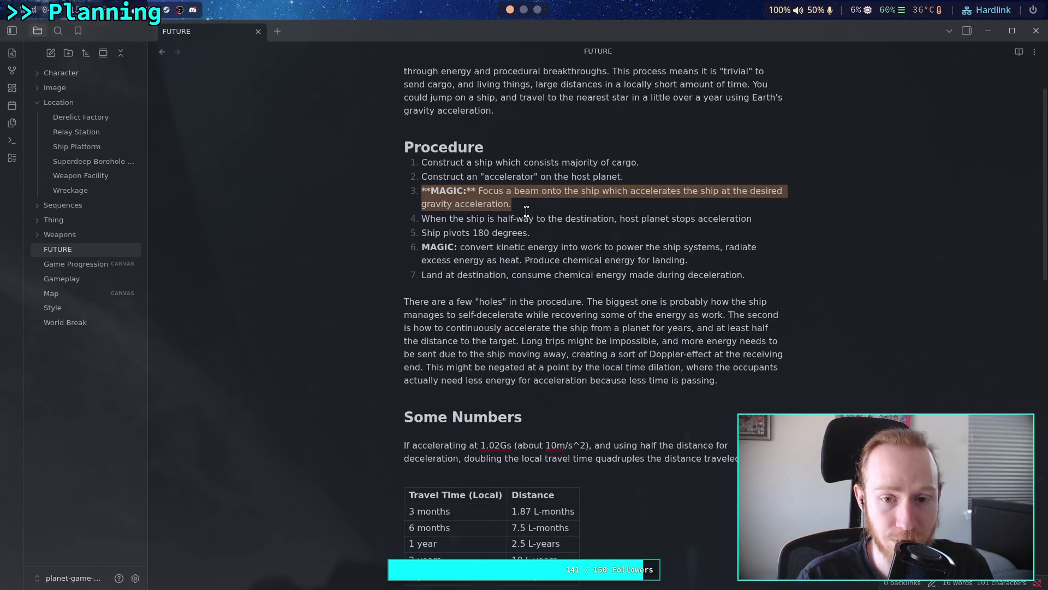
left_click_drag(524, 204, 422, 193)
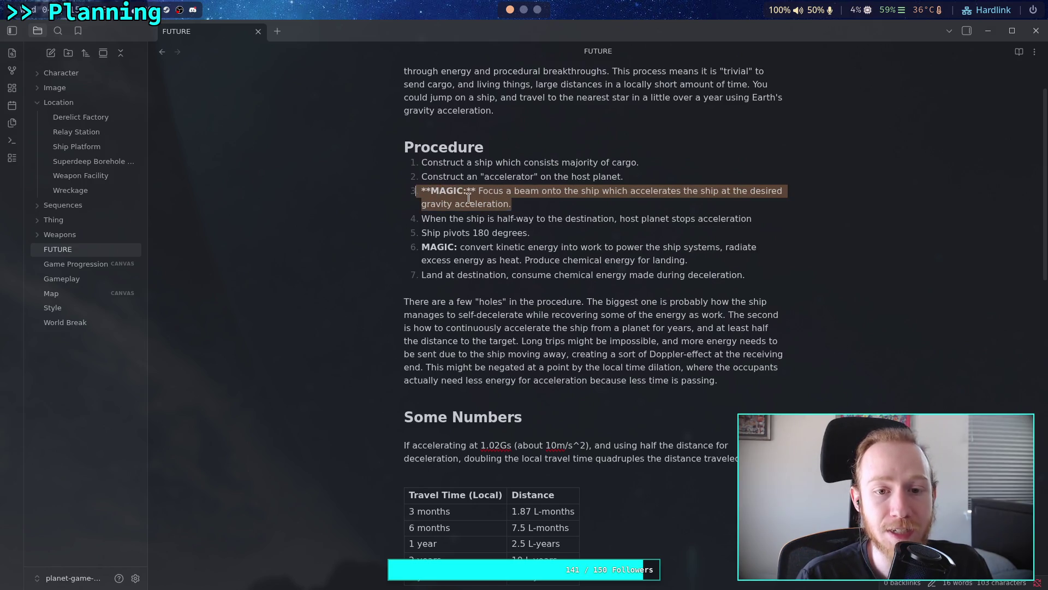
left_click(516, 206)
left_click_drag(516, 206, 421, 191)
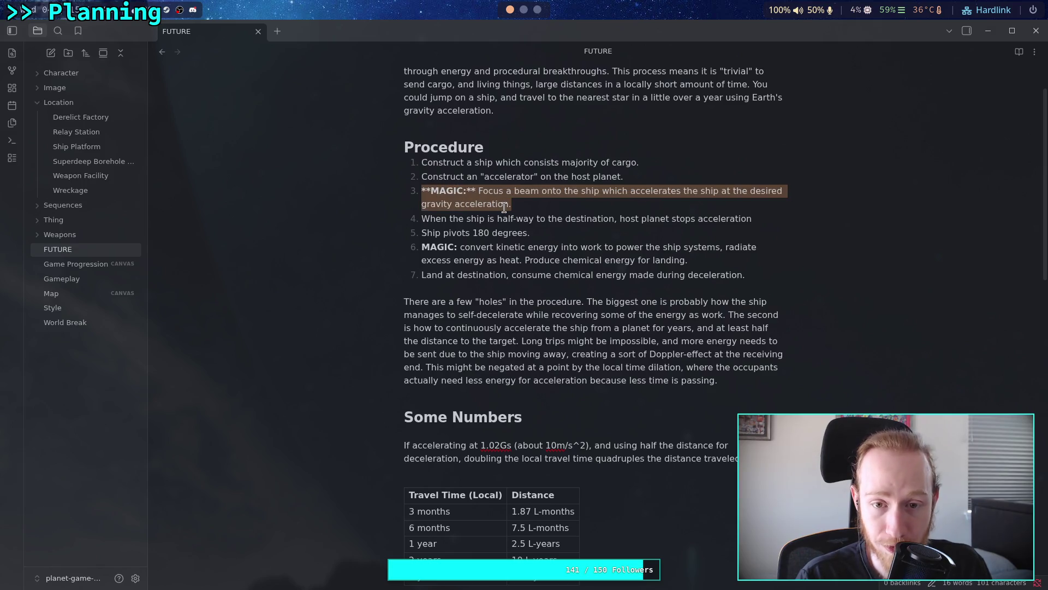
mouse_move(640, 162)
left_mouse_down()
mouse_move(428, 163)
mouse_move(637, 175)
mouse_move(415, 177)
mouse_move(421, 159)
left_mouse_up()
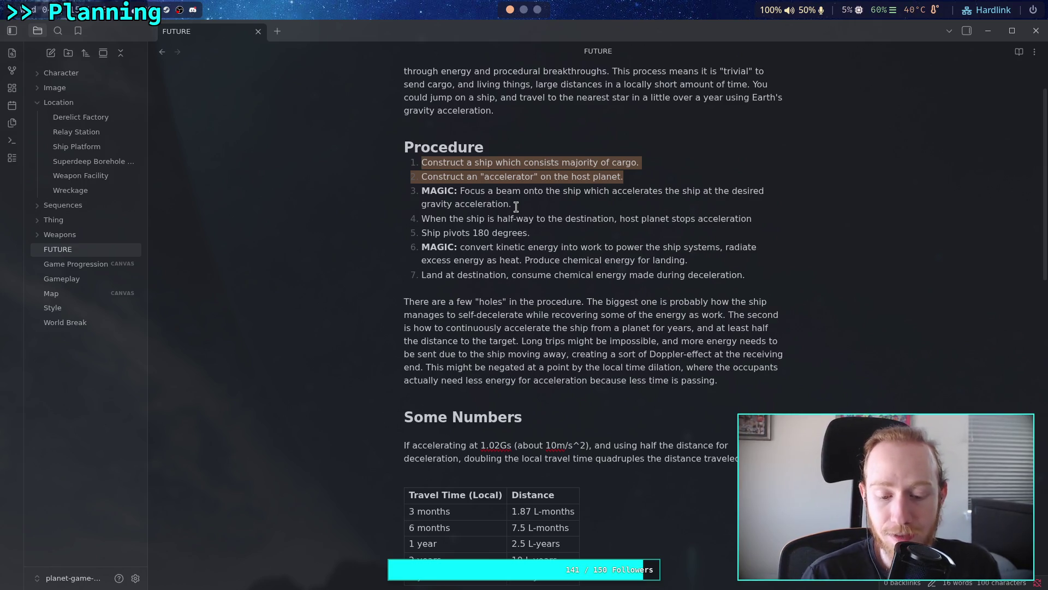
left_click(526, 201)
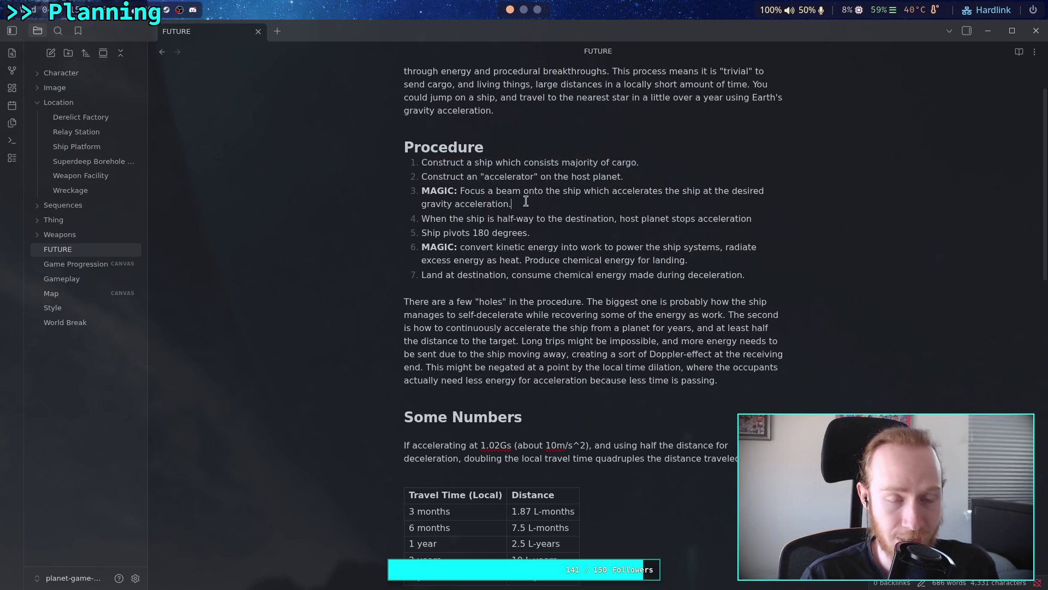
left_click_drag(421, 162, 622, 177)
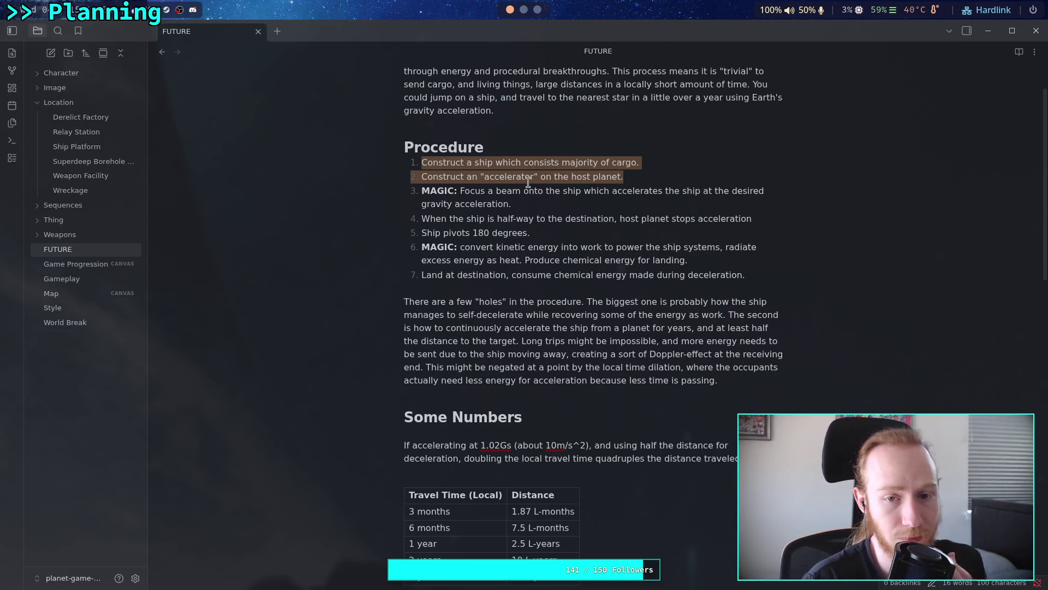
left_click(565, 289)
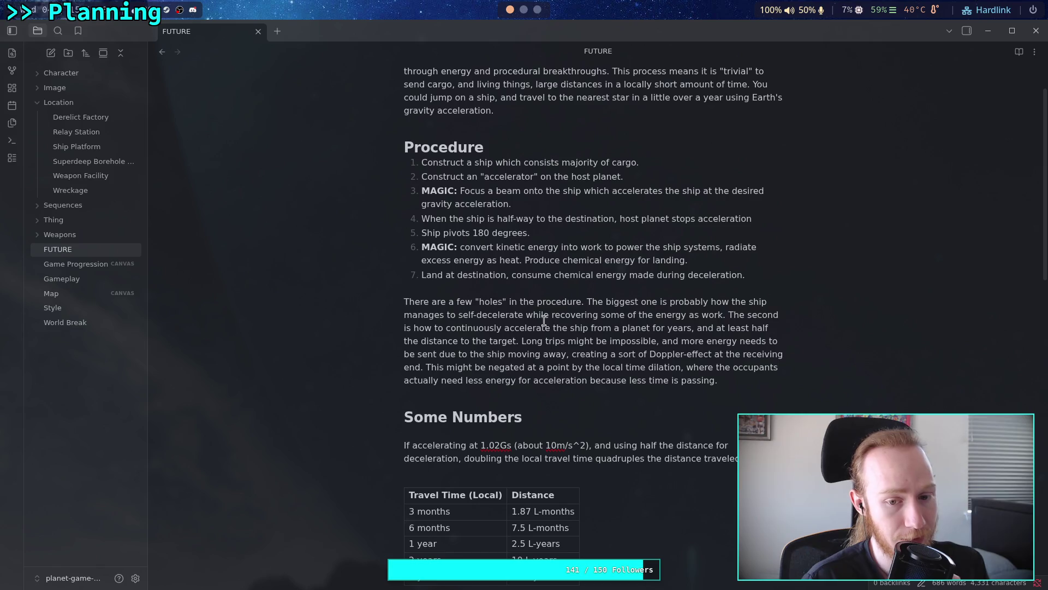
scroll(545, 321, "down", 4)
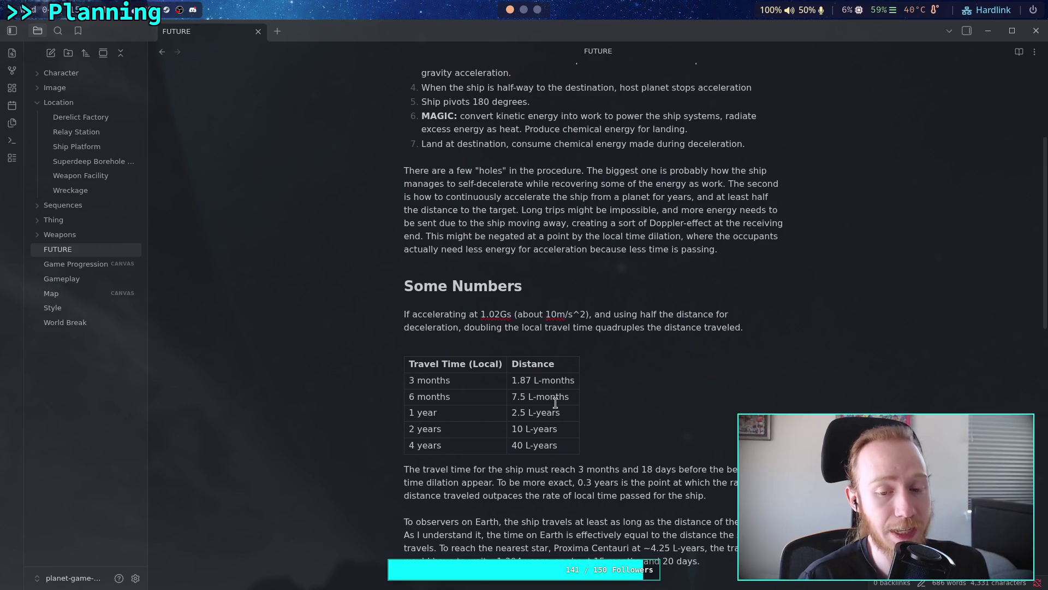
double_click(556, 445)
left_click_drag(559, 429, 511, 429)
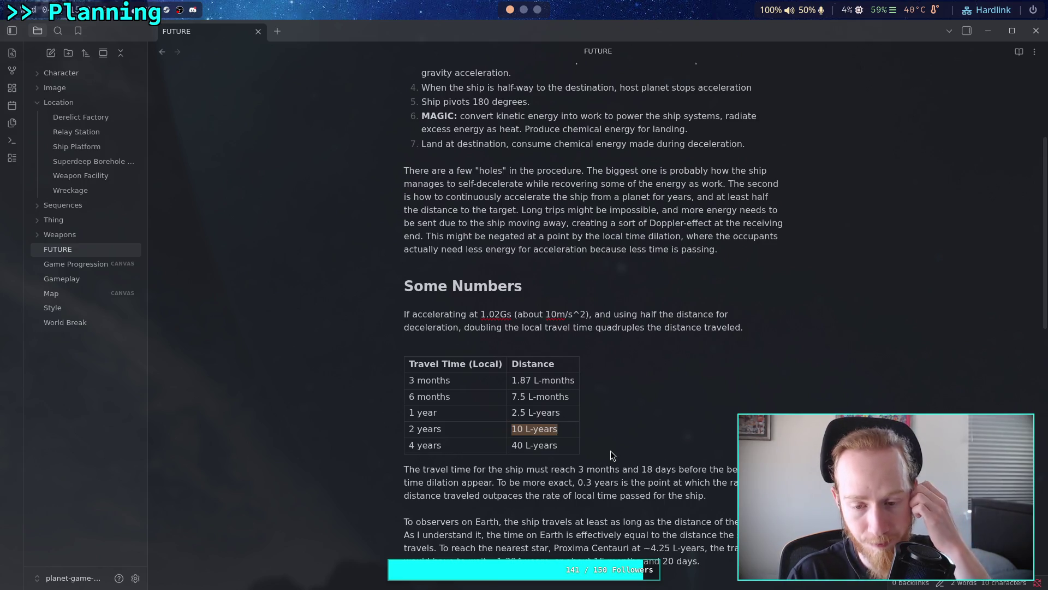
mouse_move(706, 495)
left_mouse_down()
mouse_move(407, 467)
mouse_move(401, 436)
left_mouse_up()
left_click(420, 339)
mouse_move(407, 364)
left_mouse_down()
mouse_move(474, 416)
mouse_move(541, 443)
left_mouse_up()
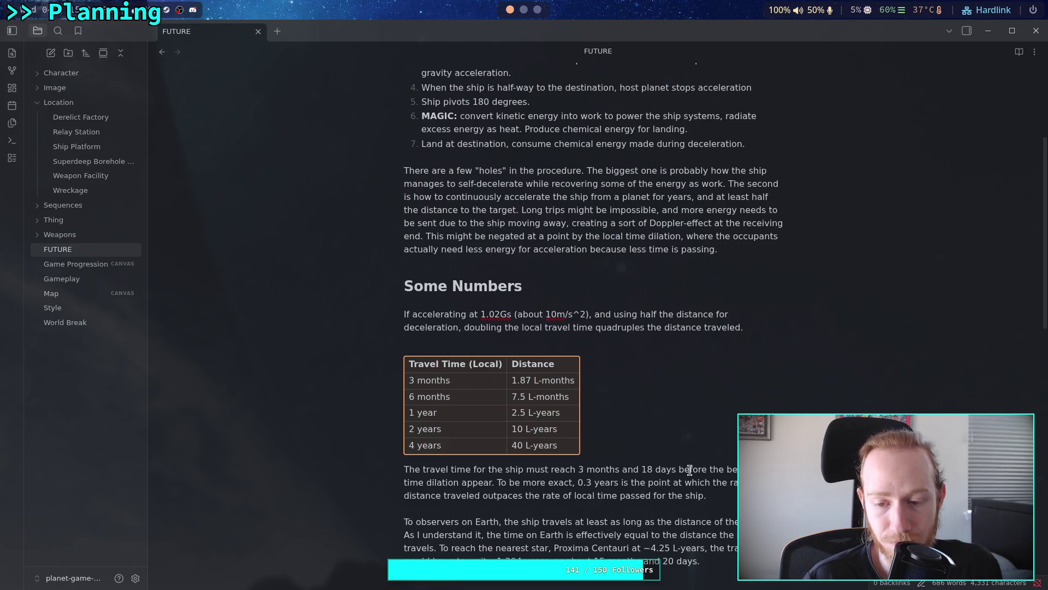
left_click_drag(707, 495, 407, 467)
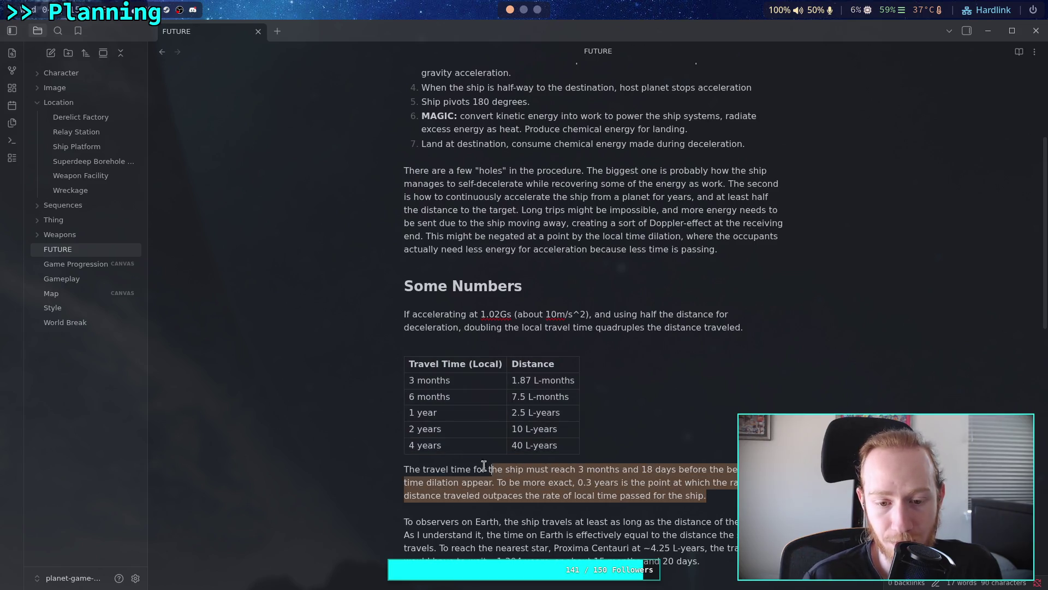
left_click(586, 487)
Step: Select across the Perceived/Biological/Ship/Distance table under Time Perception Tricks
scroll(410, 367, "down", 10)
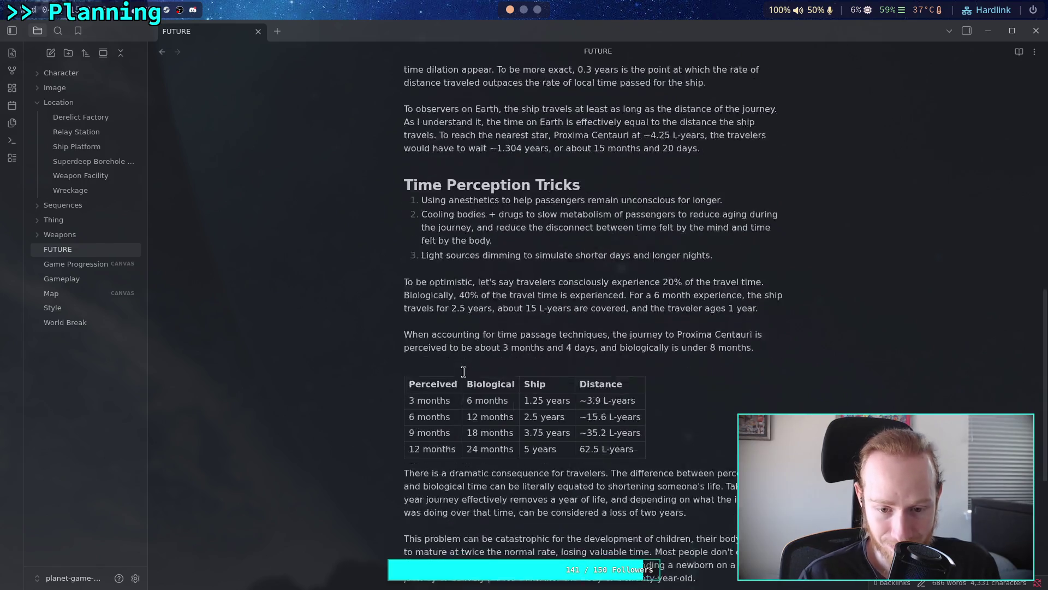
left_click_drag(410, 278, 638, 340)
left_click(643, 371)
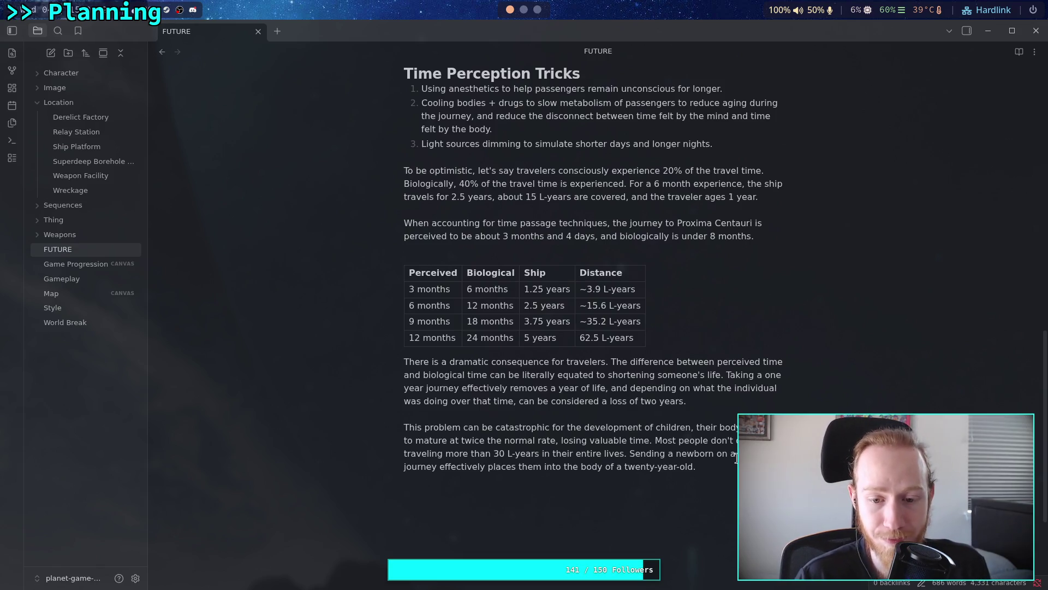
left_click_drag(697, 465, 450, 413)
left_click(428, 388)
left_click_drag(688, 411, 404, 362)
left_click(587, 388)
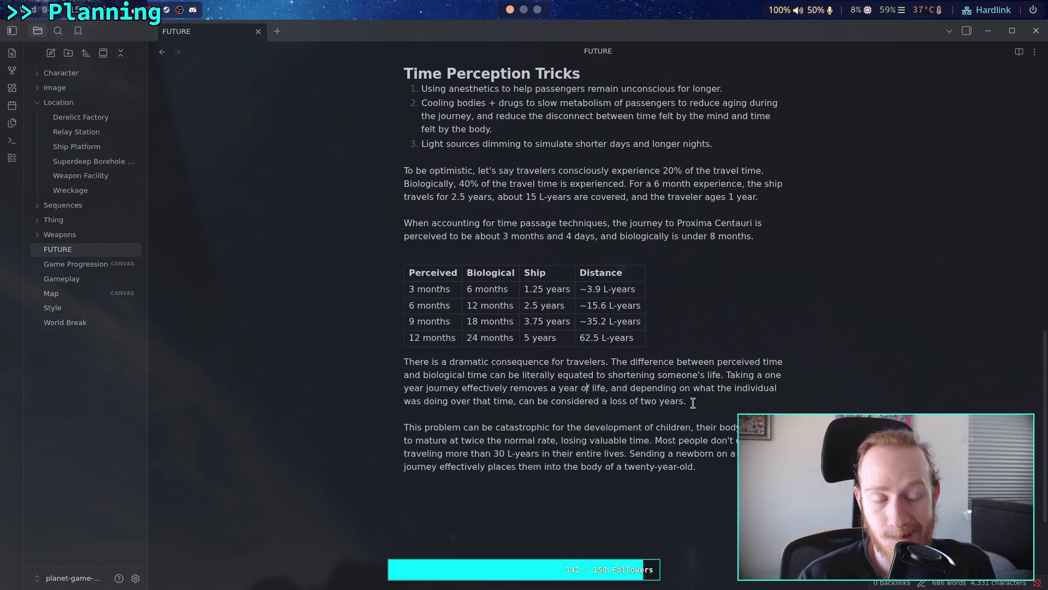
left_click_drag(711, 404, 405, 365)
left_click(582, 388)
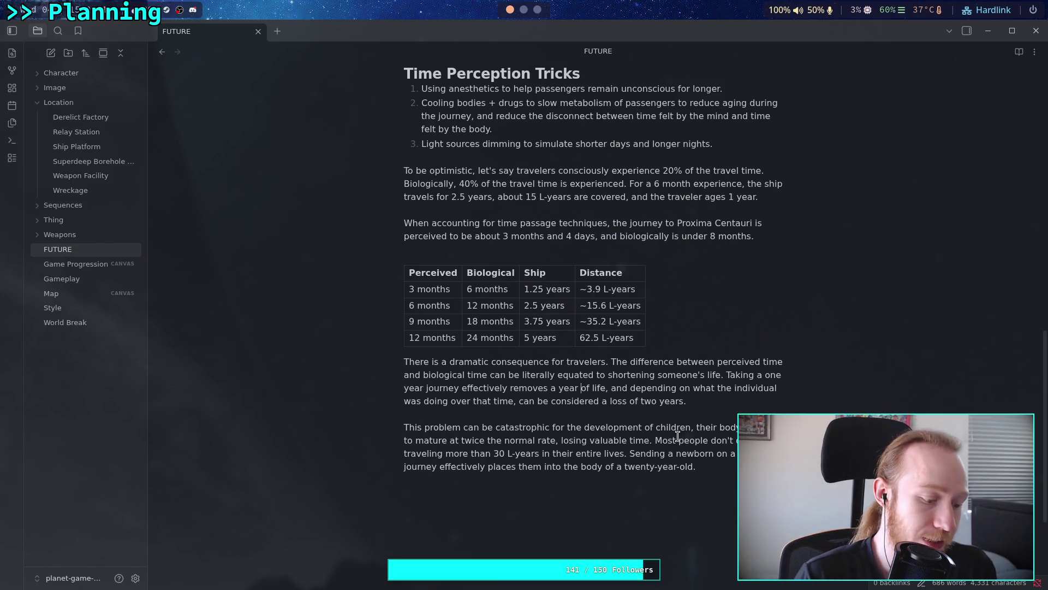
left_click(703, 466)
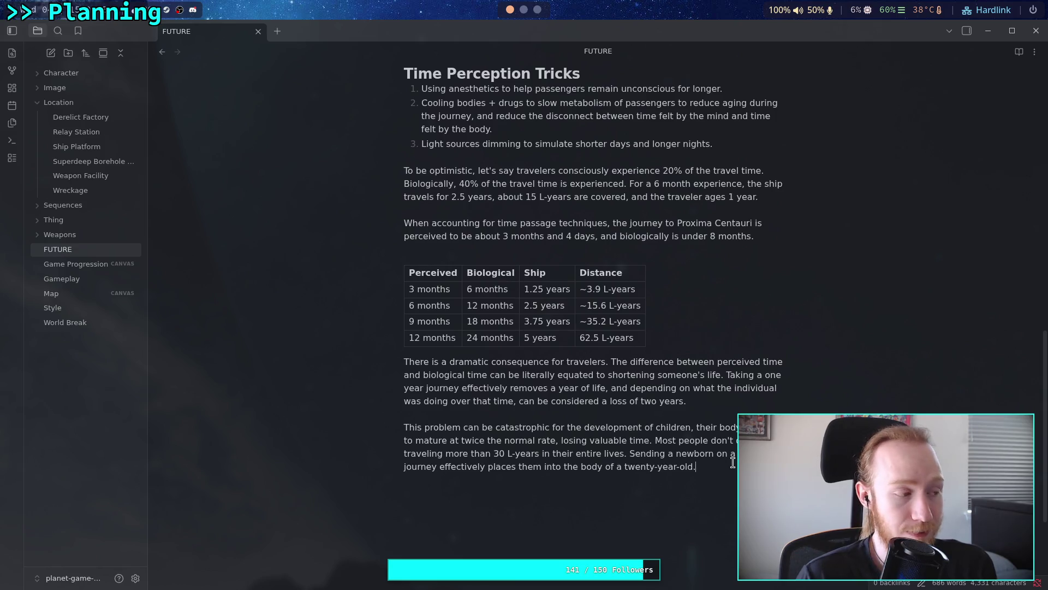
left_click(704, 465)
left_click_drag(704, 465, 403, 427)
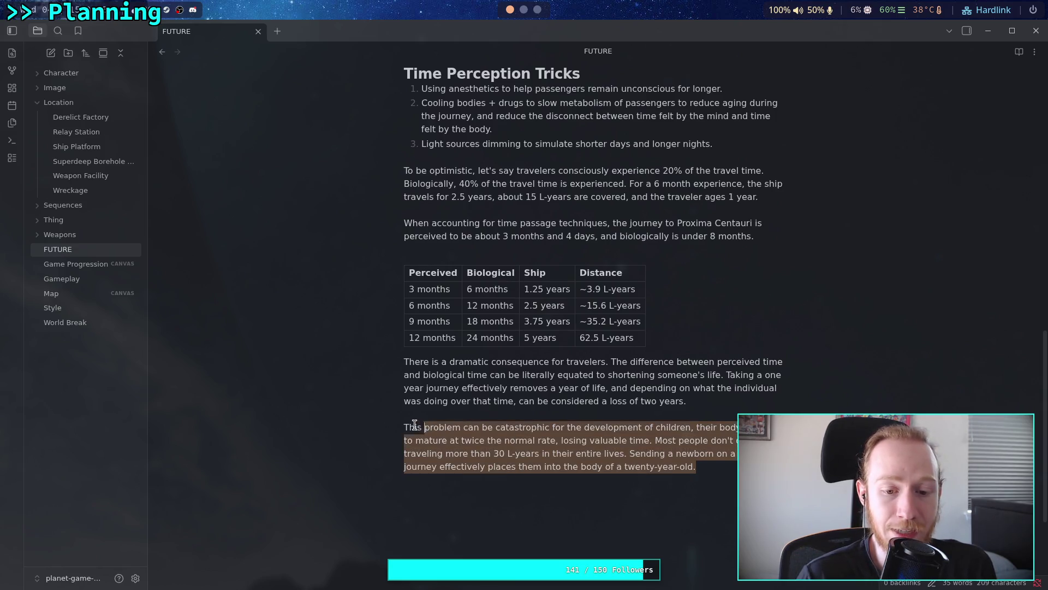
left_click(585, 454)
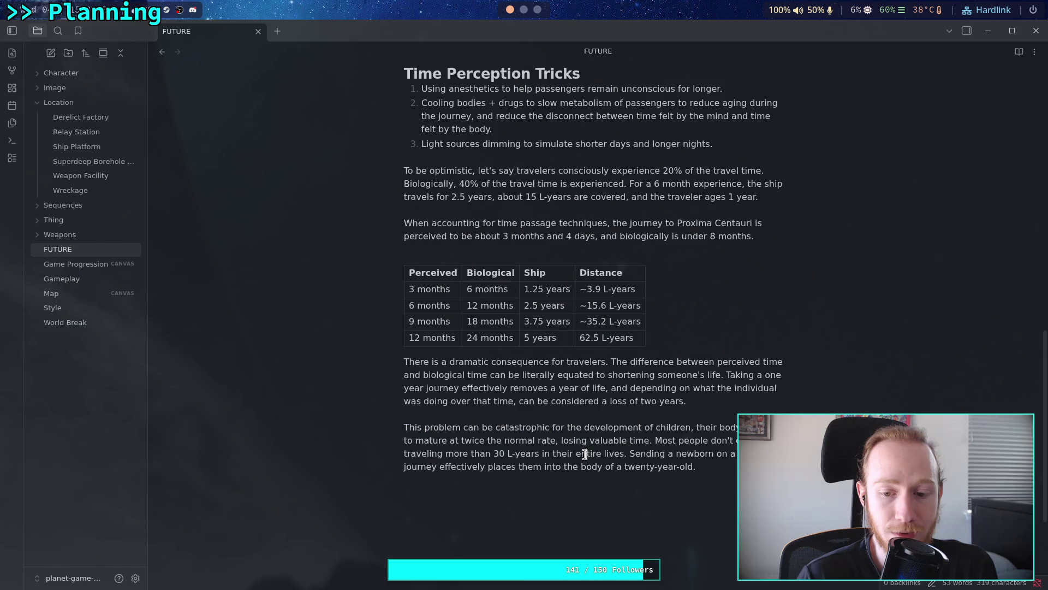
left_click(703, 467)
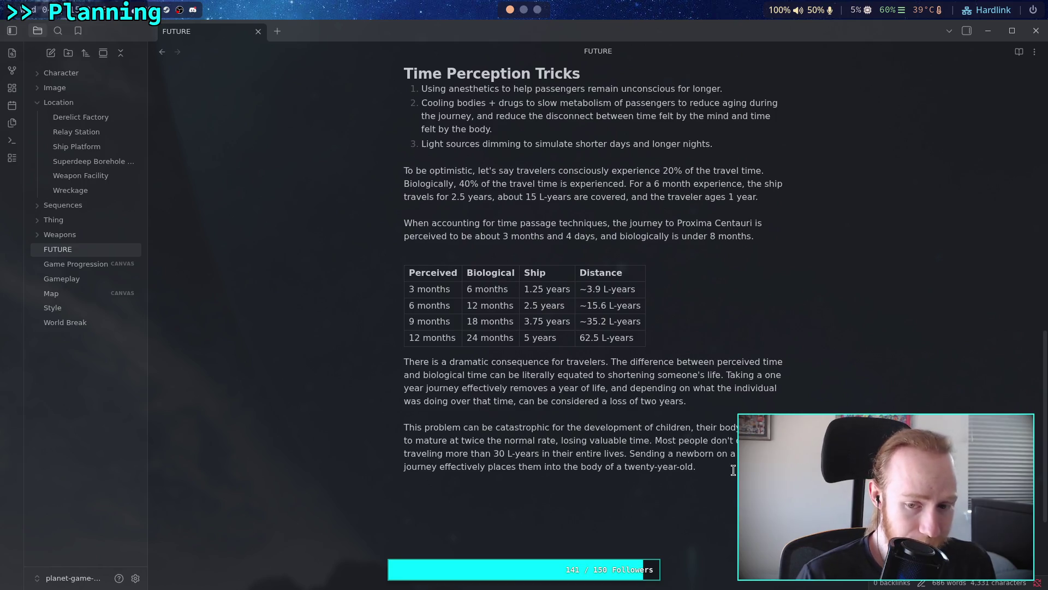
left_click(405, 427)
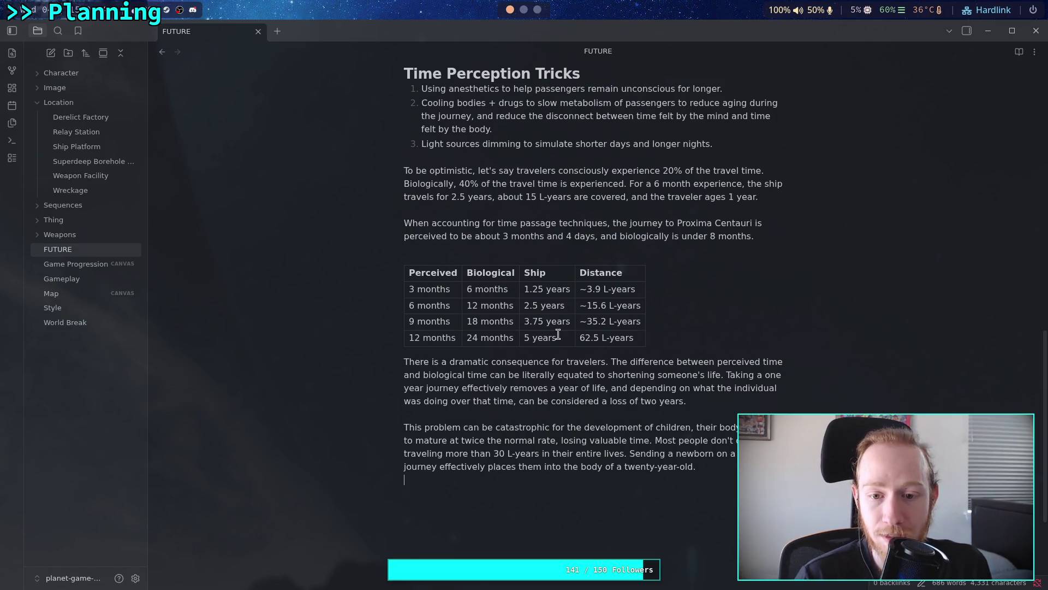
left_click_drag(557, 336, 527, 336)
left_click_drag(642, 309, 418, 308)
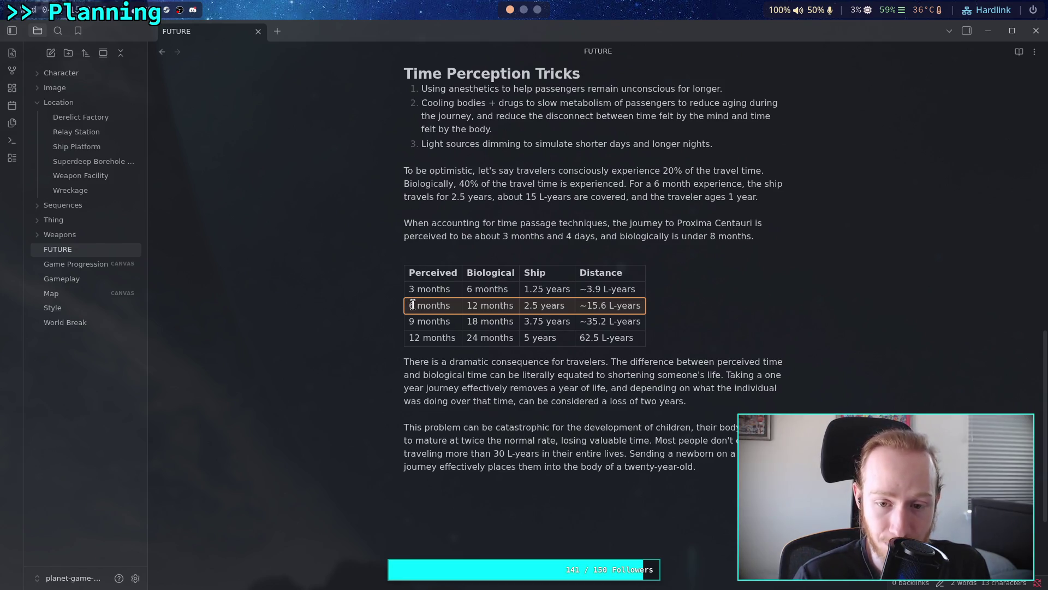
left_click_drag(412, 304, 611, 306)
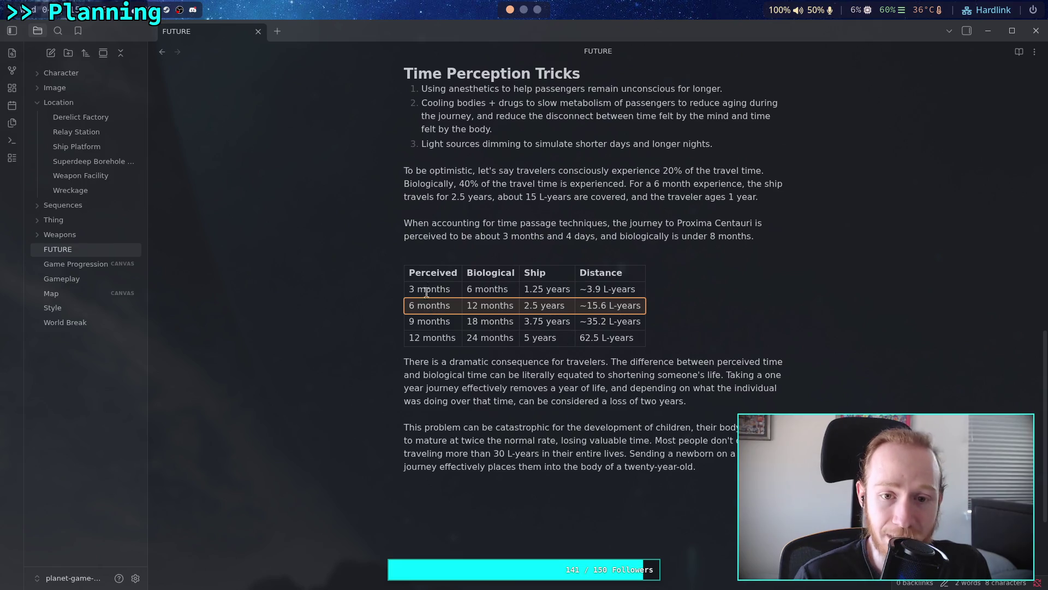
scroll(451, 275, "up", 7)
scroll(451, 276, "up", 6)
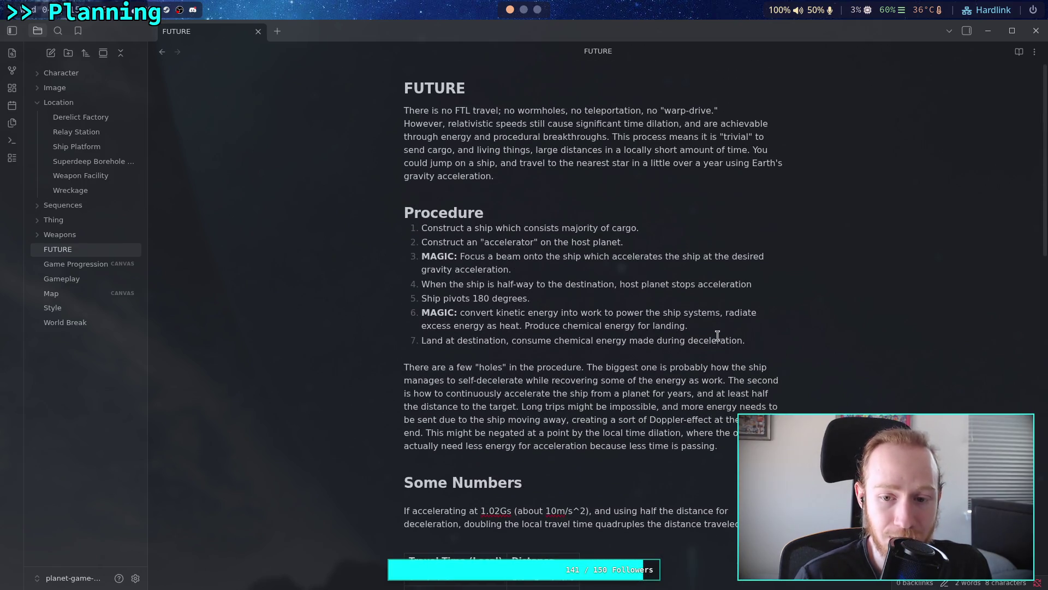
mouse_move(670, 323)
left_mouse_down()
mouse_move(437, 285)
mouse_move(538, 267)
left_mouse_up()
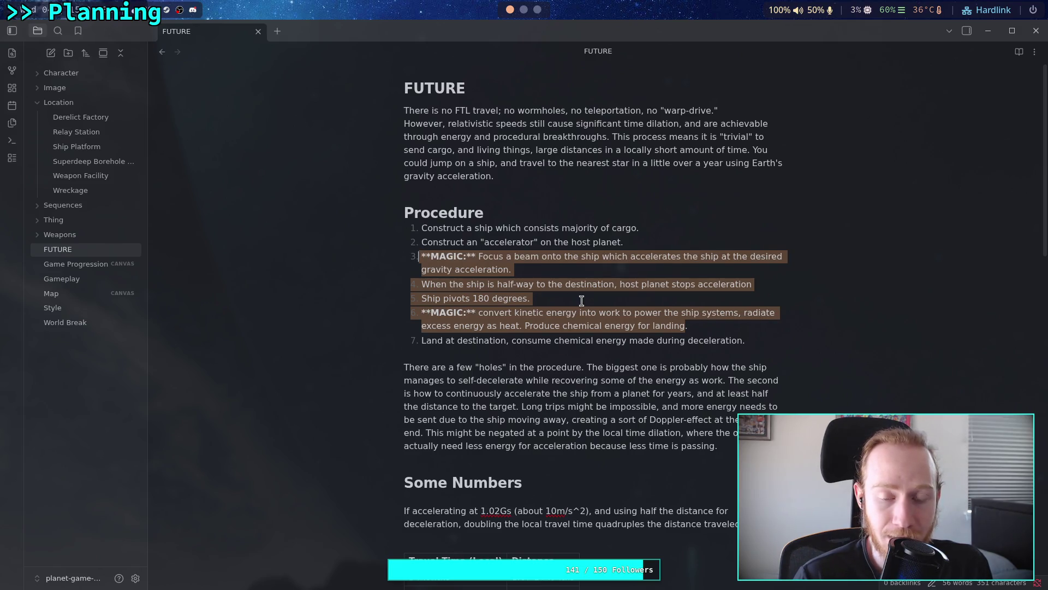
left_click(688, 327)
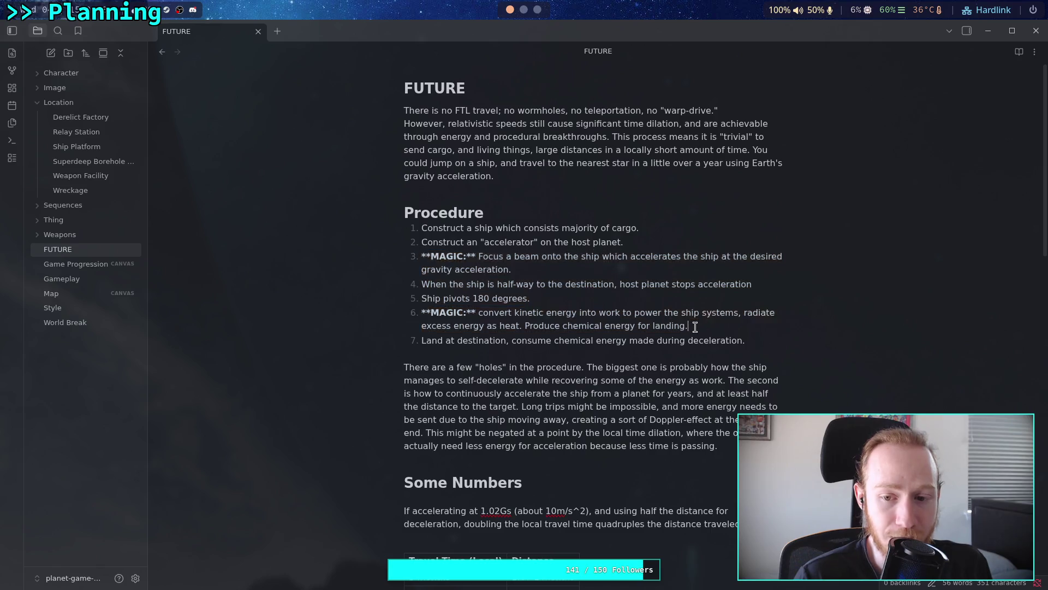
scroll(626, 346, "down", 13)
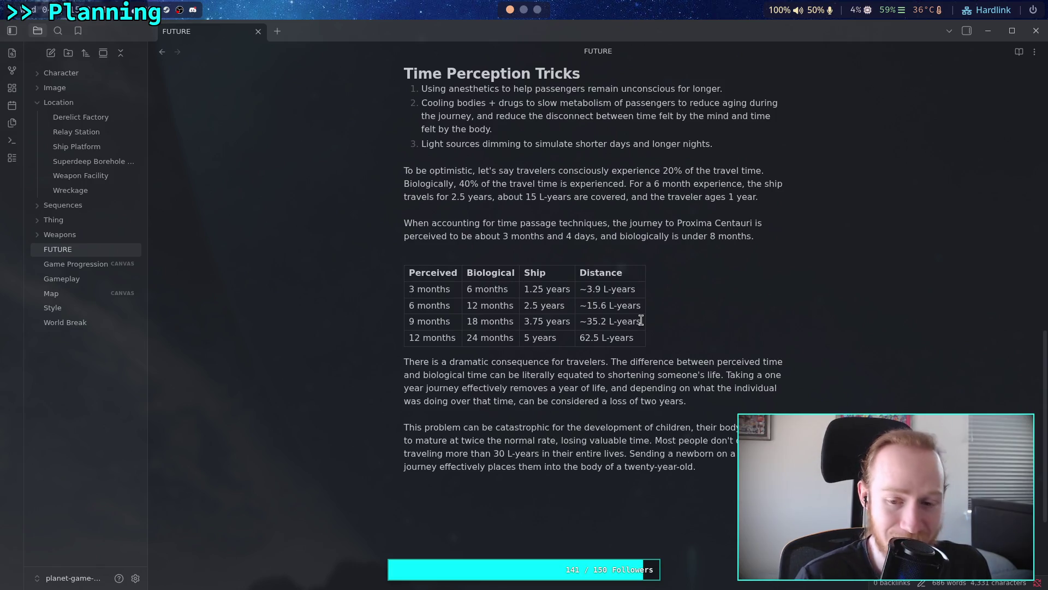
scroll(639, 321, "up", 2)
scroll(636, 322, "up", 10)
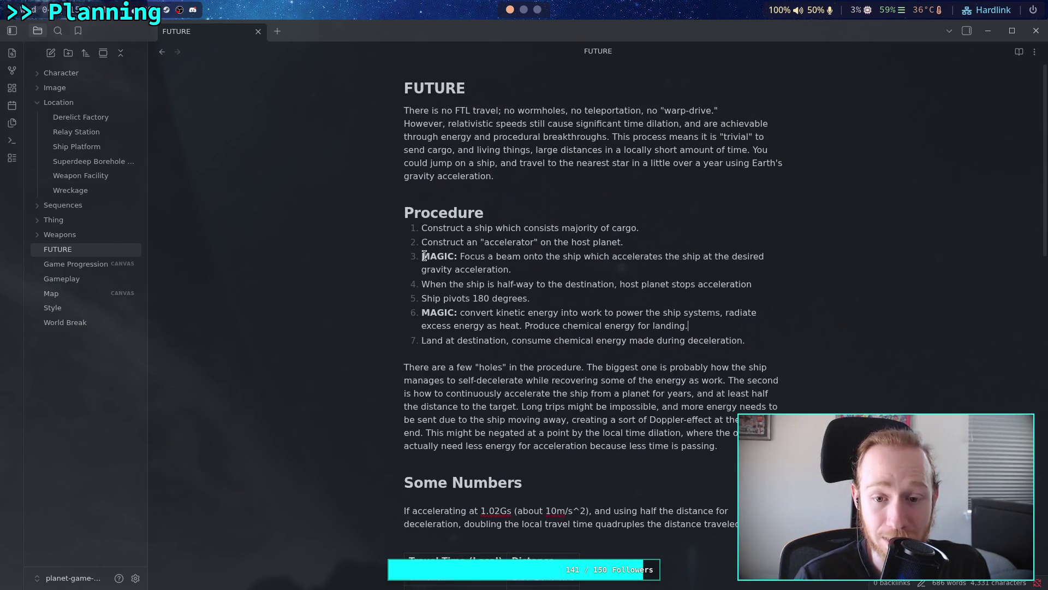
mouse_move(423, 256)
left_mouse_down()
mouse_move(475, 269)
mouse_move(555, 313)
mouse_move(691, 326)
left_mouse_up()
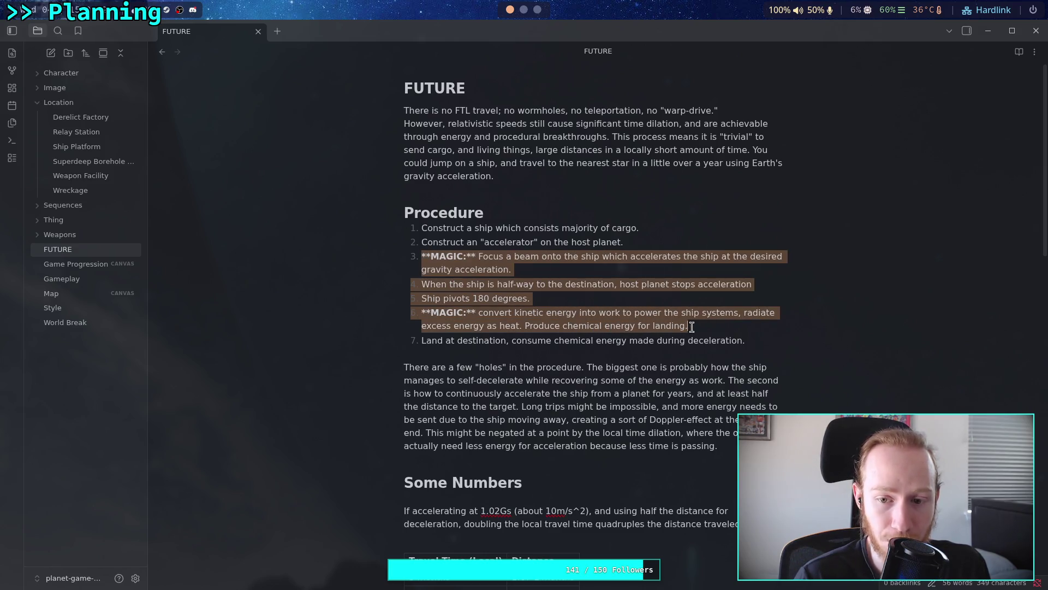
left_click(660, 325)
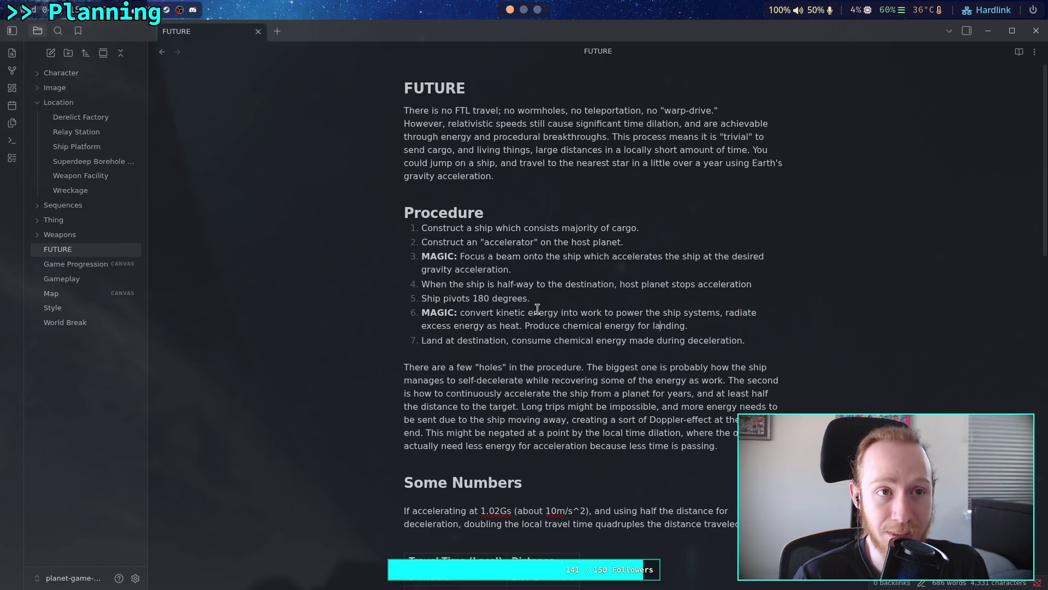
scroll(537, 309, "down", 10)
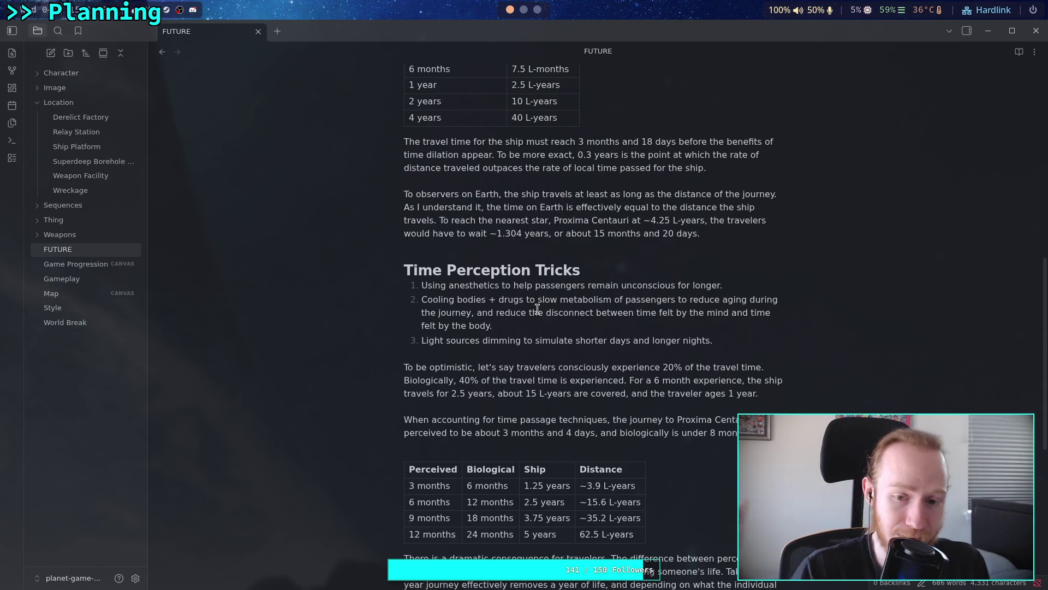
scroll(568, 431, "up", 6)
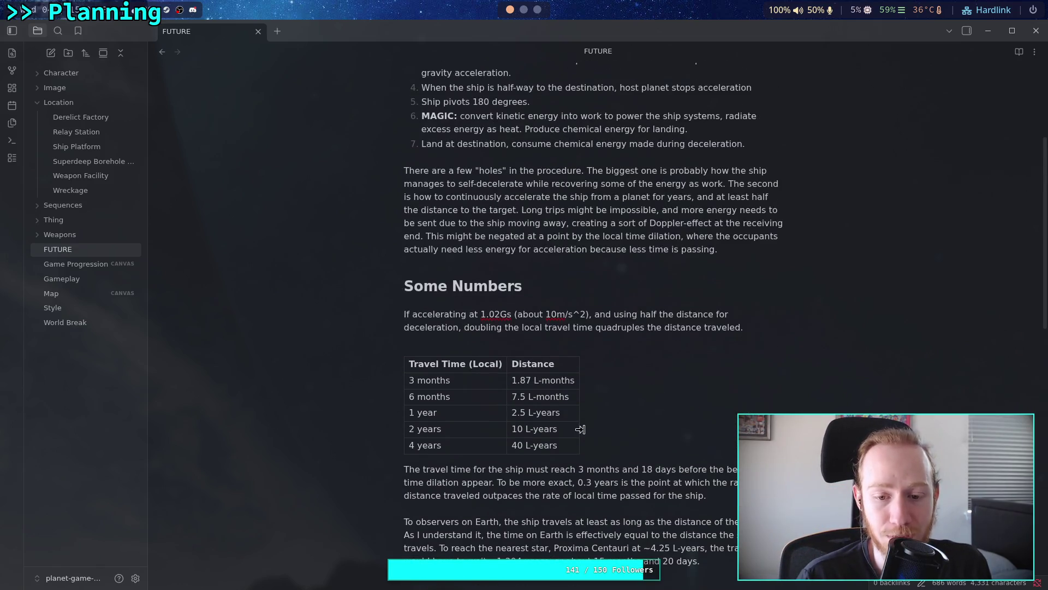
left_click_drag(568, 444, 409, 384)
scroll(585, 433, "down", 7)
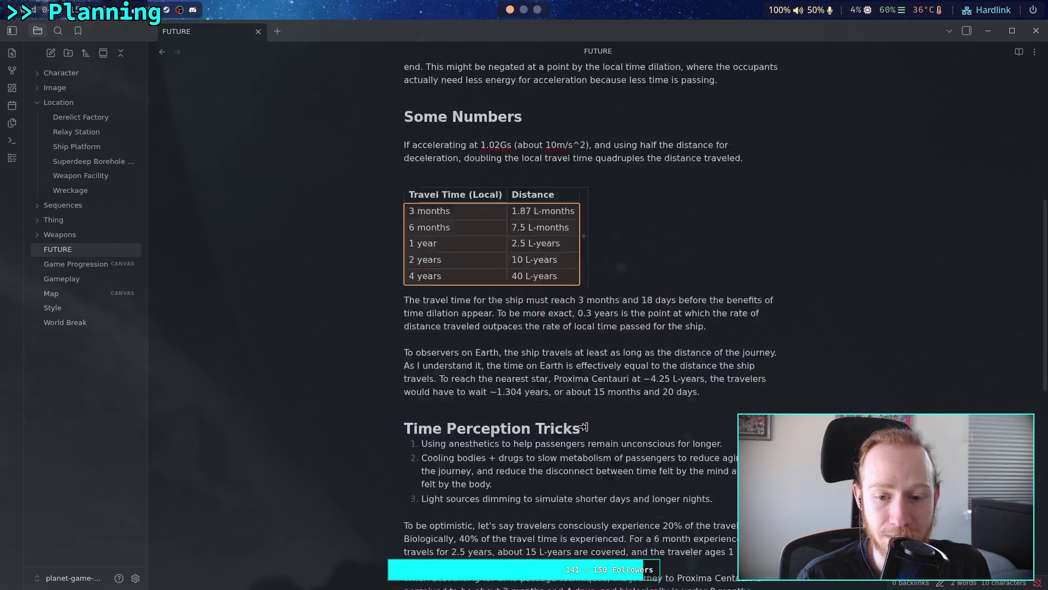
left_click_drag(629, 469, 414, 427)
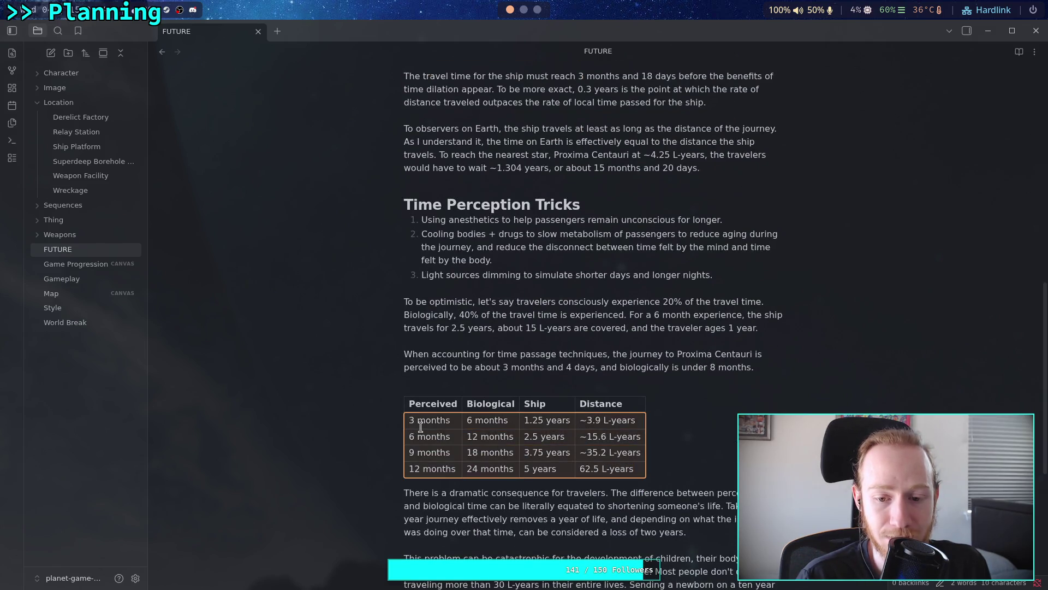
left_click(538, 448)
left_click_drag(629, 470, 415, 421)
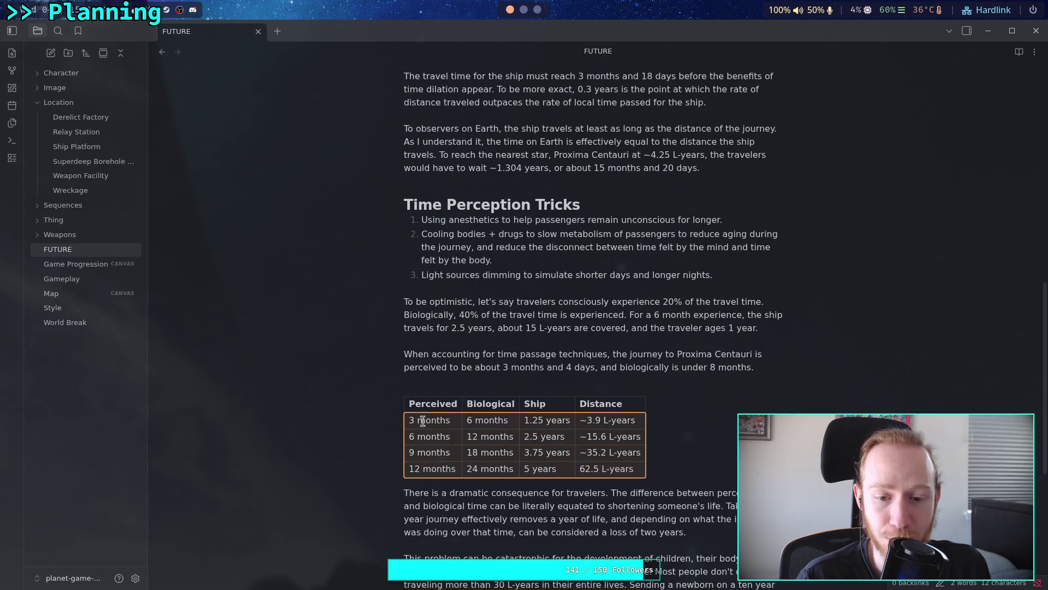
scroll(568, 457, "down", 6)
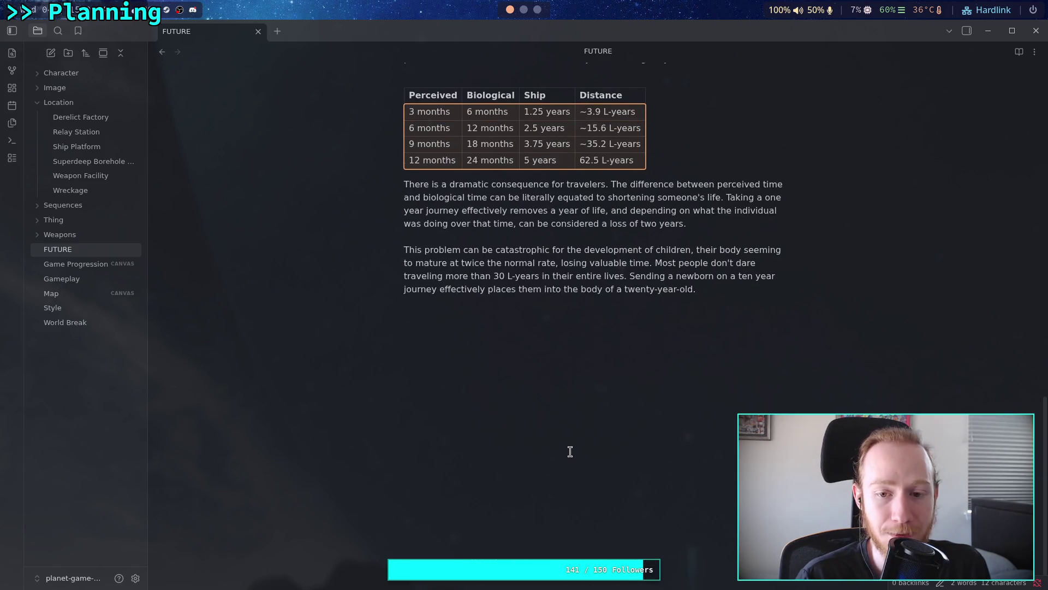
scroll(569, 451, "up", 6)
left_click(702, 469)
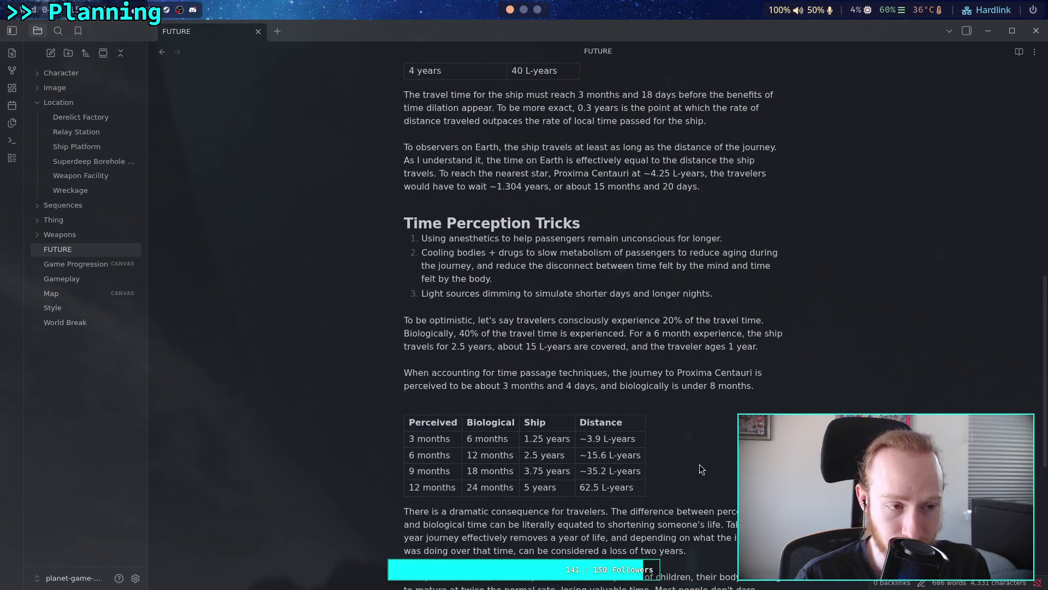
left_click_drag(409, 440, 628, 442)
left_click(615, 388)
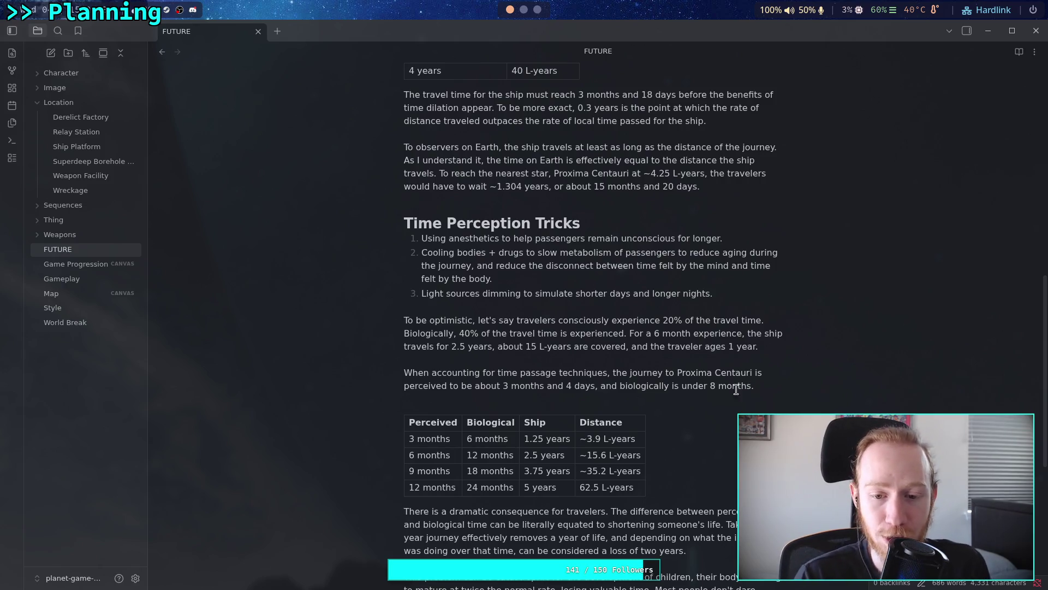
mouse_move(761, 388)
left_mouse_down()
mouse_move(402, 377)
mouse_move(761, 348)
left_mouse_up()
left_click(540, 386)
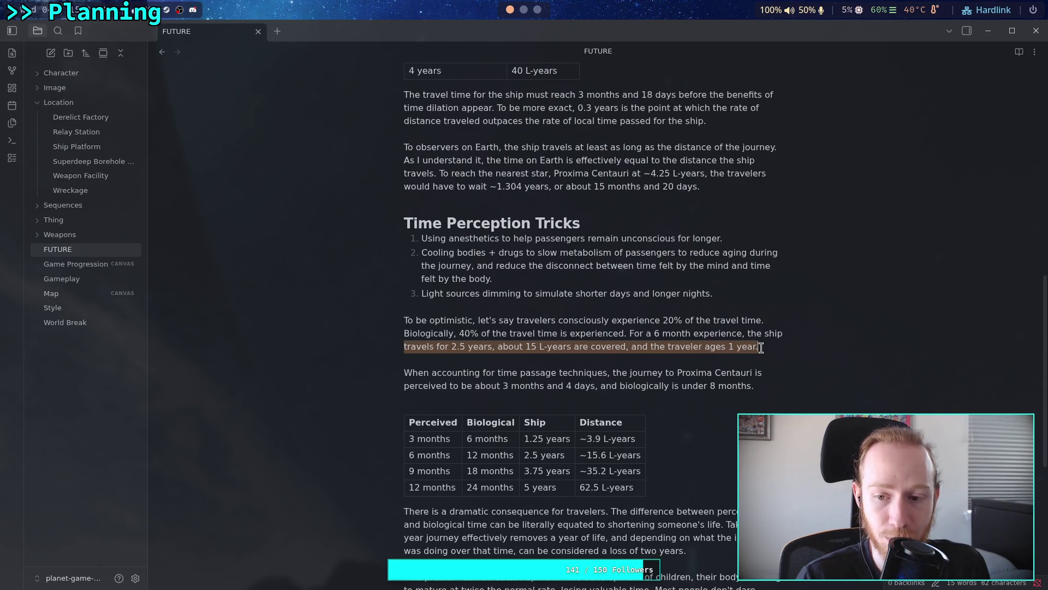
left_click_drag(757, 387, 404, 375)
left_click(457, 383)
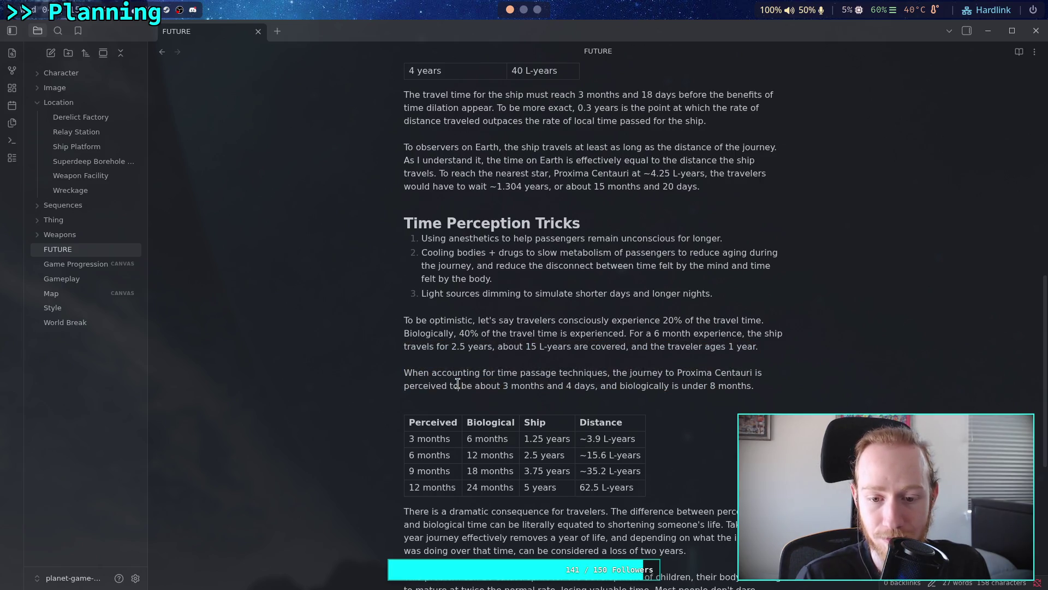
scroll(540, 373, "down", 3)
mouse_move(636, 290)
left_mouse_down()
mouse_move(415, 273)
mouse_move(410, 241)
left_mouse_up()
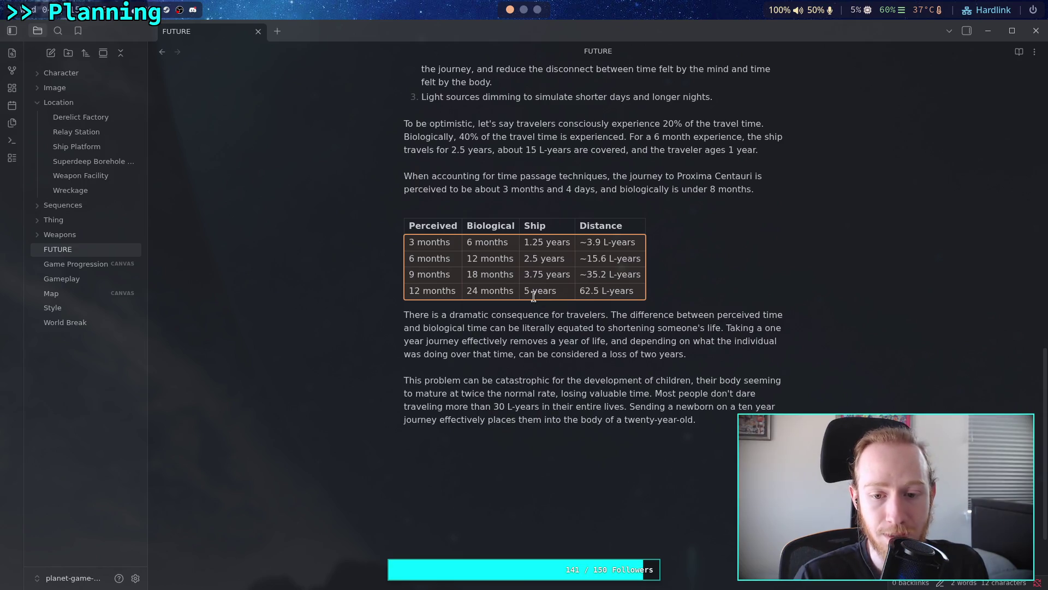
mouse_move(710, 416)
left_mouse_down()
mouse_move(614, 407)
mouse_move(407, 315)
mouse_move(428, 319)
left_mouse_up()
left_click(498, 334)
mouse_move(698, 419)
left_mouse_down()
mouse_move(432, 338)
mouse_move(403, 316)
left_mouse_up()
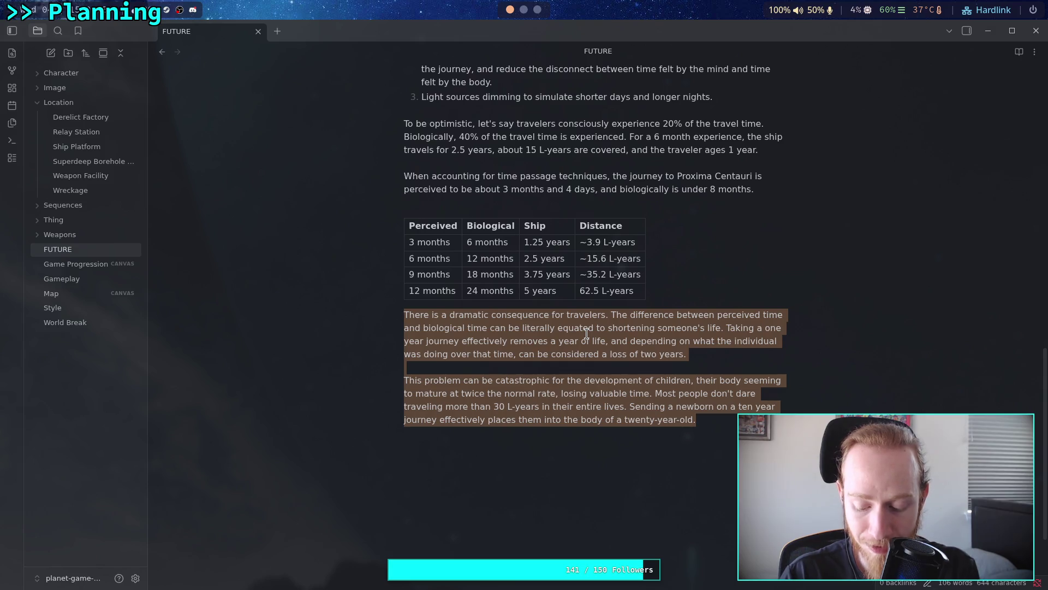
scroll(587, 333, "down", 3)
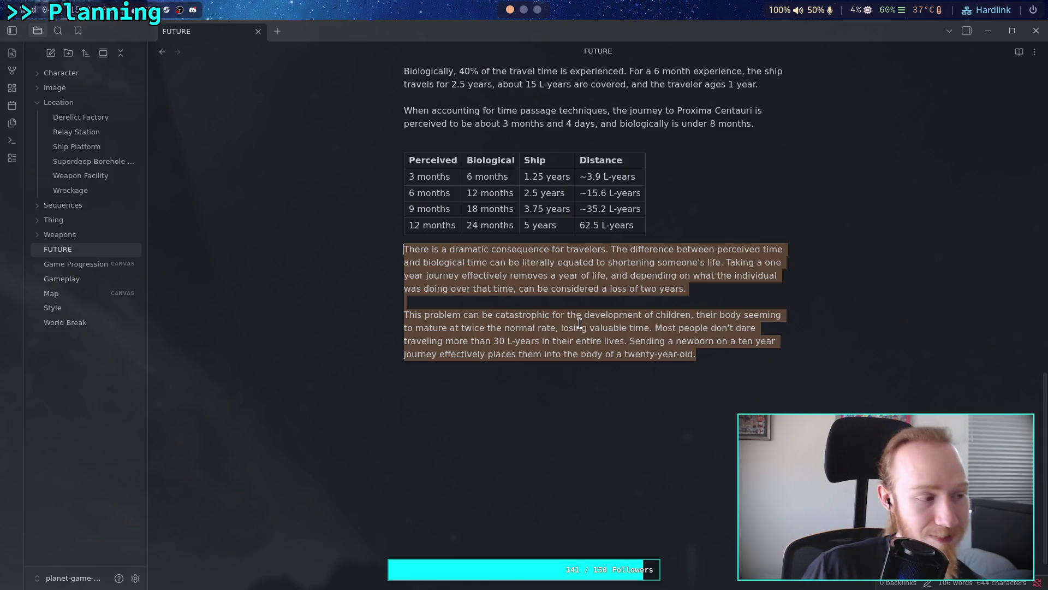
left_click(700, 368)
scroll(633, 382, "up", 5)
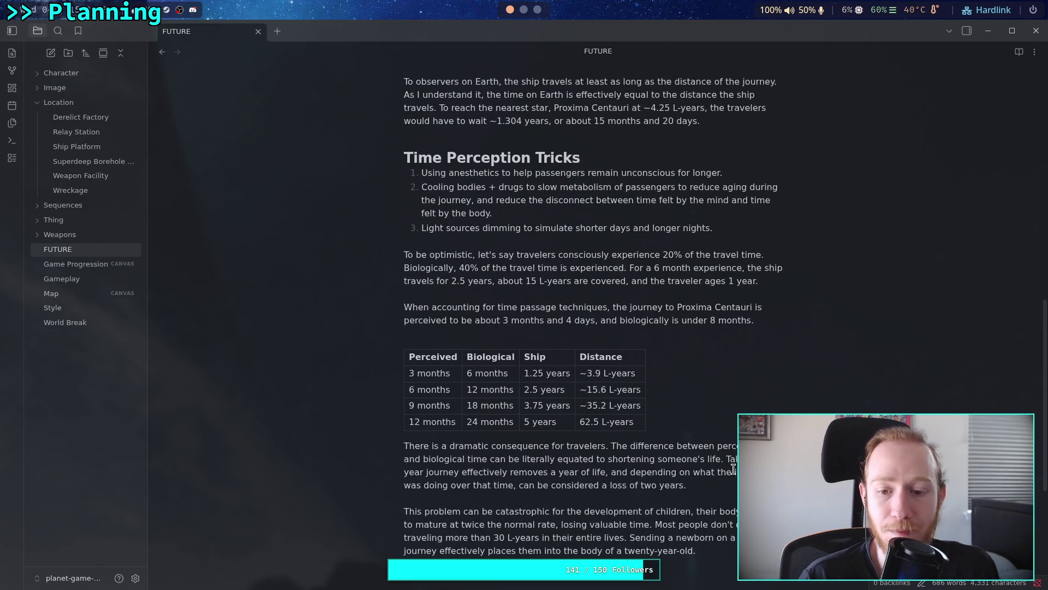
scroll(733, 468, "down", 5)
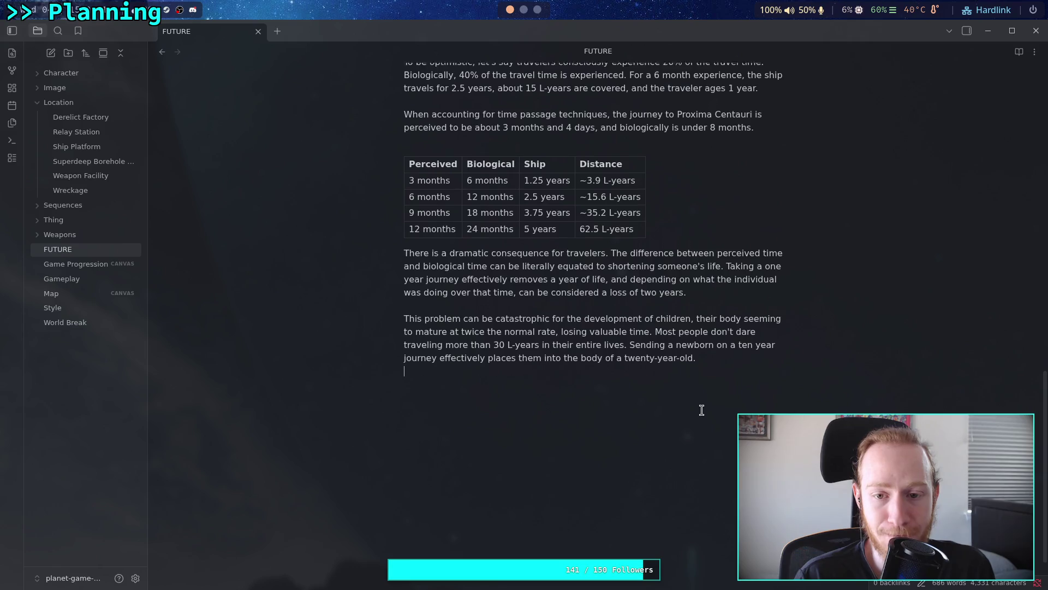
scroll(698, 408, "up", 6)
scroll(739, 410, "down", 3)
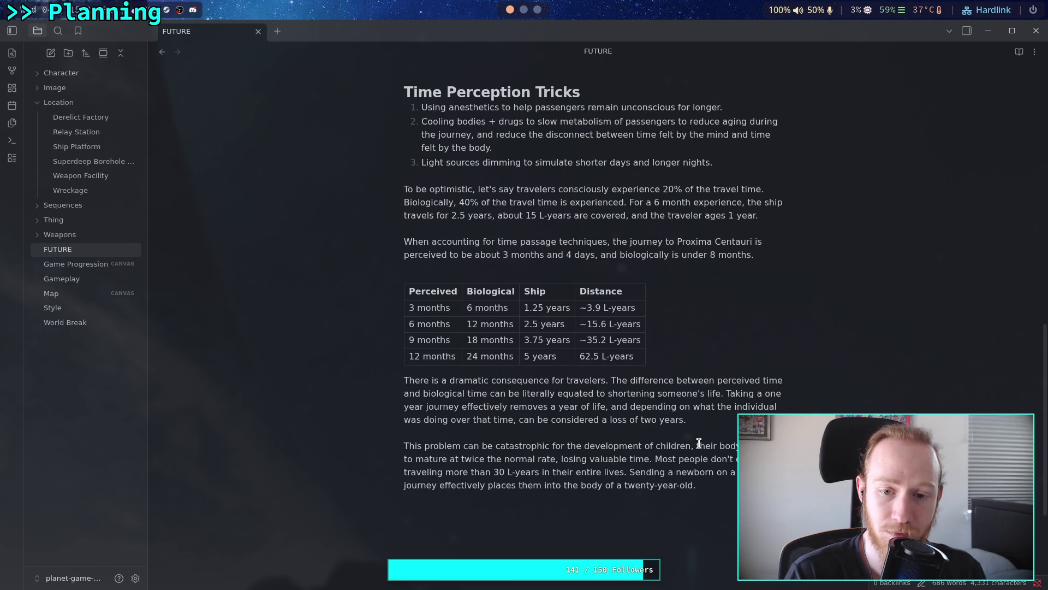
scroll(699, 443, "up", 7)
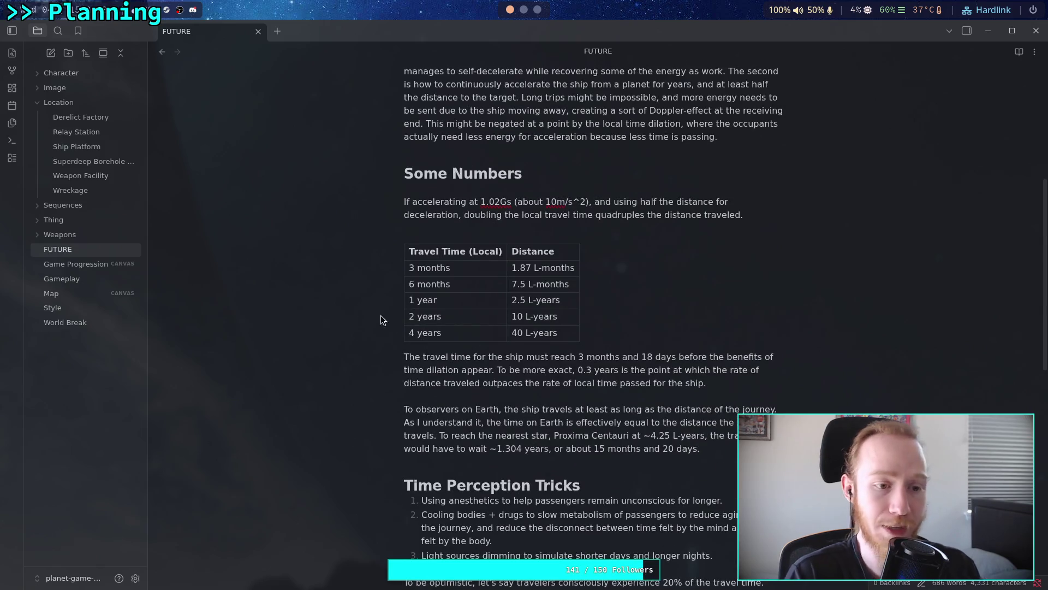
left_click(76, 264)
Step: Pan around the Game Progression canvas and open the MC note from the Character folder
scroll(464, 386, "up", 5)
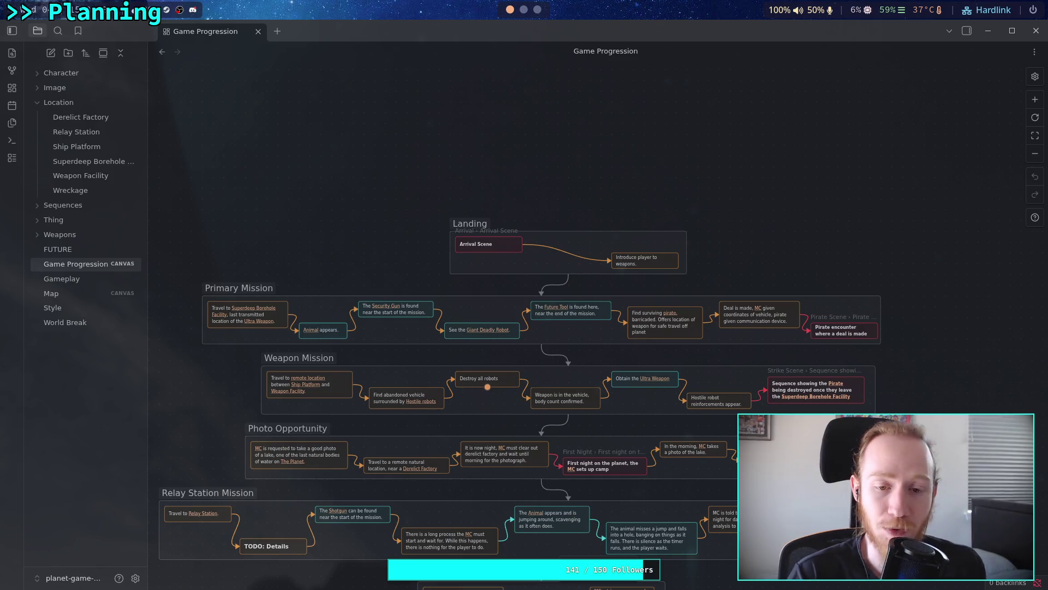
scroll(465, 386, "up", 5)
scroll(546, 403, "down", 3)
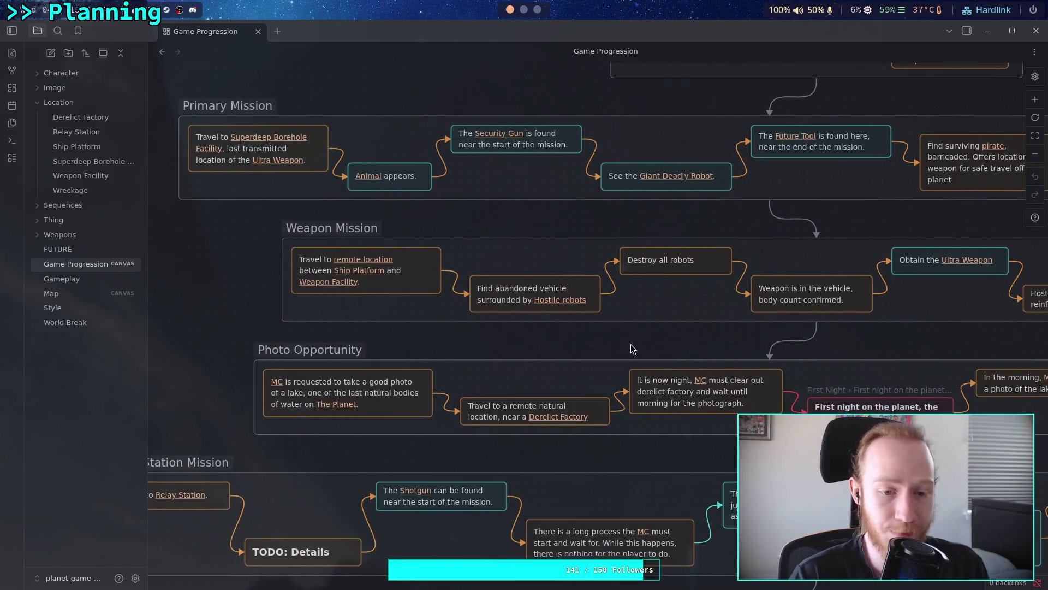
scroll(542, 345, "up", 4)
scroll(493, 353, "left", 5)
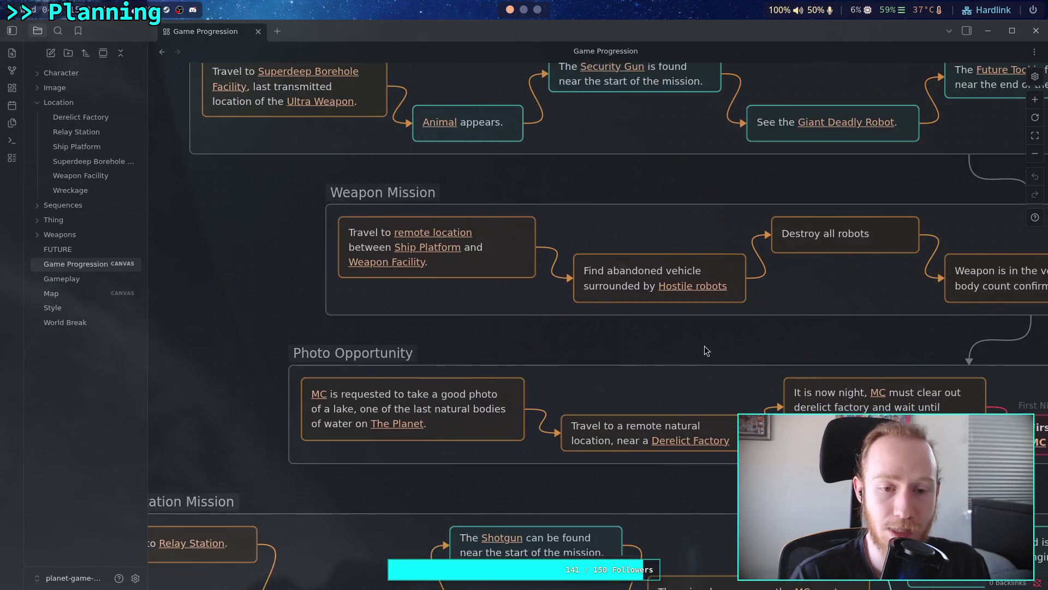
left_click(75, 76)
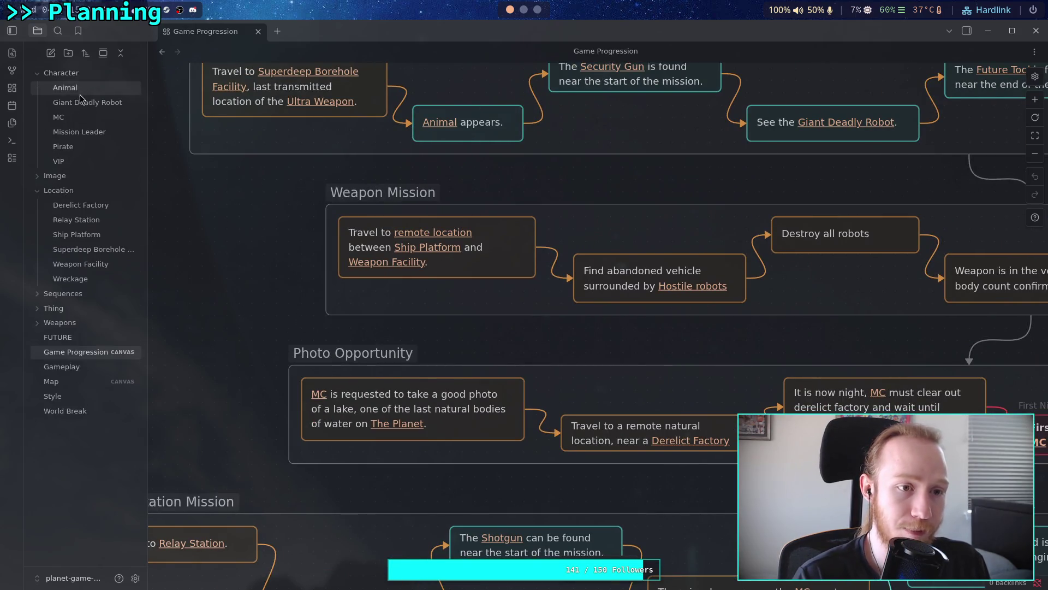
left_click(78, 117)
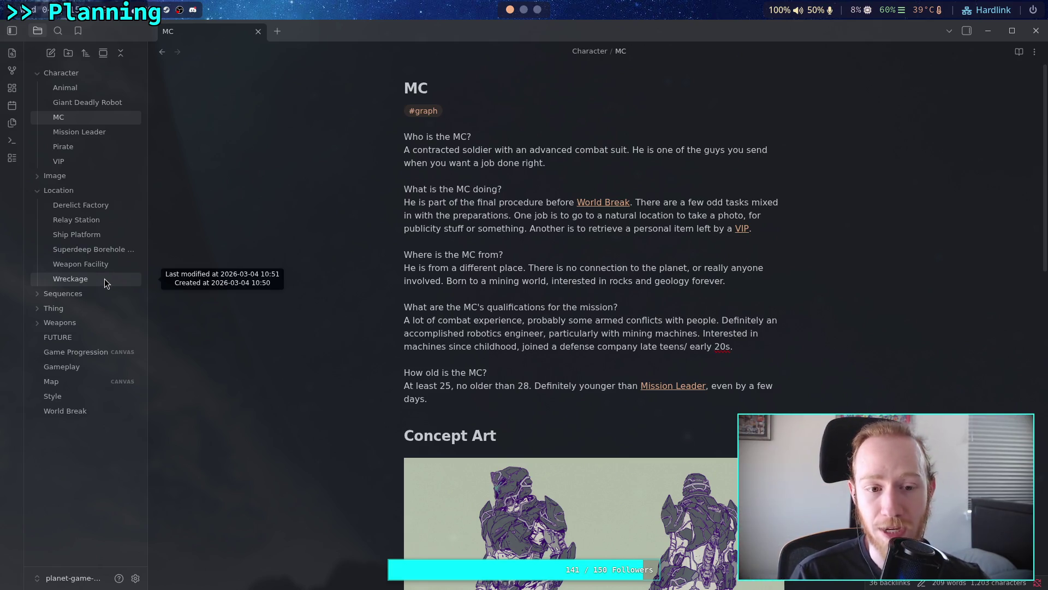
Step: Open the Weapon Facility location note and scroll through it
left_click(105, 278)
left_click(119, 267)
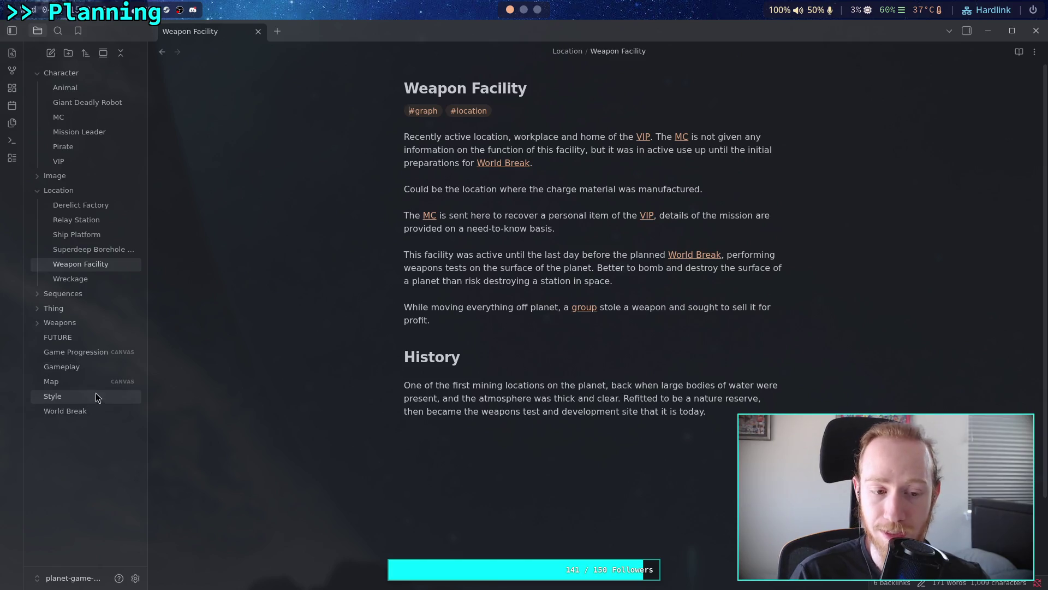
scroll(521, 17, "down", 1)
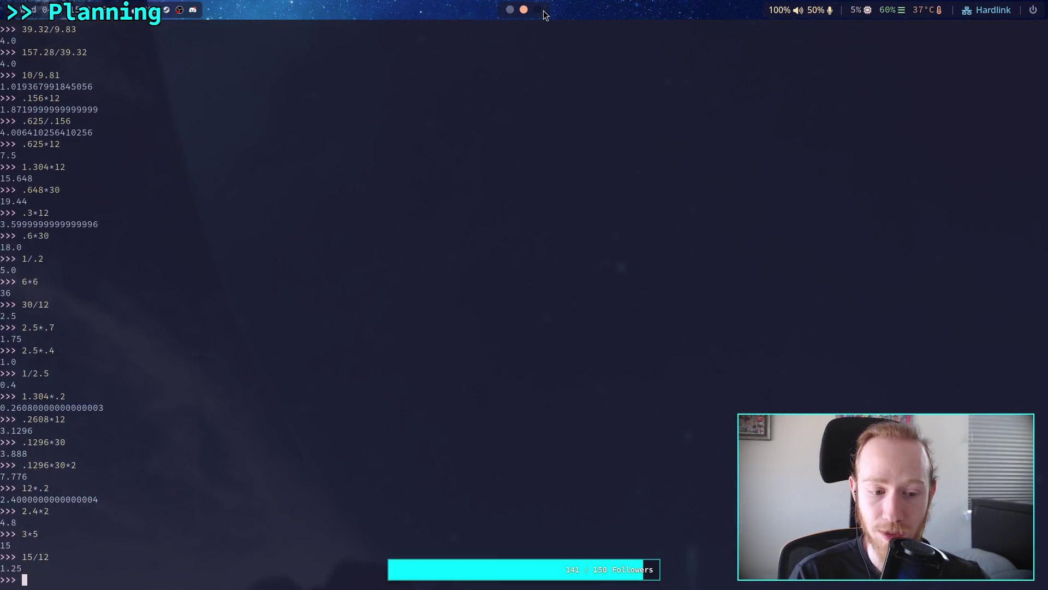
scroll(519, 12, "down", 1)
scroll(327, 327, "up", 10)
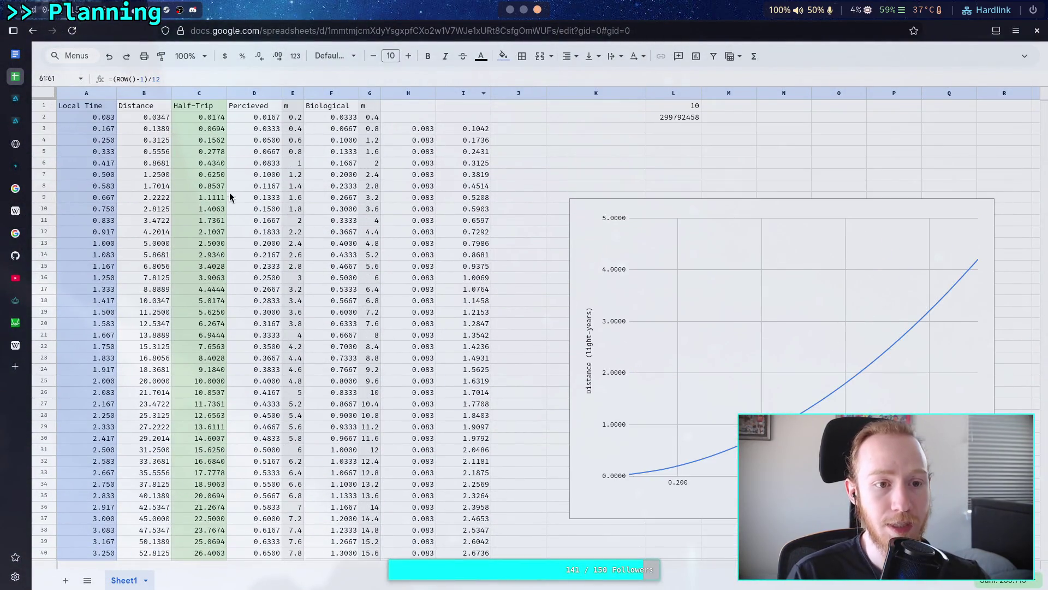
Step: Check the Half-Trip formulas in C6 through C9, then switch to Obsidian's Weapon Facility note
left_click(212, 164)
left_click(211, 176)
left_click(211, 186)
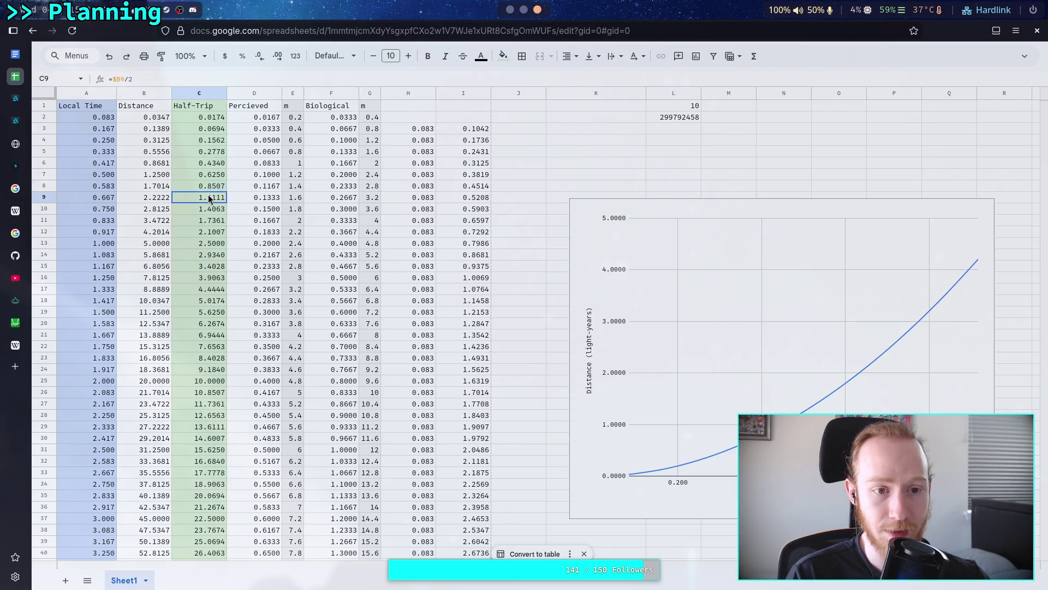
left_click(211, 197)
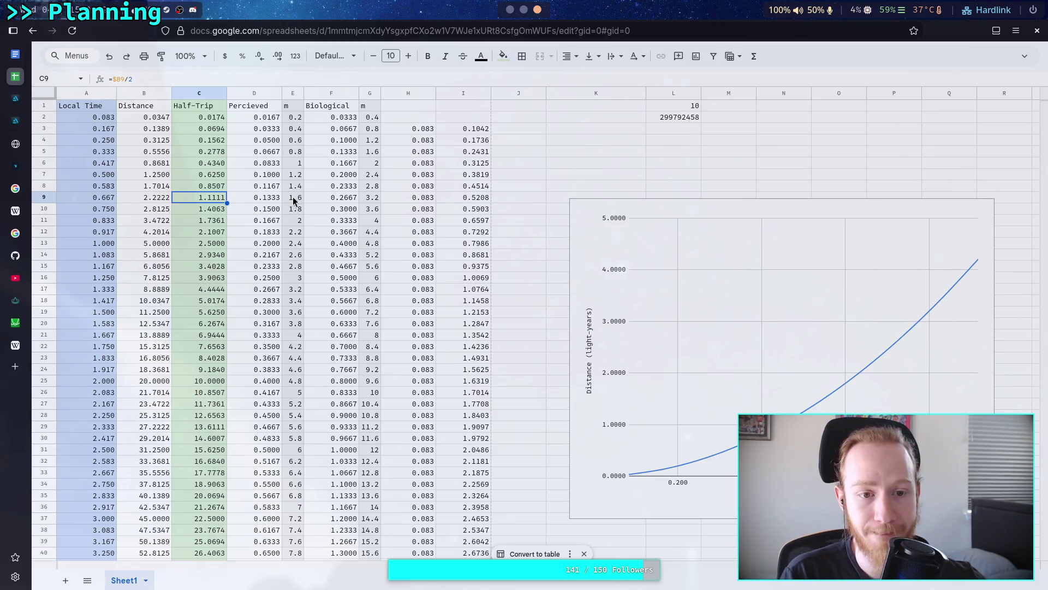
left_click(510, 9)
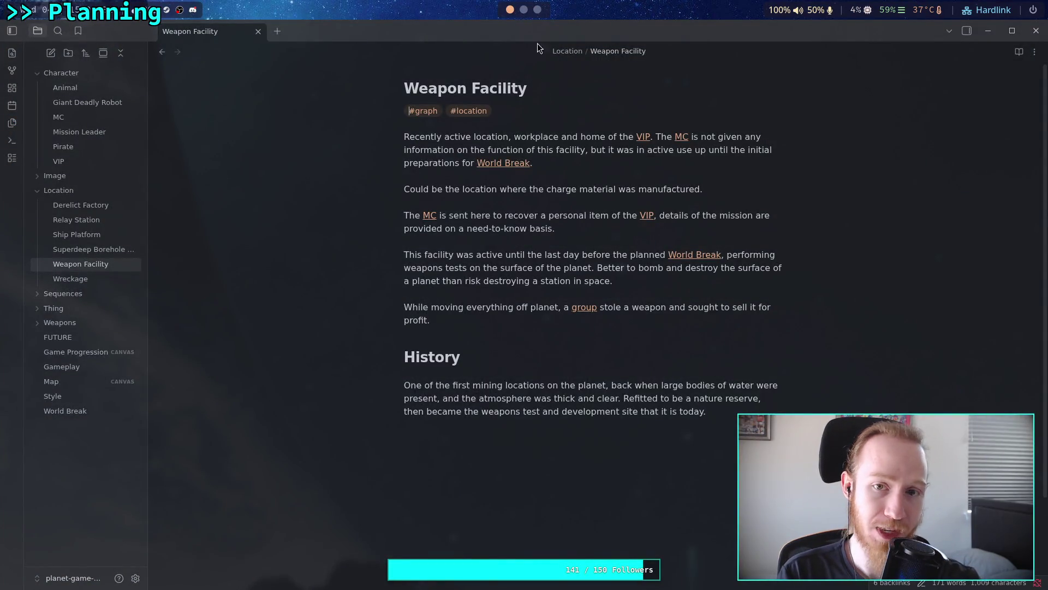
Step: Switch from the Weapon Facility note back to the Google Sheets travel-time table
left_click(537, 9)
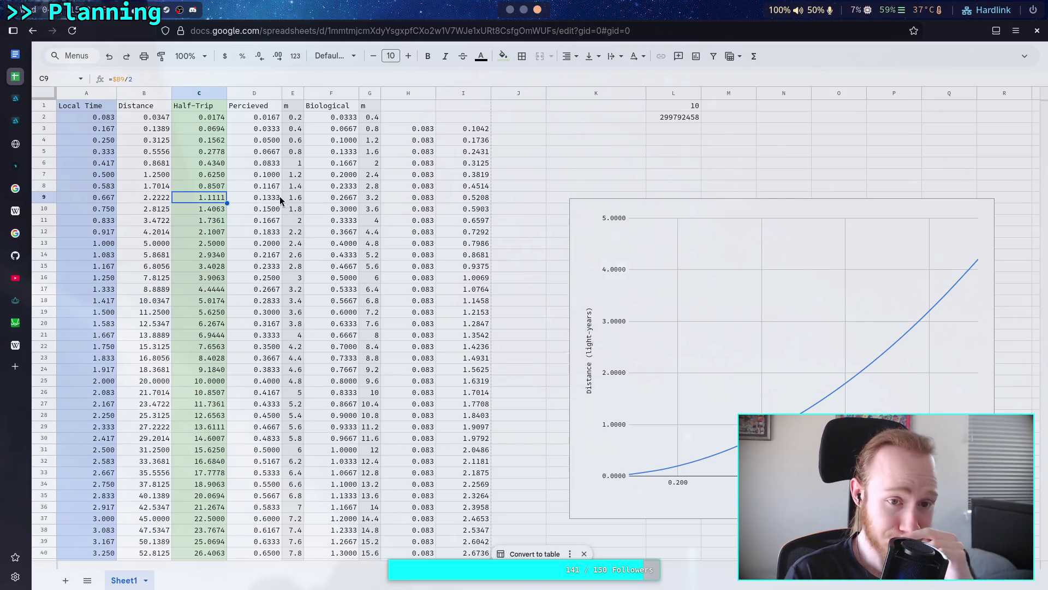
left_click_drag(268, 119, 274, 226)
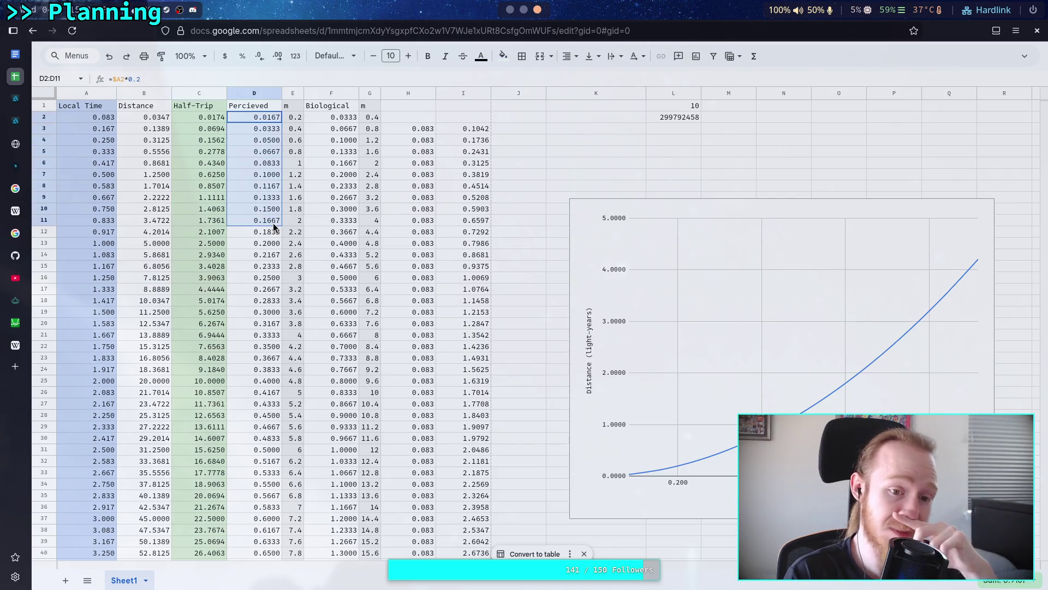
left_click(266, 266)
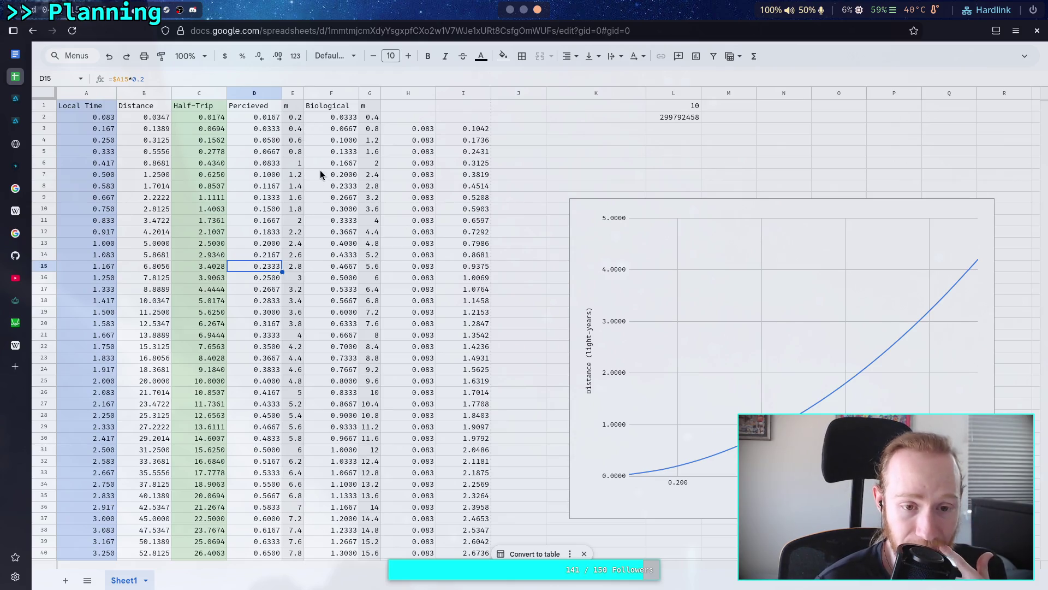
mouse_move(267, 106)
left_mouse_down()
mouse_move(285, 123)
mouse_move(371, 317)
mouse_move(371, 357)
mouse_move(371, 345)
left_mouse_up()
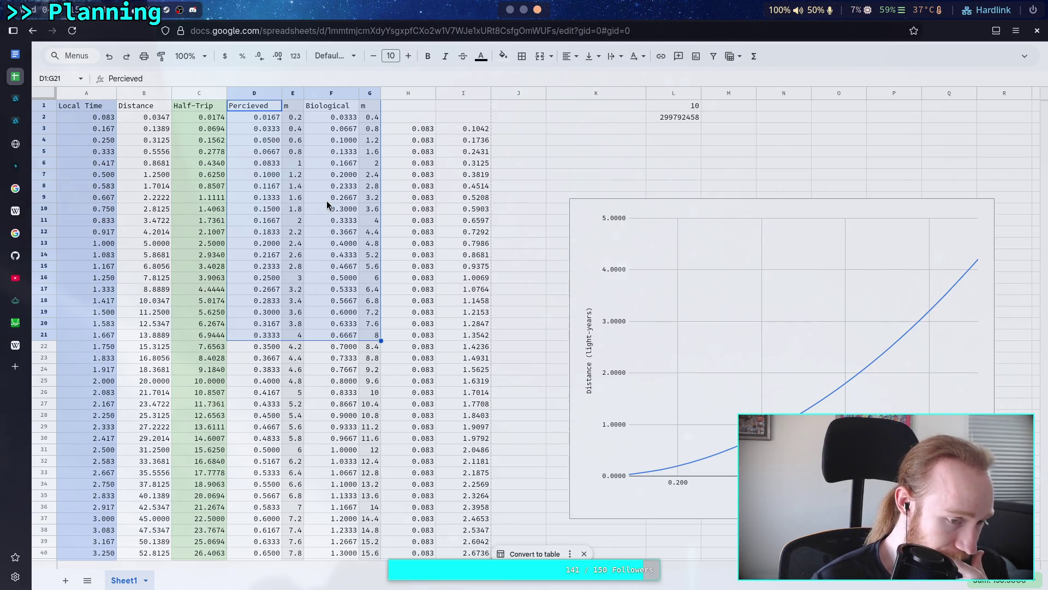
left_click(326, 204)
mouse_move(254, 117)
left_mouse_down()
mouse_move(243, 155)
mouse_move(369, 344)
left_mouse_up()
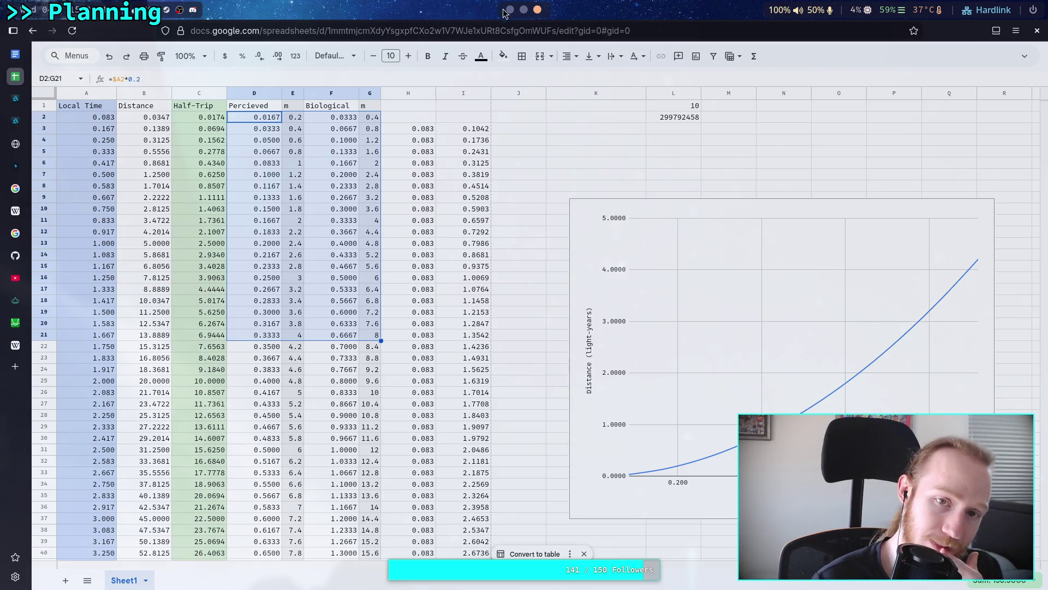
left_click(276, 339)
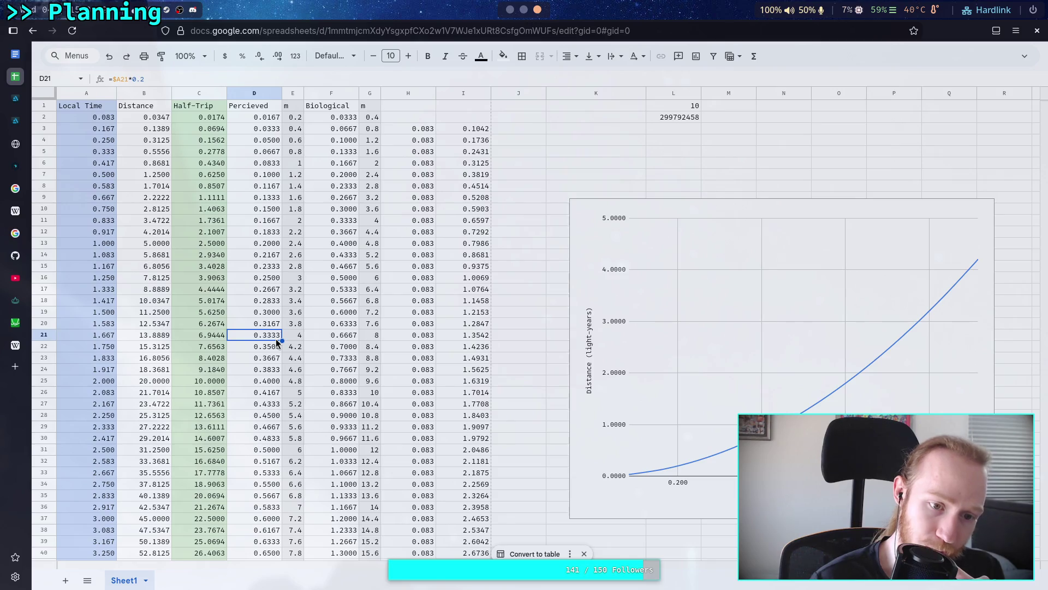
left_click(211, 380)
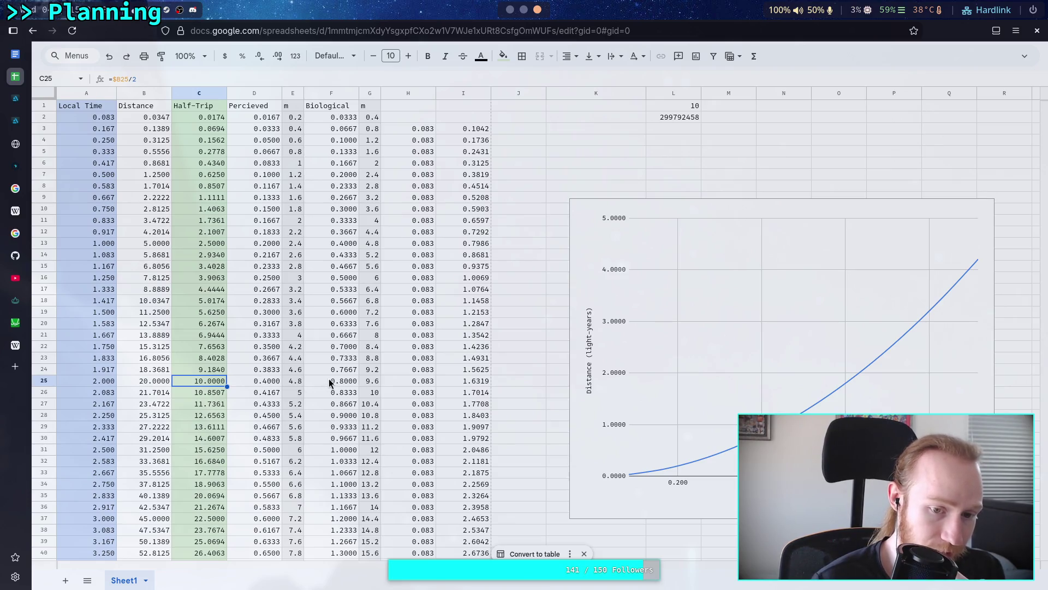
left_click_drag(410, 449, 114, 450)
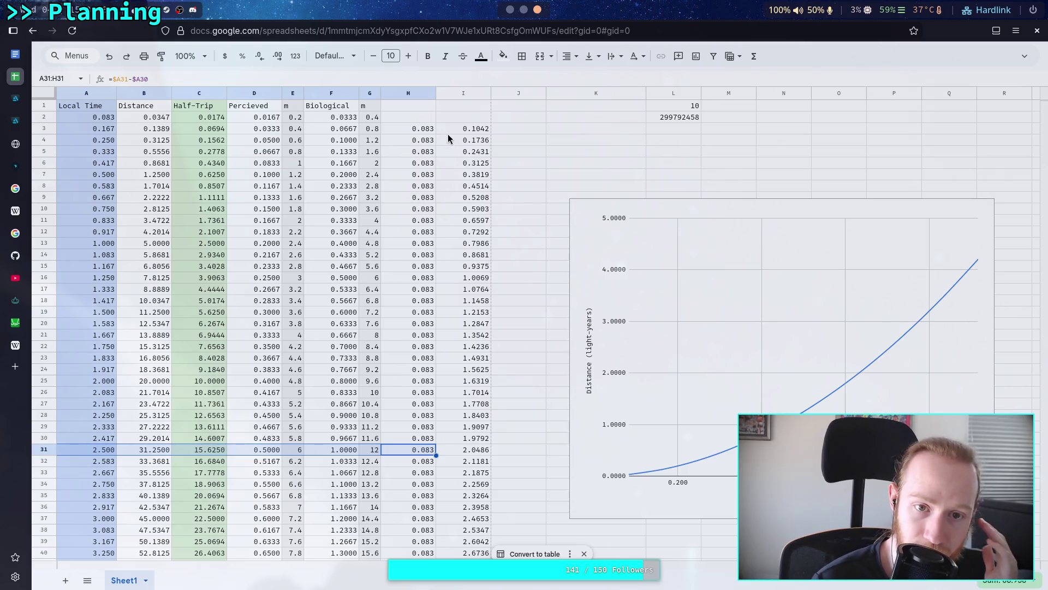
left_click(421, 132)
Step: Change the I3 formula's Distance references to Half-Trip, making it =$C3-$C2
left_click(144, 79)
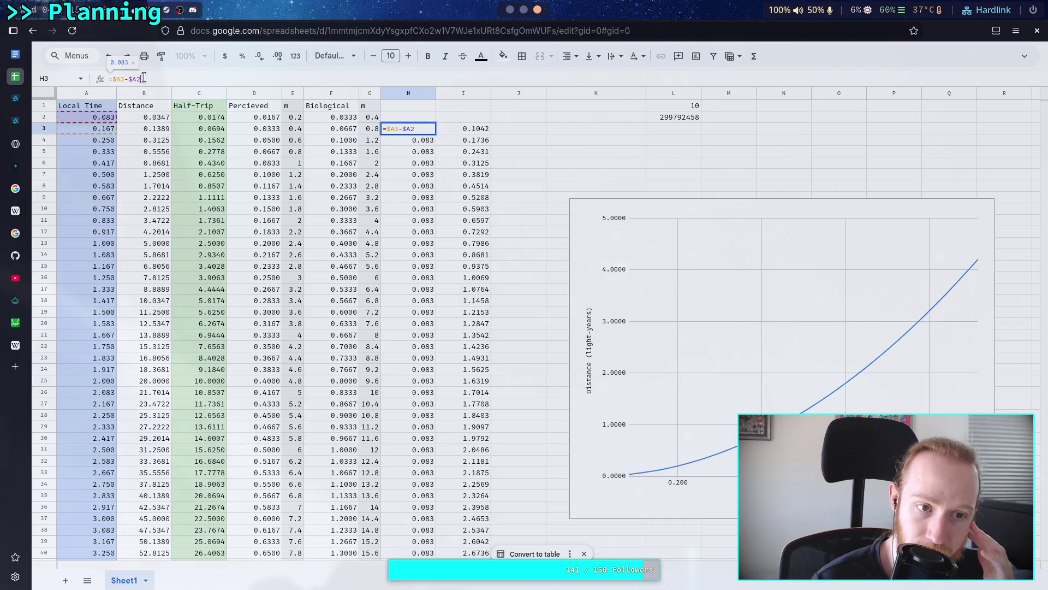
left_click(463, 131)
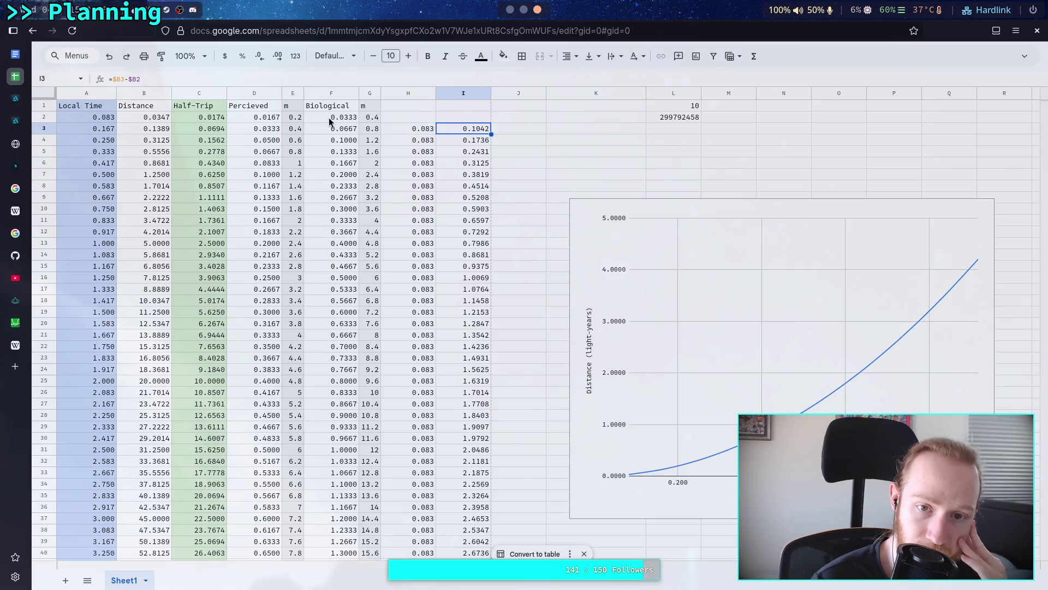
left_click(160, 79)
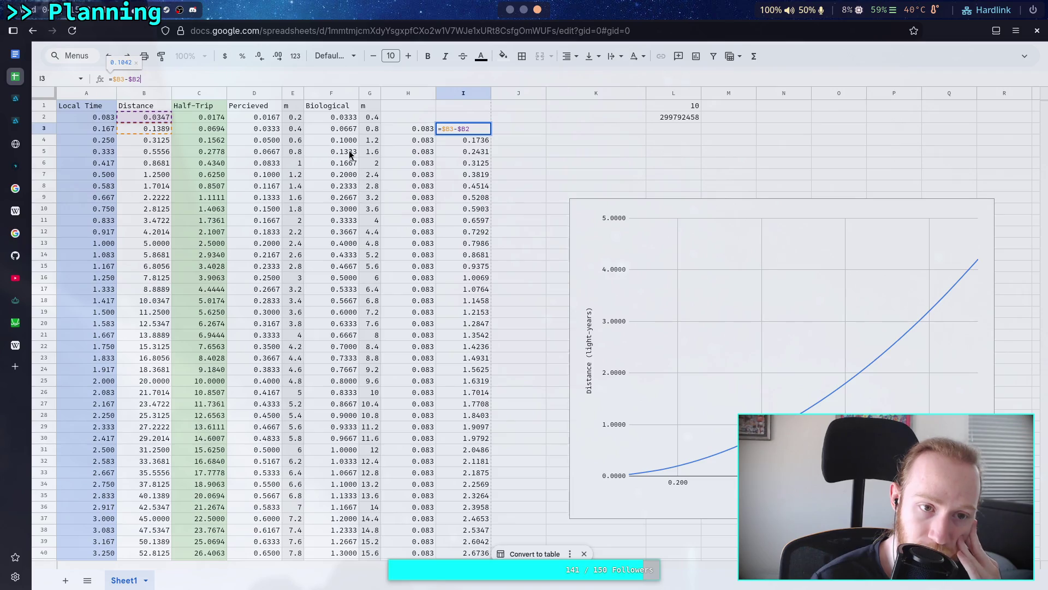
left_click(116, 80)
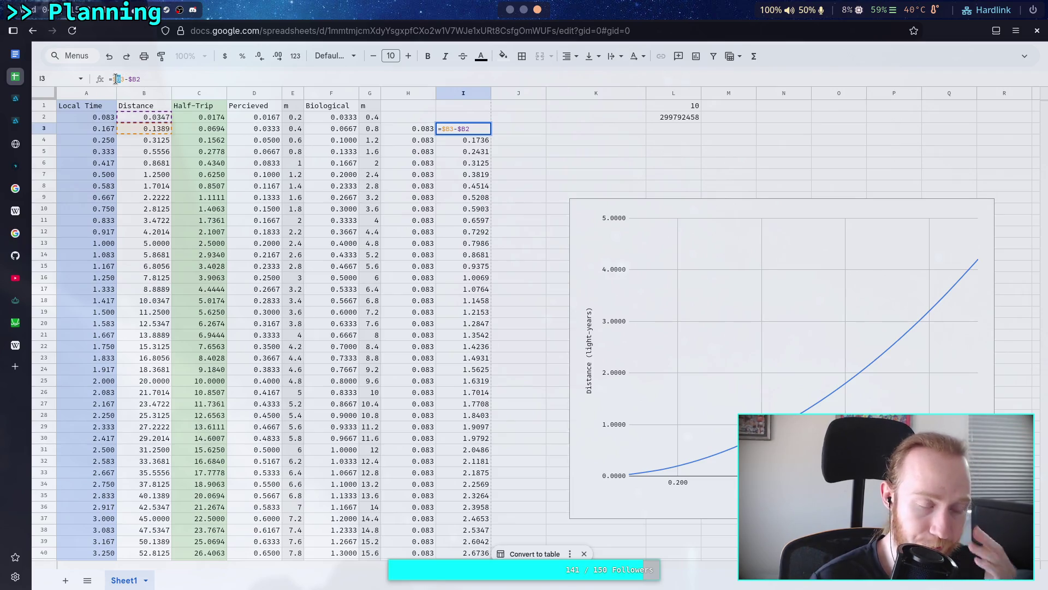
type("R")
key("BackSpace")
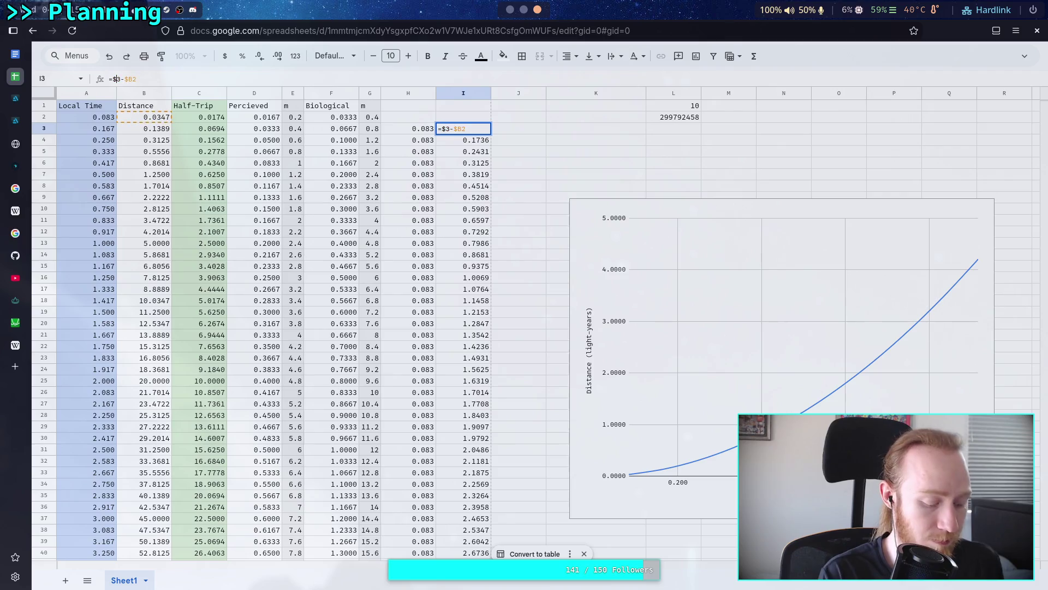
type("C")
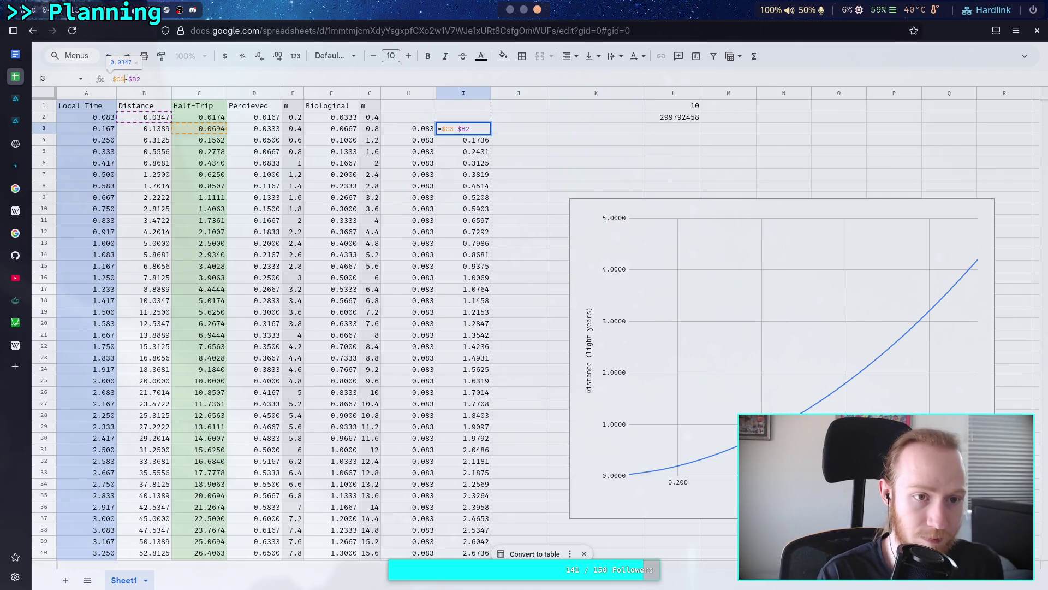
key("BackSpace")
type("C")
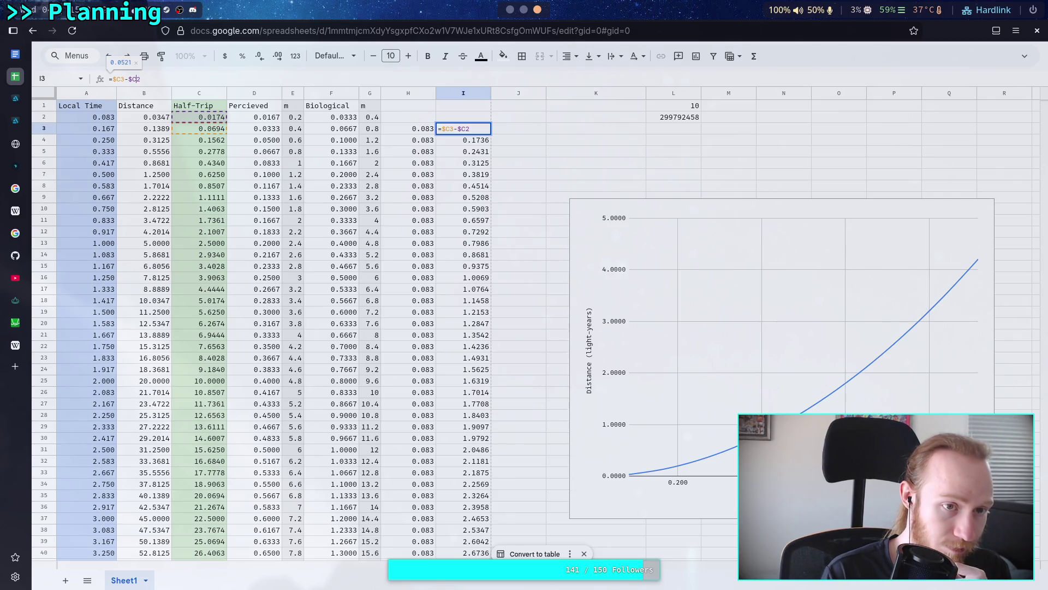
key("Return")
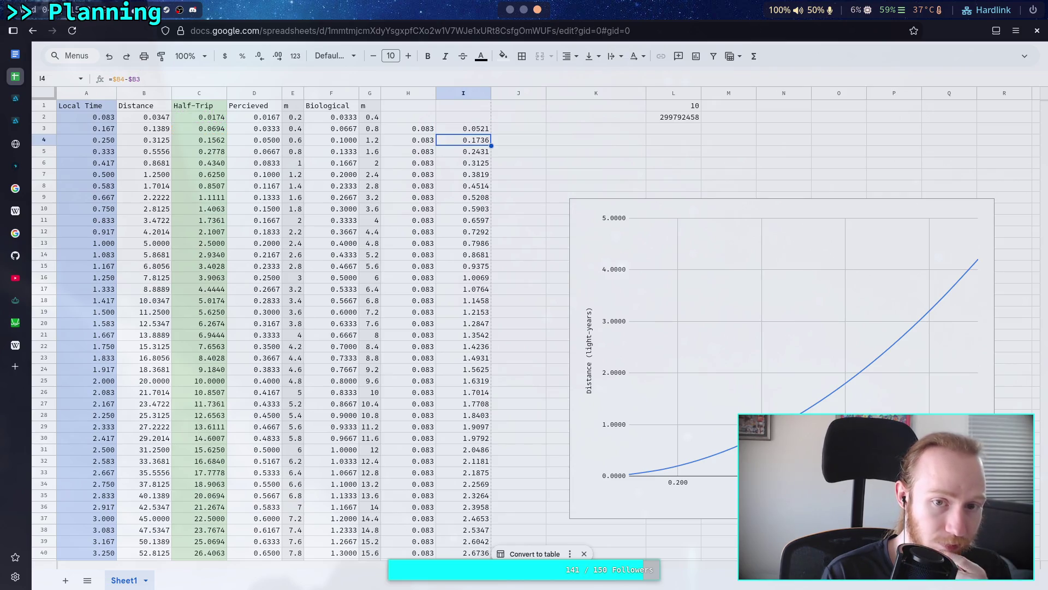
Step: Fill the I3 formula down through I202
left_click(479, 131)
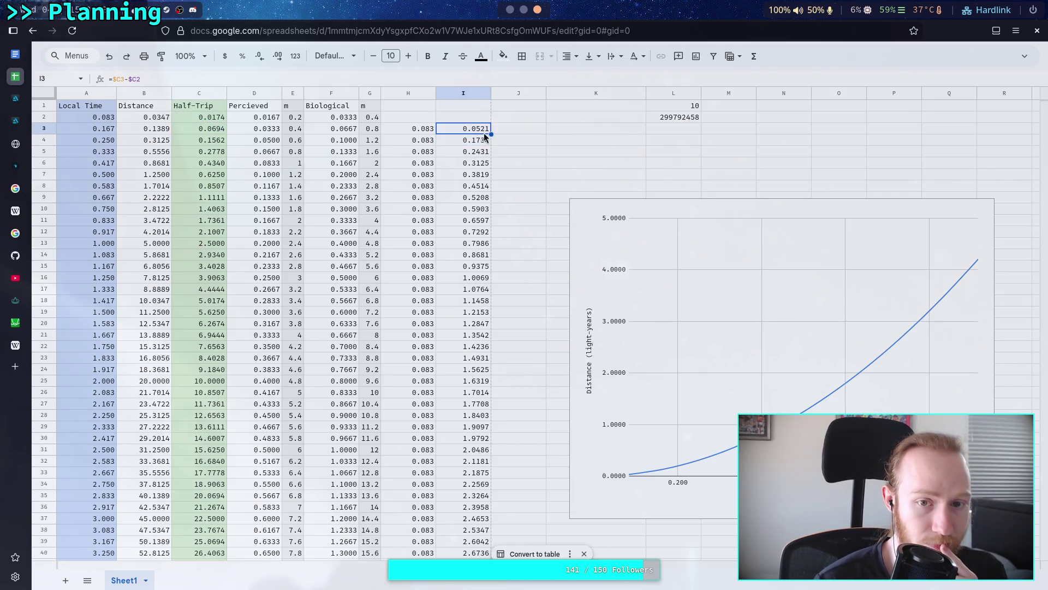
mouse_move(491, 135)
left_mouse_down()
mouse_move(480, 300)
mouse_move(492, 477)
mouse_move(480, 497)
mouse_move(479, 355)
left_mouse_up()
scroll(457, 407, "up", 20)
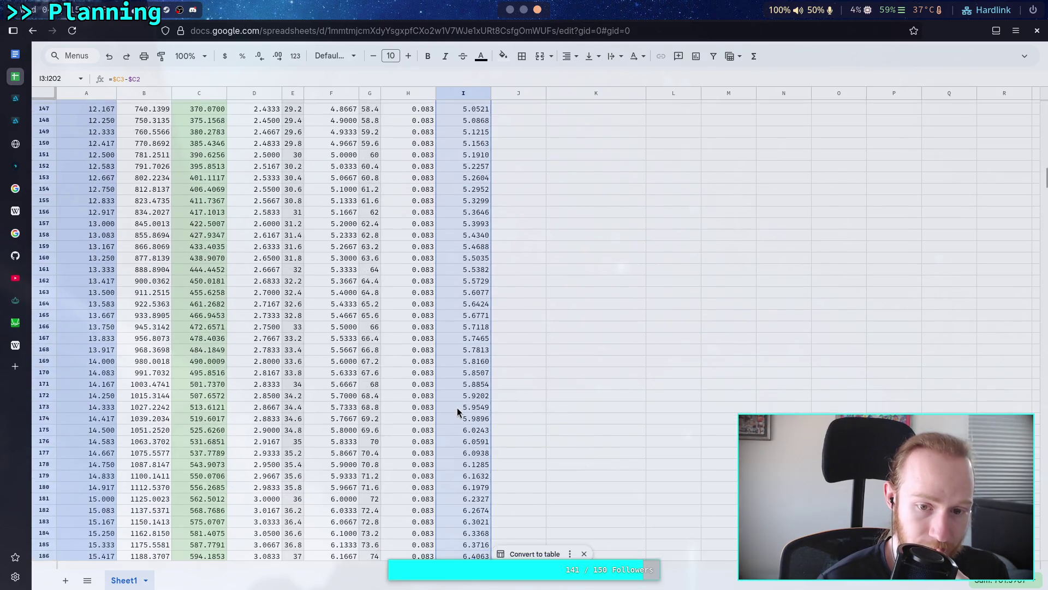
Step: Select the row 4 m and Biological values and the chart, then open the FUTURE note in Obsidian
scroll(454, 399, "up", 15)
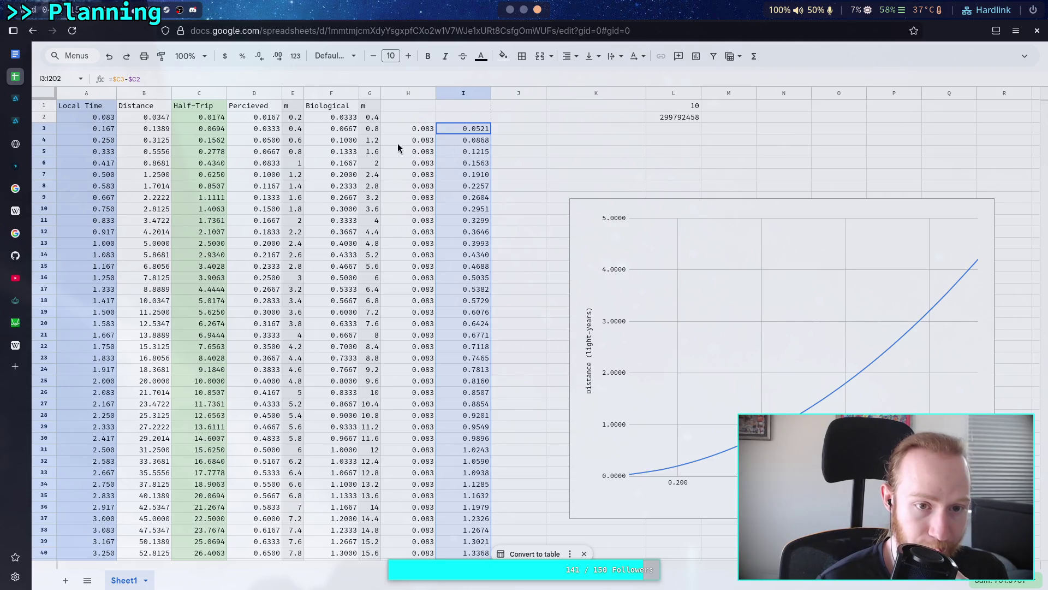
left_click_drag(286, 141, 371, 141)
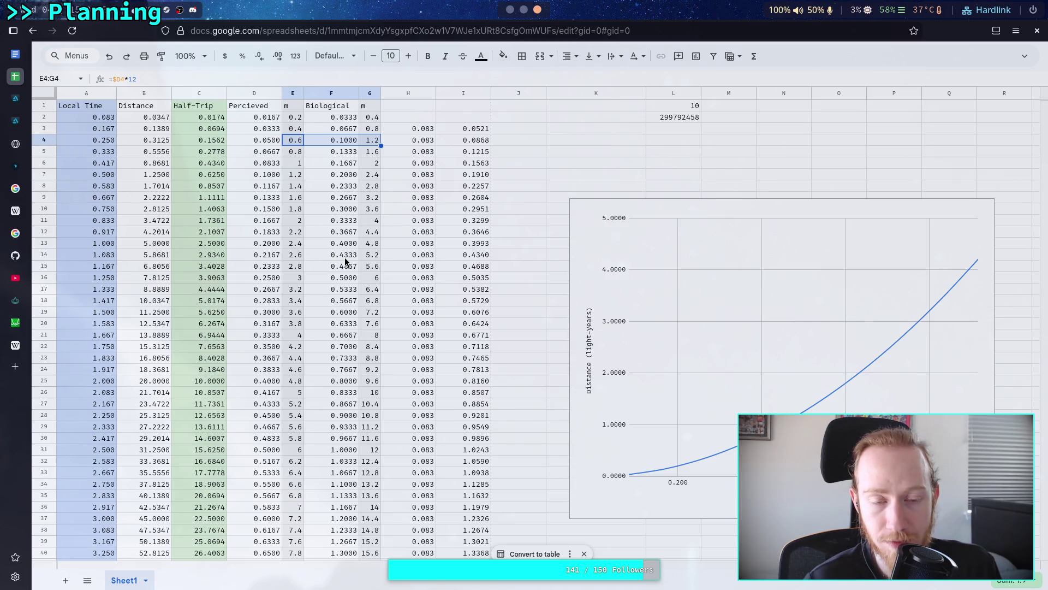
left_click(523, 10)
left_click(538, 10)
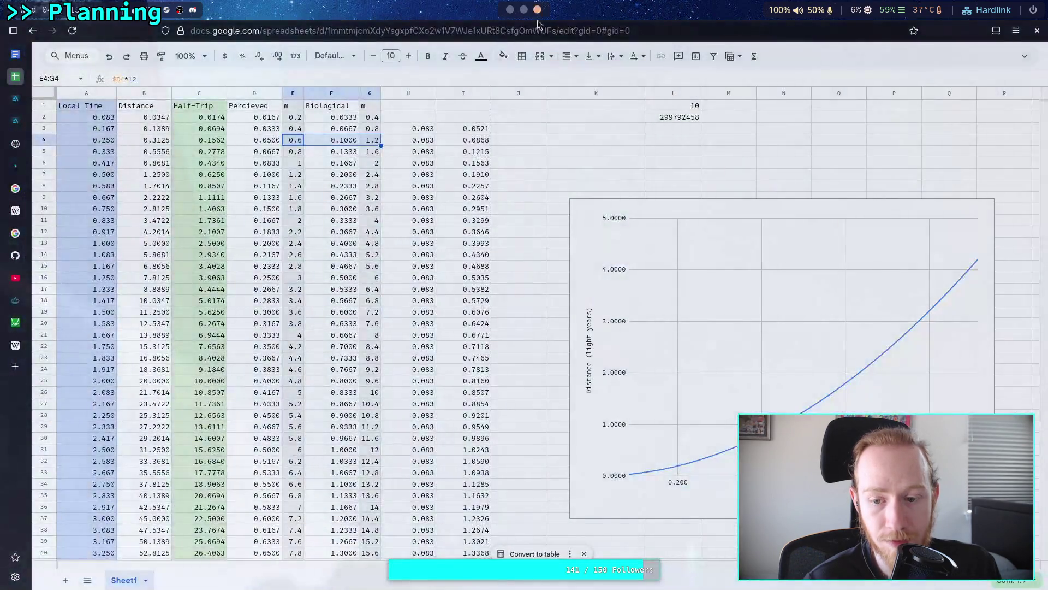
left_click(710, 328)
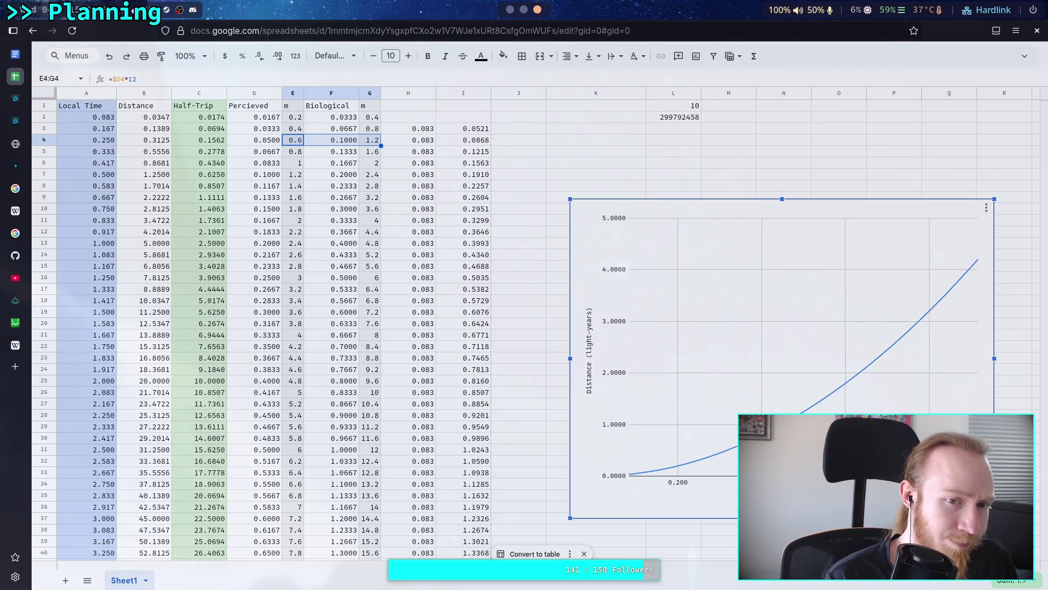
left_click(511, 9)
left_click(83, 337)
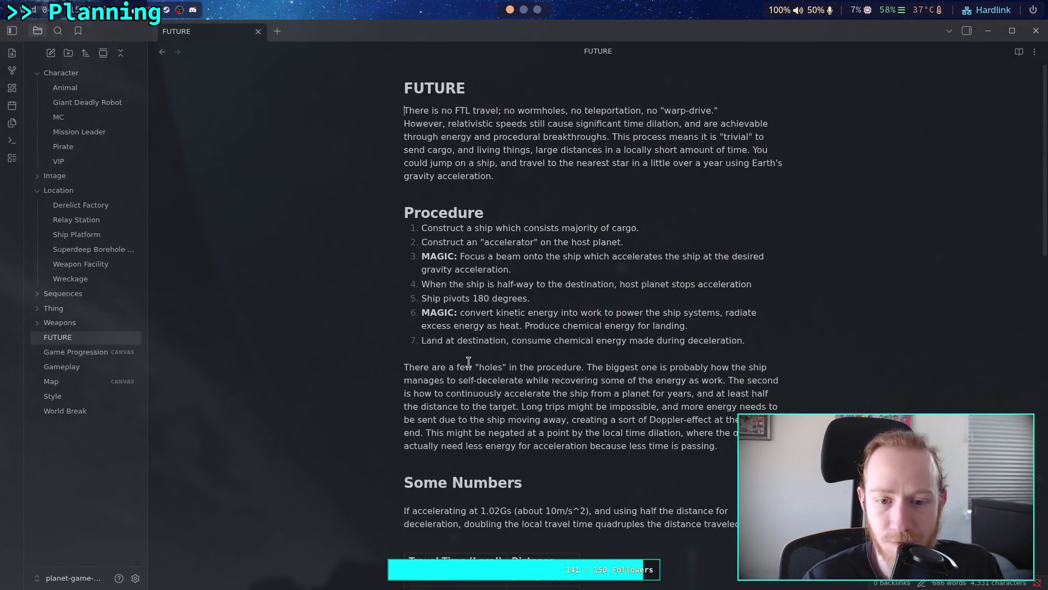
Step: Rename the FUTURE note to 'Space Travel'
left_click(78, 340)
key("F2")
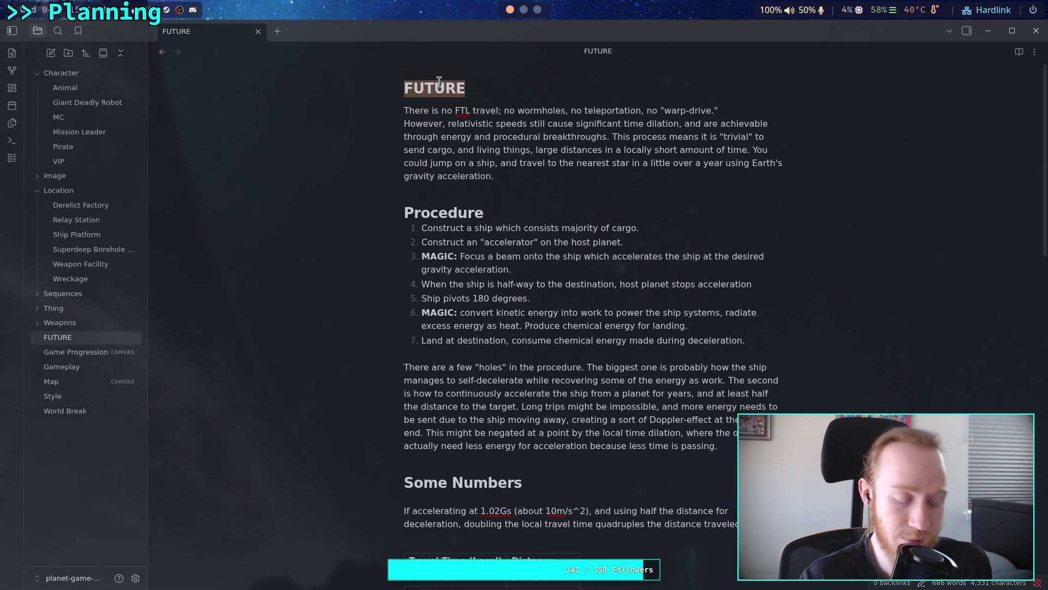
type("Space Travel")
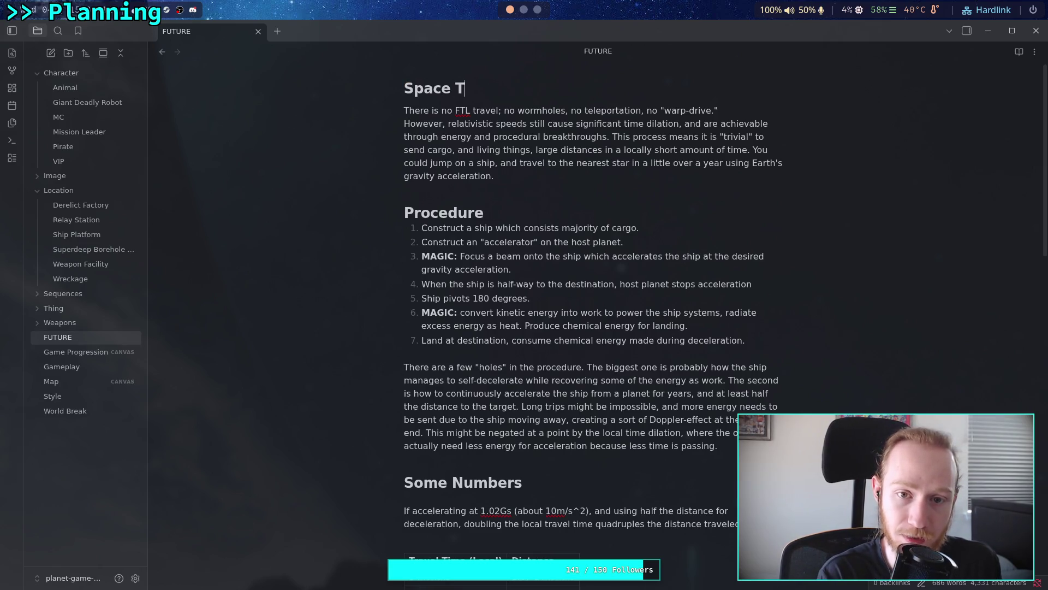
key("Return")
Step: Look over the Some Numbers table, then switch to the Google Sheets spreadsheet
scroll(557, 353, "down", 8)
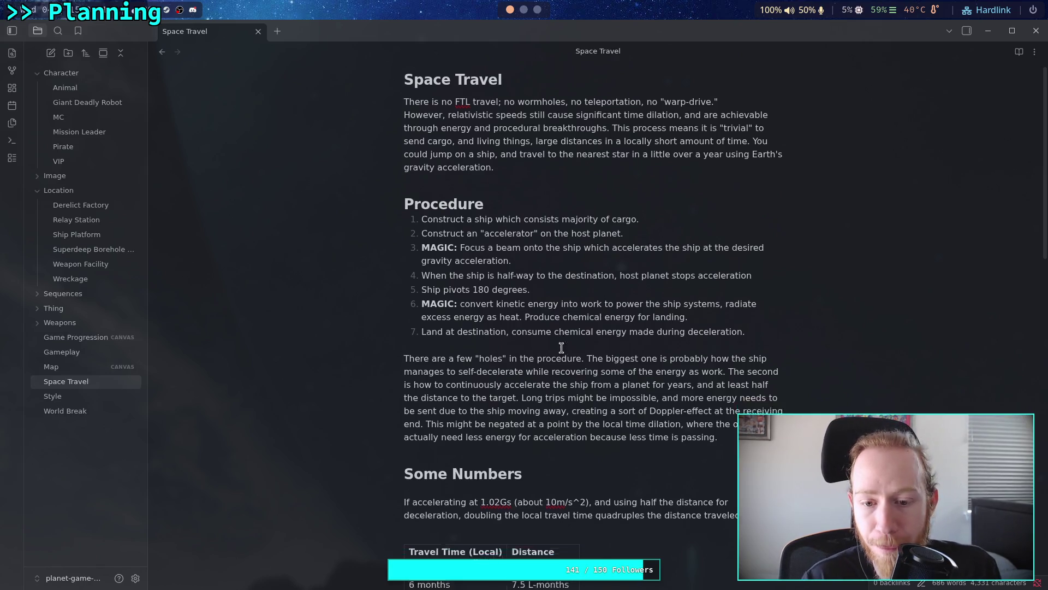
scroll(567, 350, "up", 1)
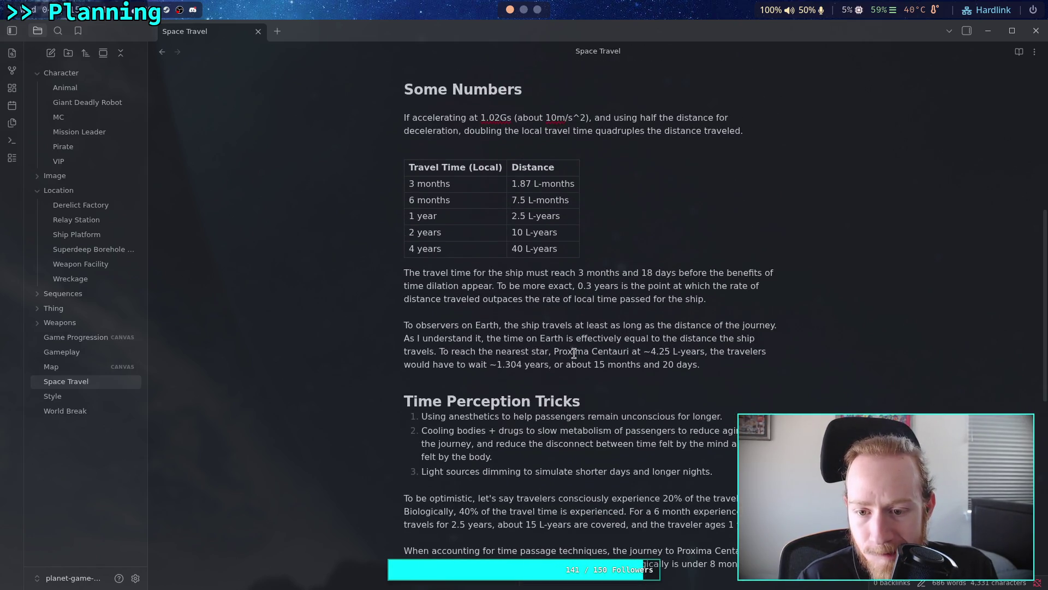
mouse_move(577, 286)
left_mouse_down()
mouse_move(691, 273)
mouse_move(494, 286)
left_mouse_up()
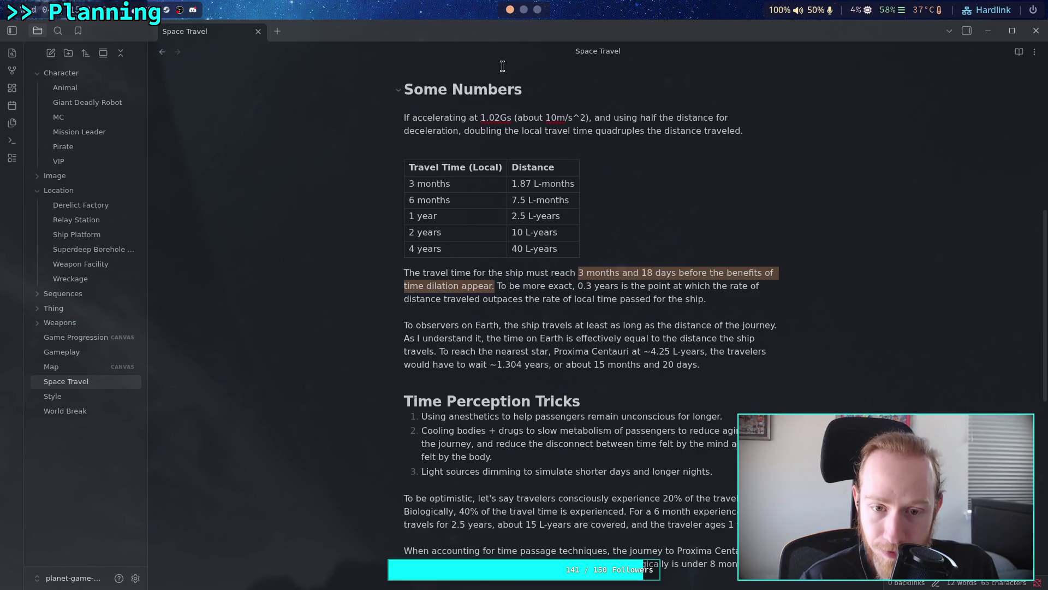
key("super+3")
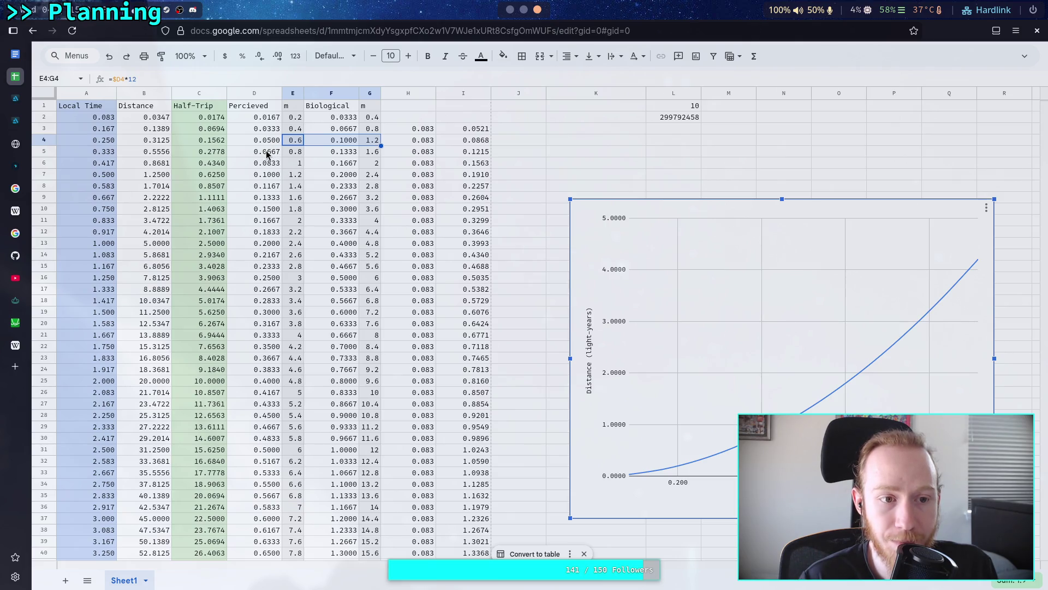
left_click(272, 155)
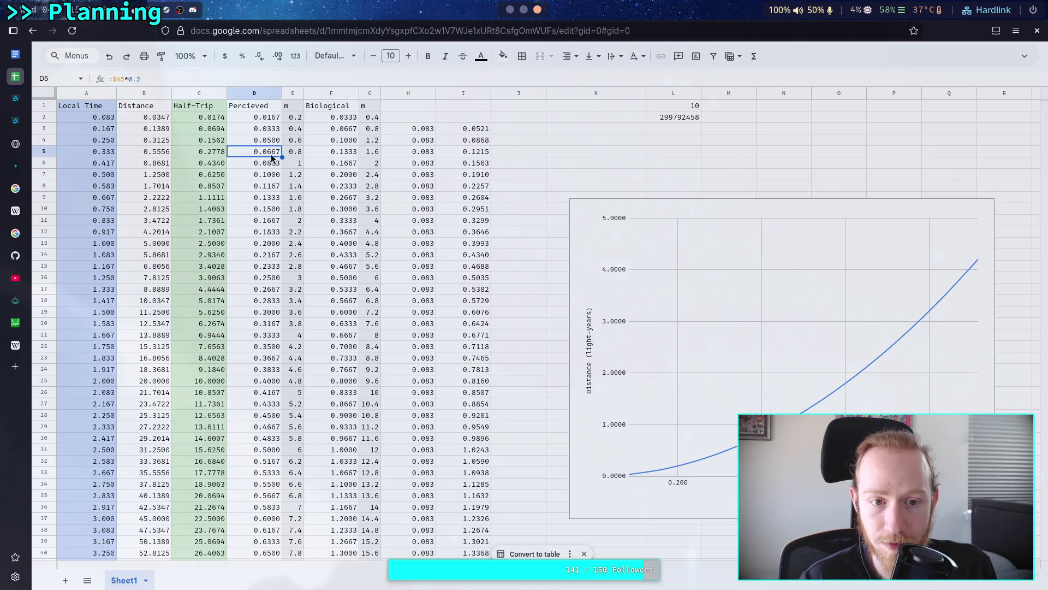
left_click(464, 156)
mouse_move(464, 156)
left_mouse_down()
mouse_move(129, 157)
mouse_move(100, 145)
mouse_move(375, 140)
mouse_move(494, 155)
left_mouse_up()
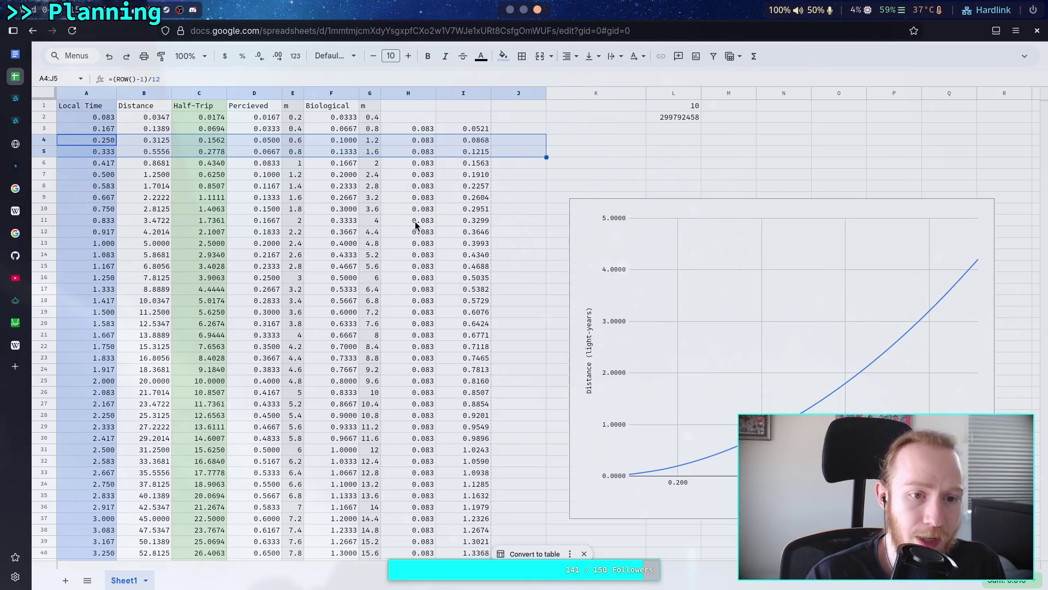
left_click(208, 167)
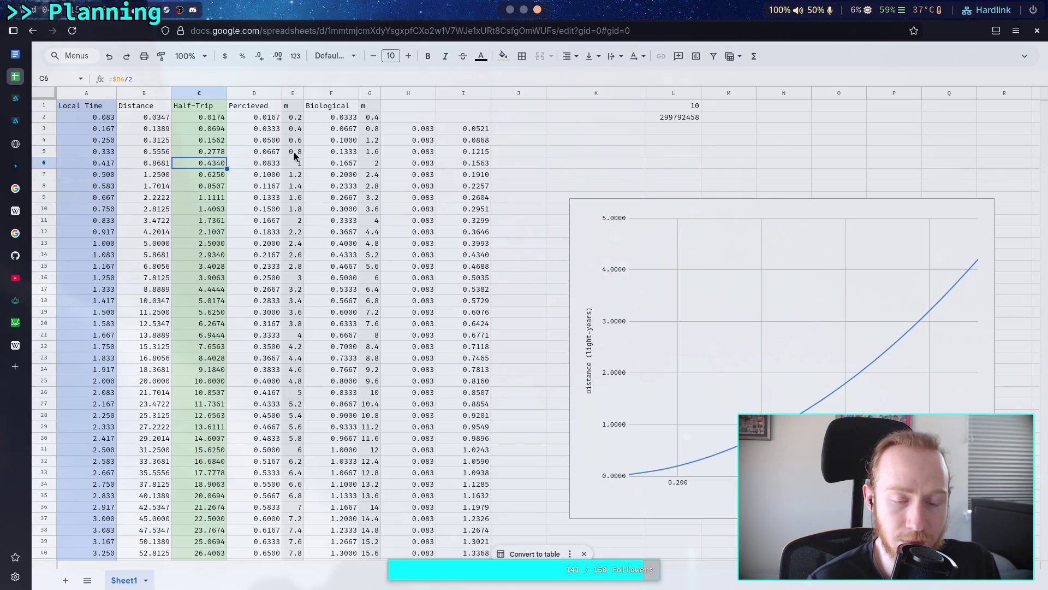
right_click(137, 96)
Step: Insert column 'm' before Distance with a months formula (=$A2*12) autofilled down
left_click(205, 183)
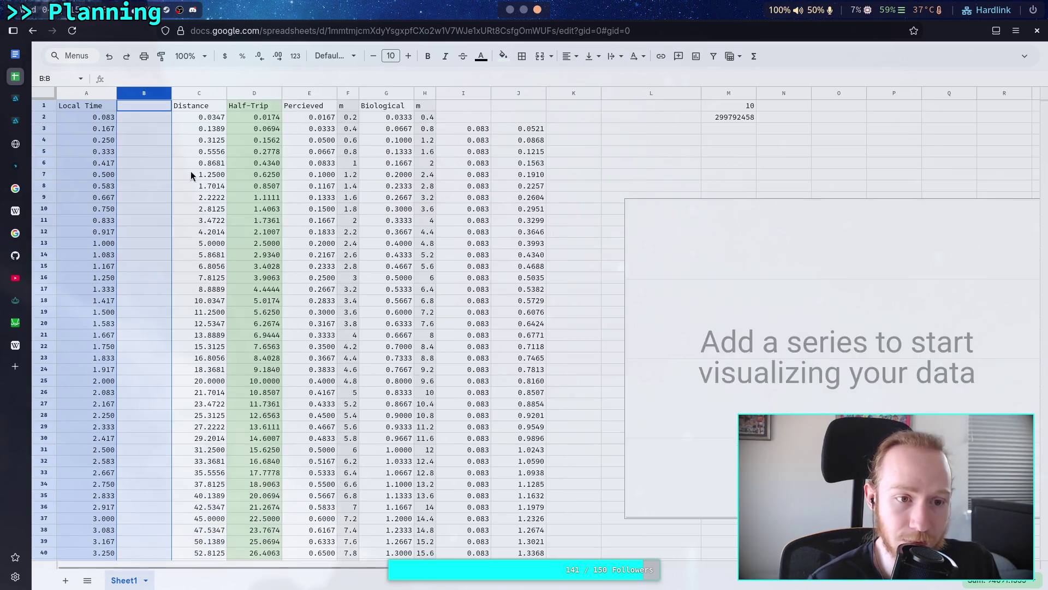
left_click(140, 106)
type("m")
key("Return")
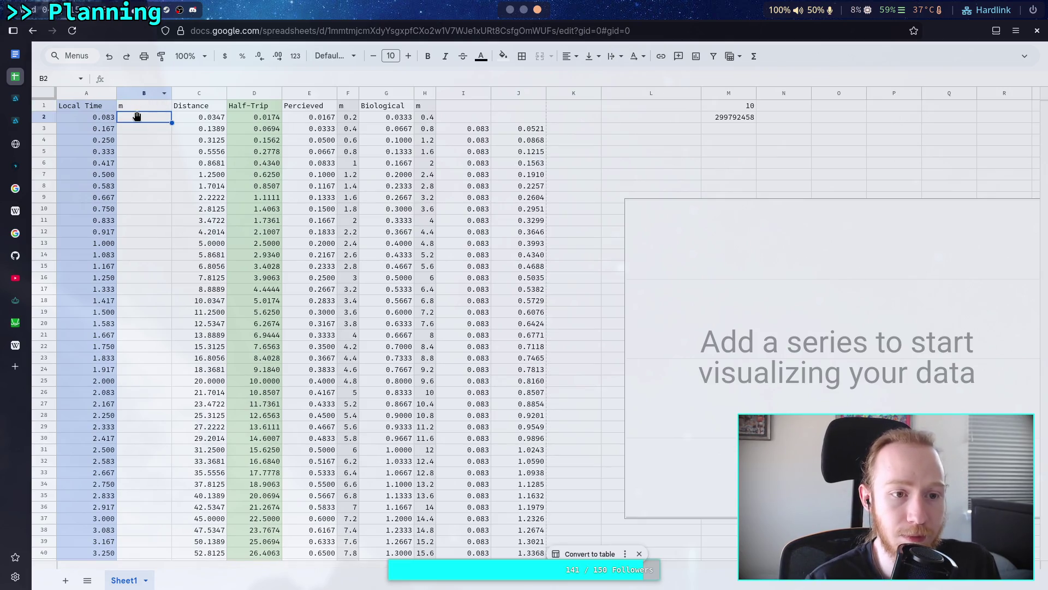
type("=")
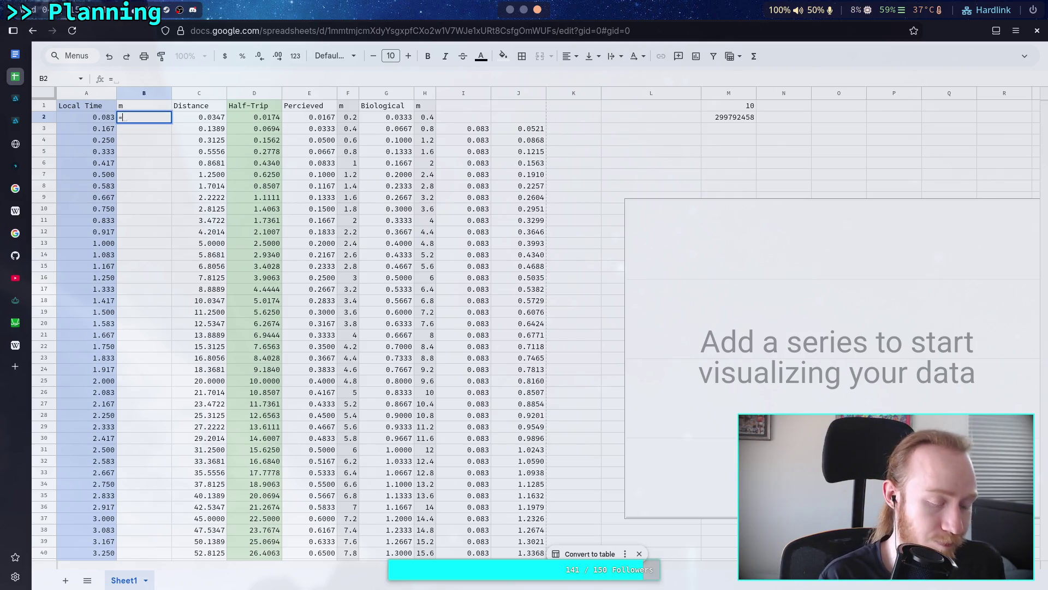
type("$A2")
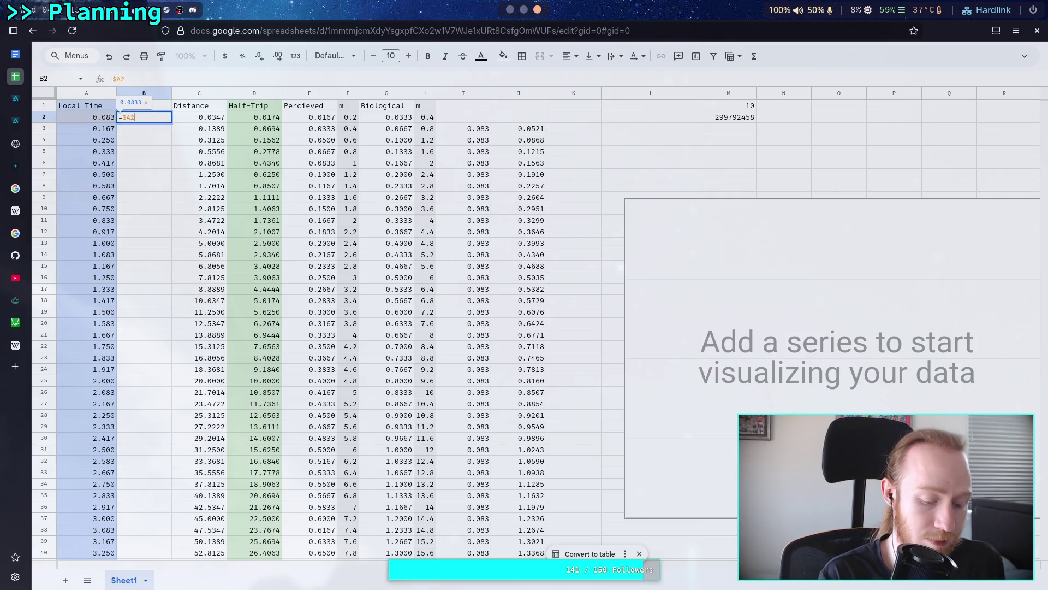
type("*12")
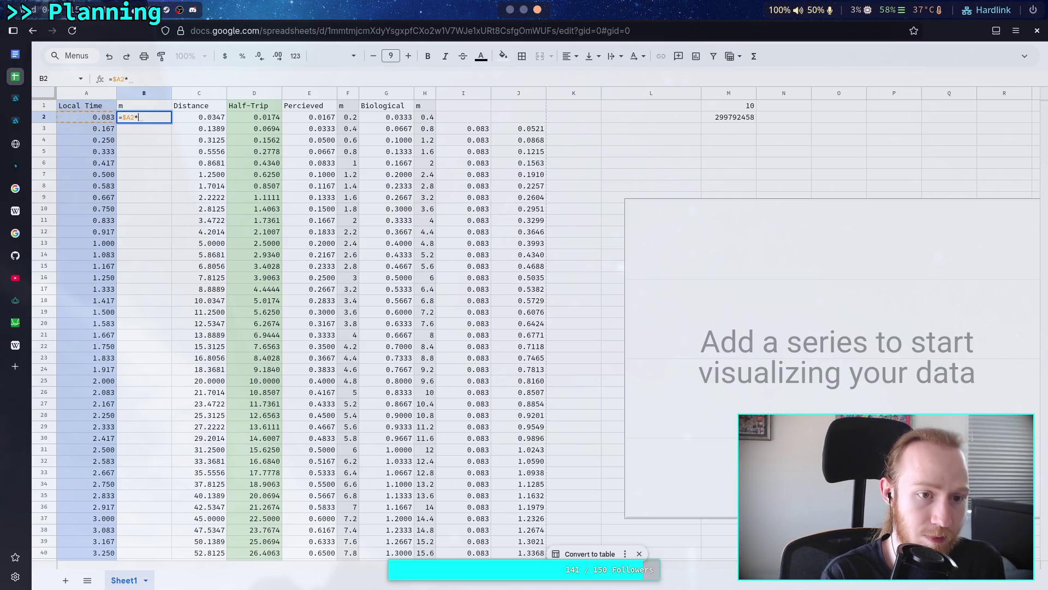
key("Return")
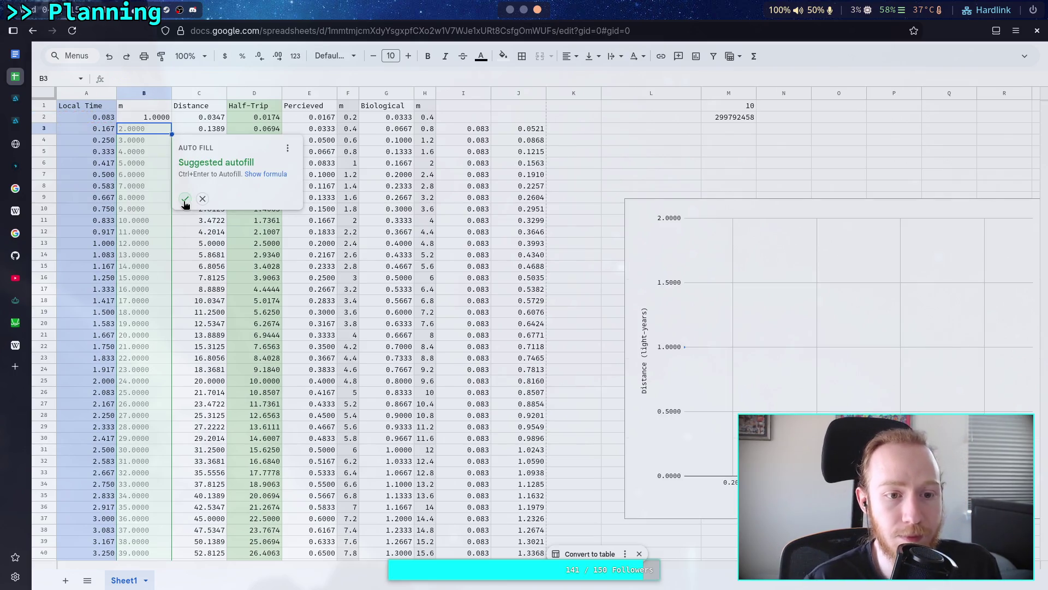
left_click(185, 199)
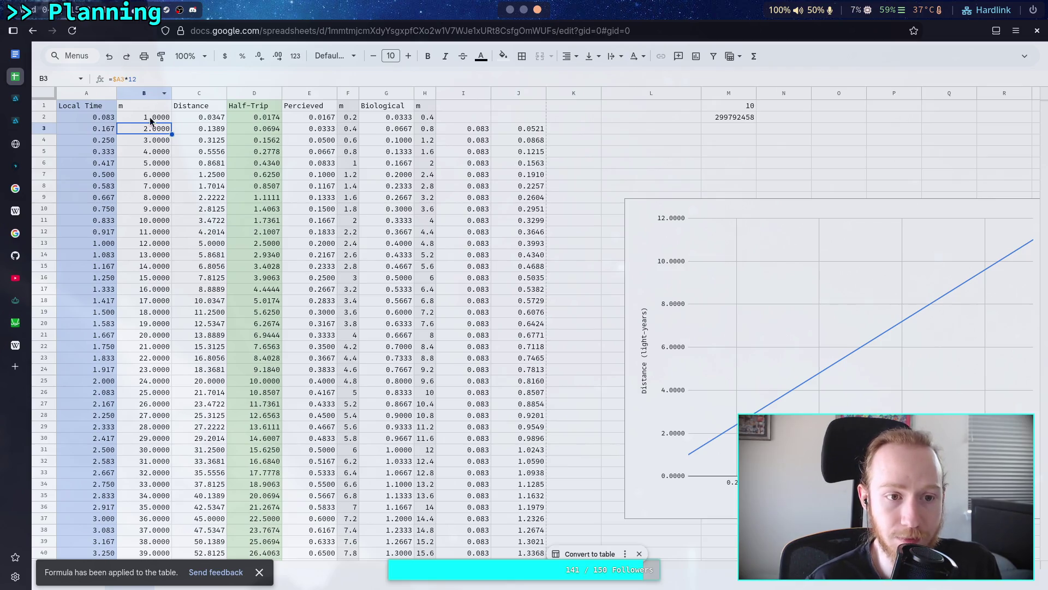
Step: Show the m column values as whole numbers
left_click(144, 93)
left_click(260, 57)
left_click(261, 57)
left_click(261, 57)
left_click(261, 56)
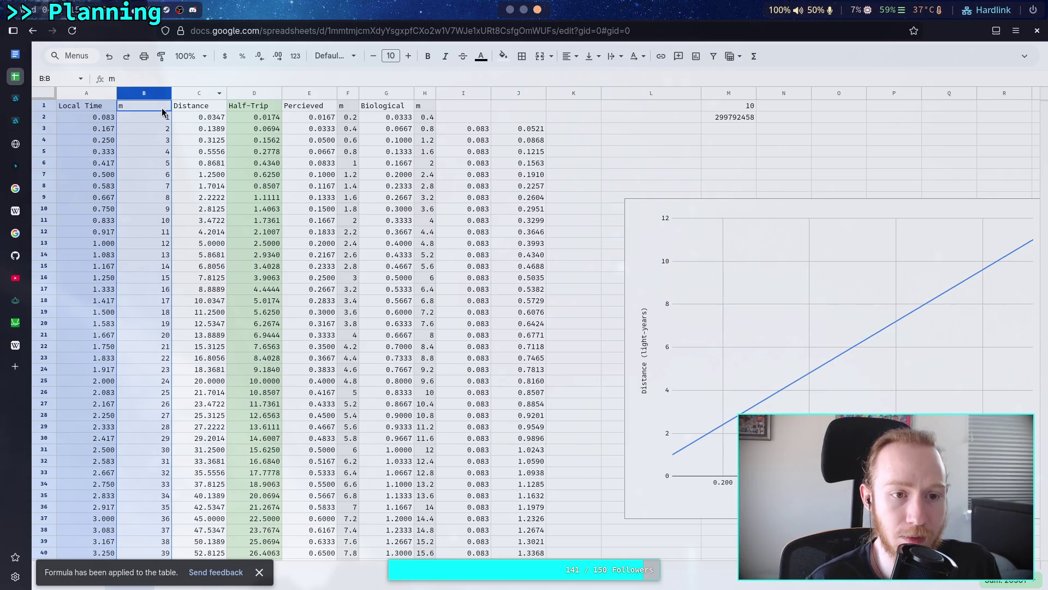
Step: Resize column B to fit its data and check the months formula in B4
right_click(148, 93)
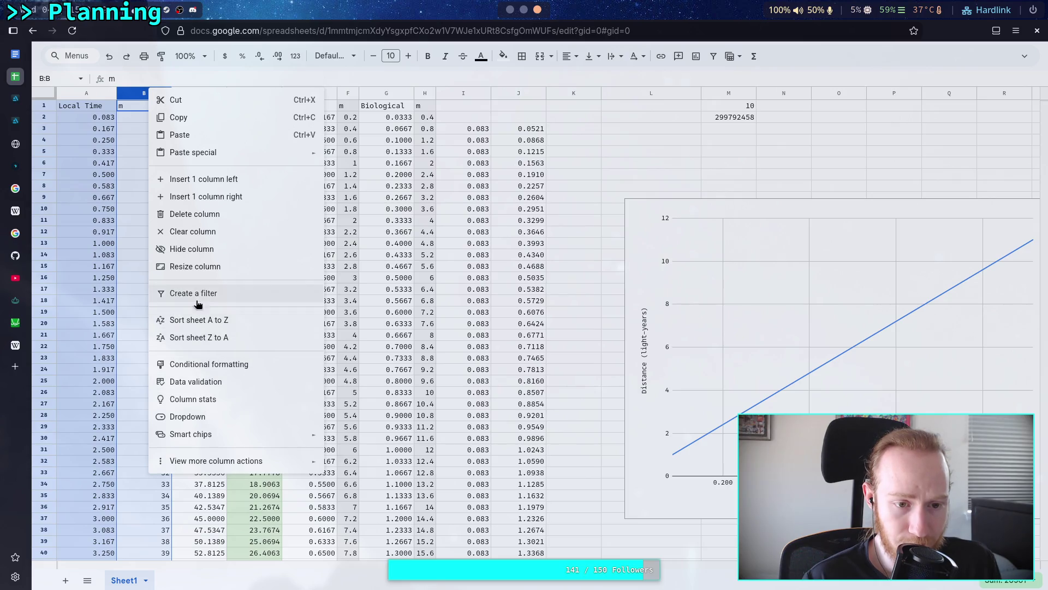
left_click(195, 266)
left_click(463, 335)
left_click(551, 364)
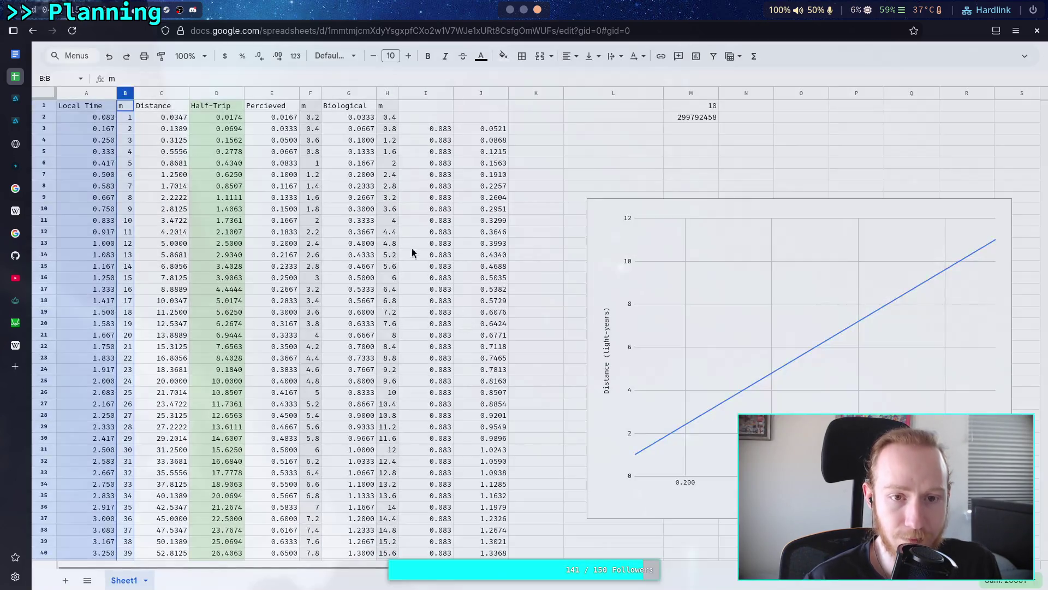
left_click(503, 55)
left_click(603, 98)
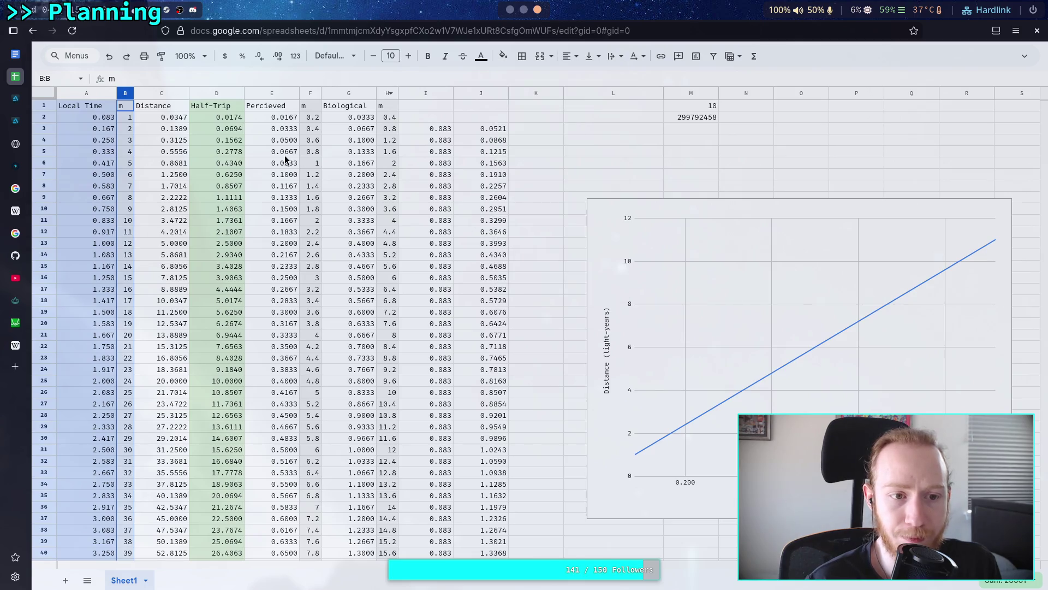
left_click(284, 156)
left_click(126, 141)
left_click_drag(95, 143, 202, 144)
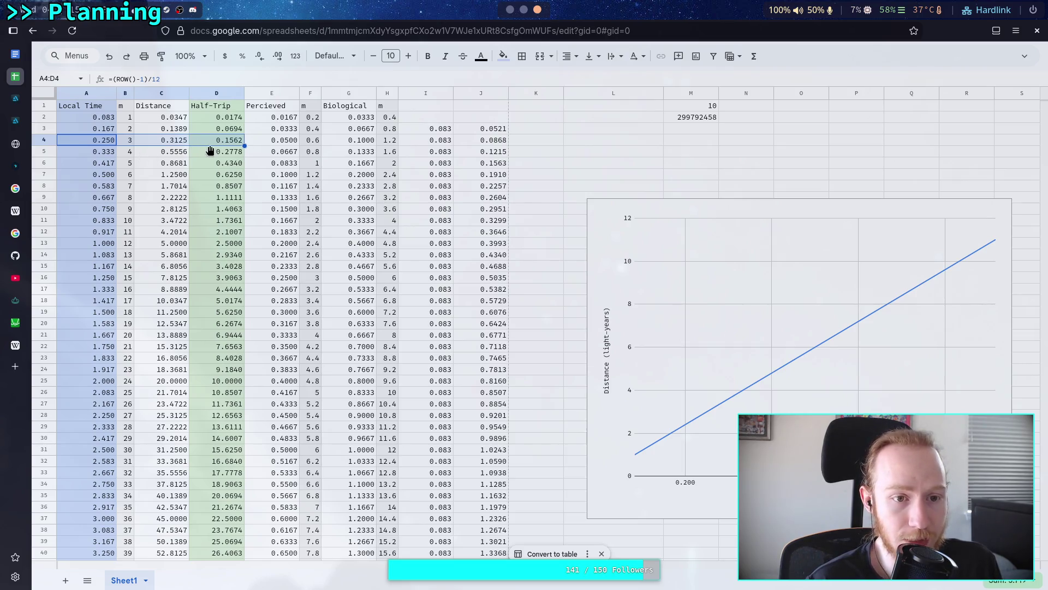
left_click_drag(103, 155, 227, 153)
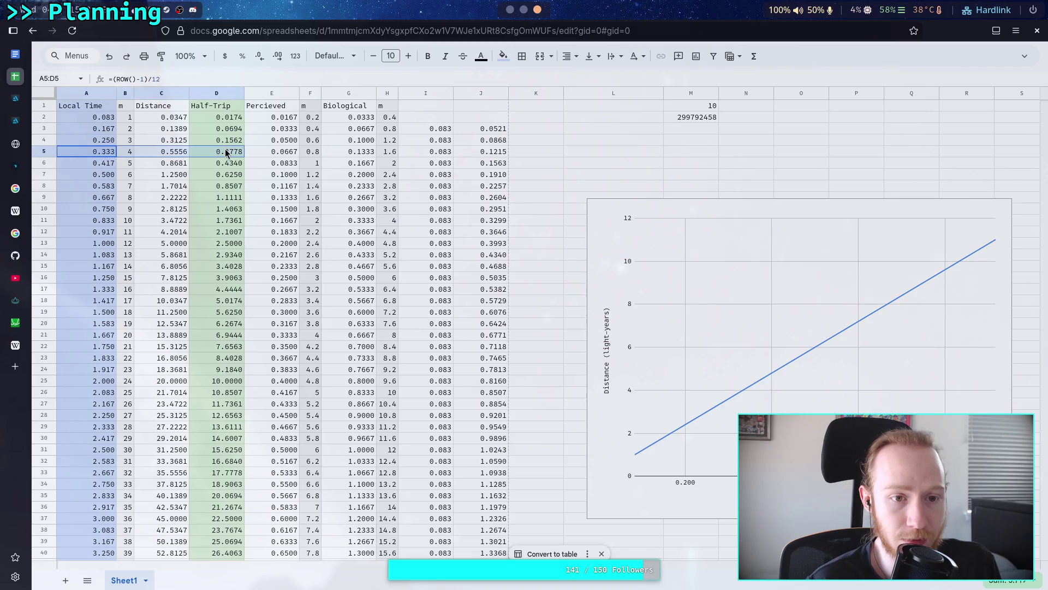
left_click_drag(499, 142, 108, 146)
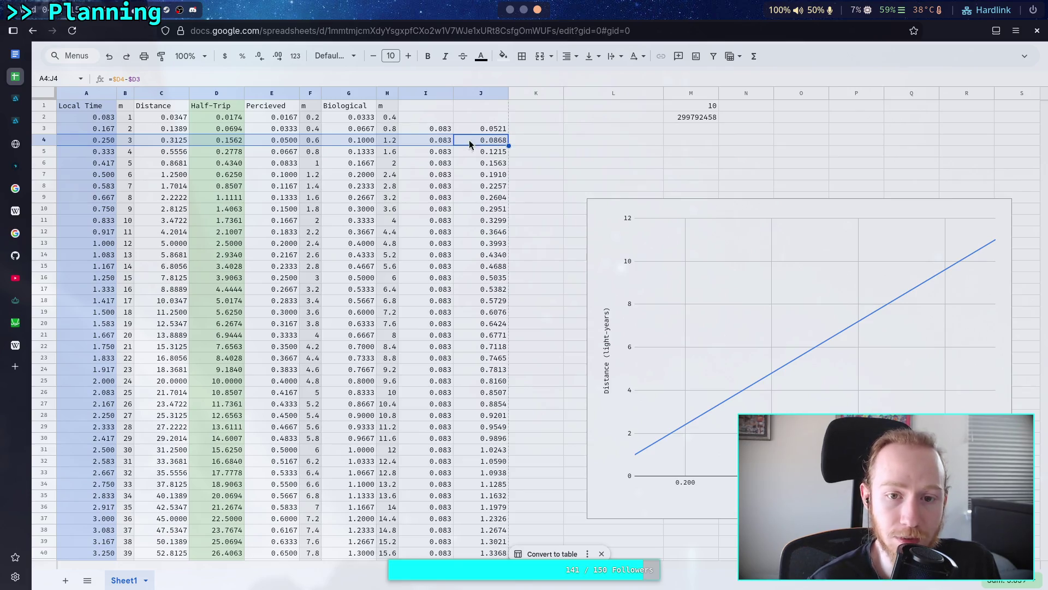
left_click(448, 143)
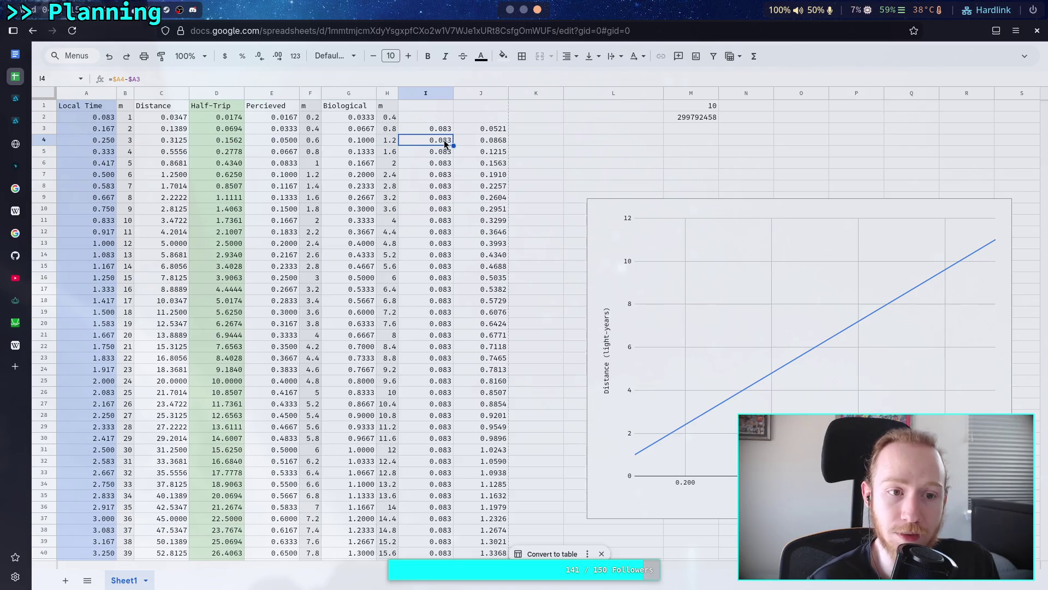
left_click(476, 144)
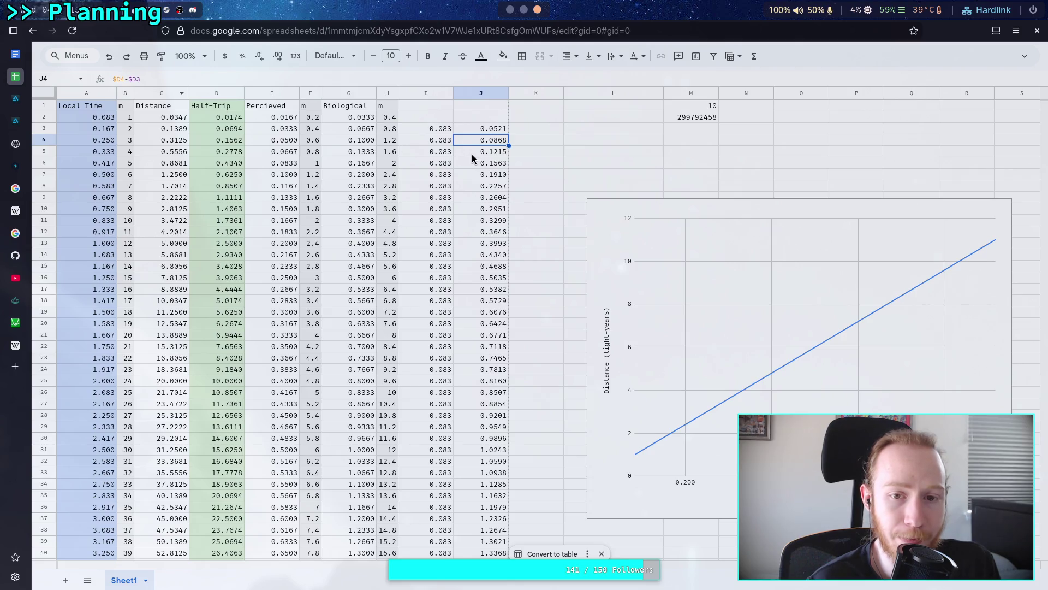
left_click(491, 130)
left_click(118, 79)
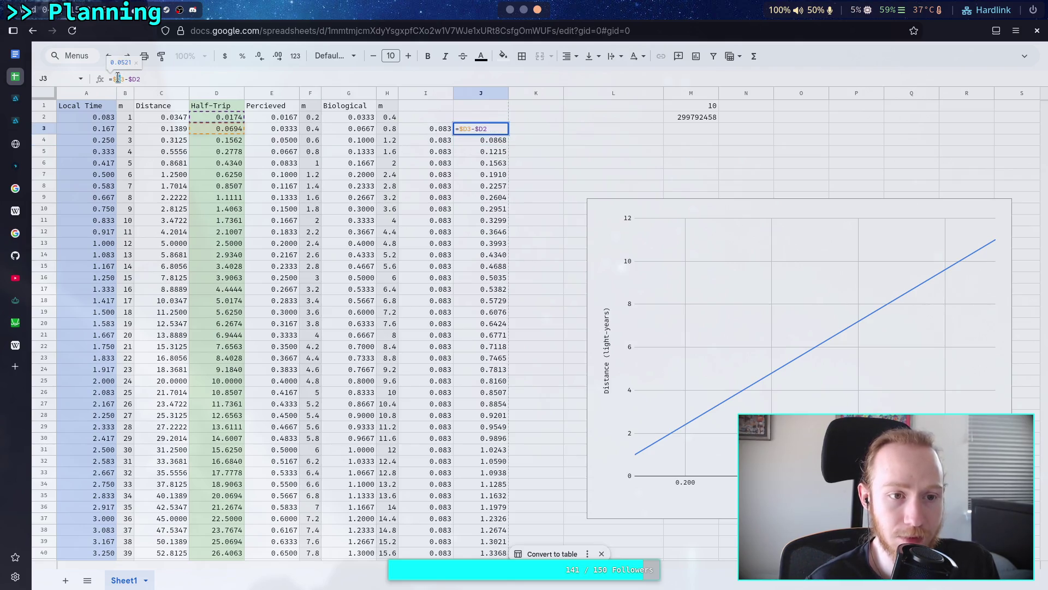
key("Delete")
type("C")
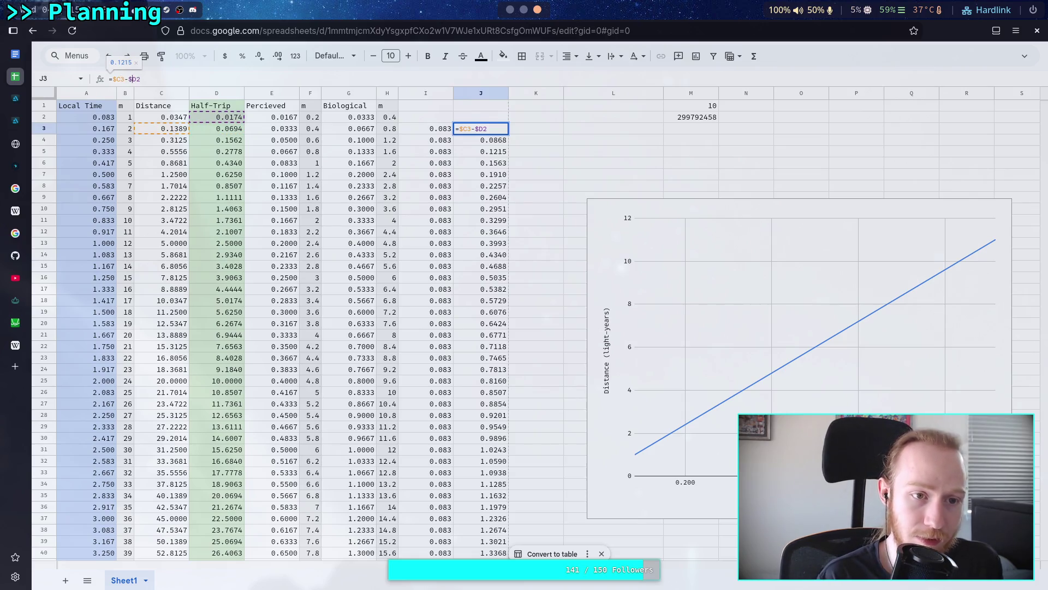
key("Right")
key("Right")
key("Right")
key("Delete")
type("C")
key("Return")
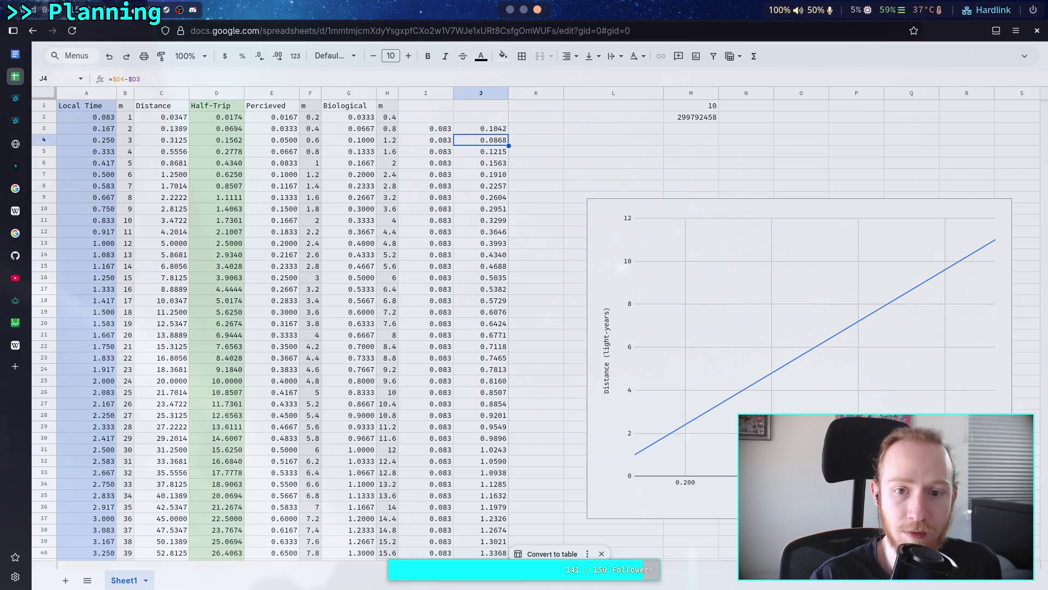
key("Up")
left_click_drag(508, 134, 513, 175)
key("ctrl+z")
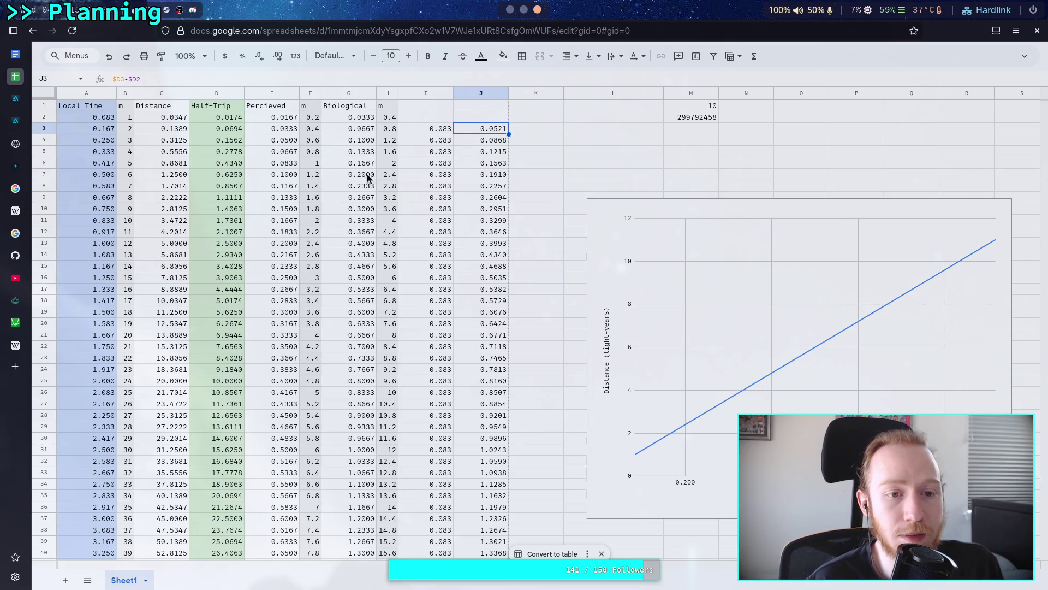
left_click(113, 79)
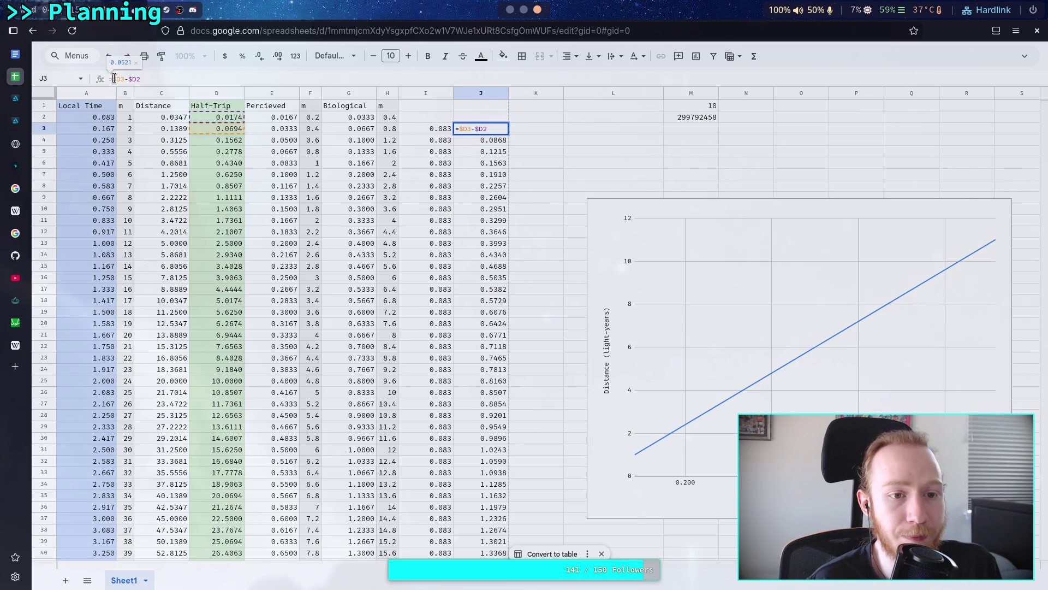
key("Escape")
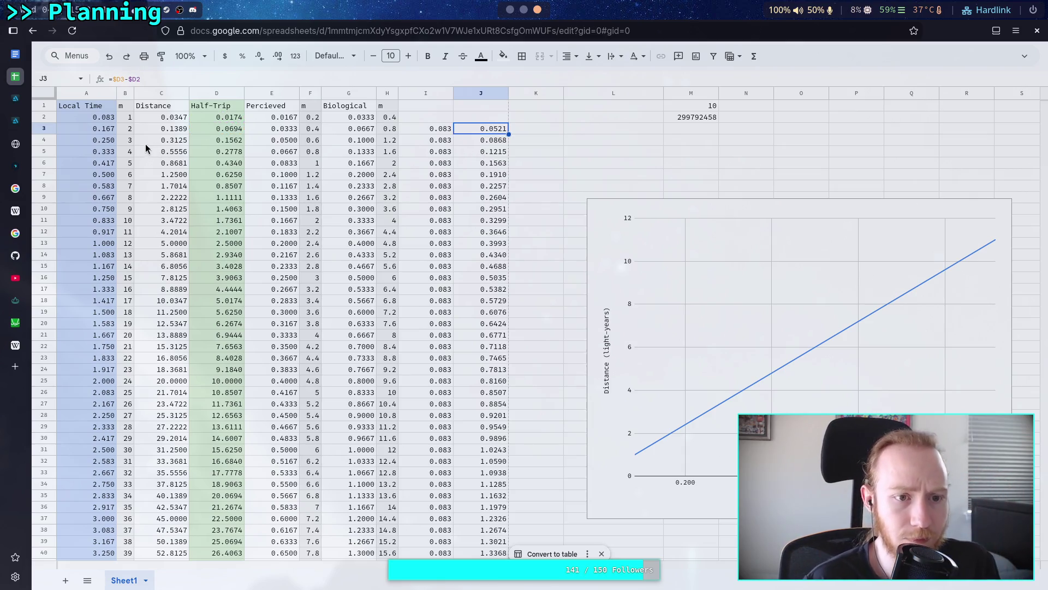
left_click_drag(148, 152, 499, 148)
left_click(197, 151)
left_click_drag(121, 146, 510, 143)
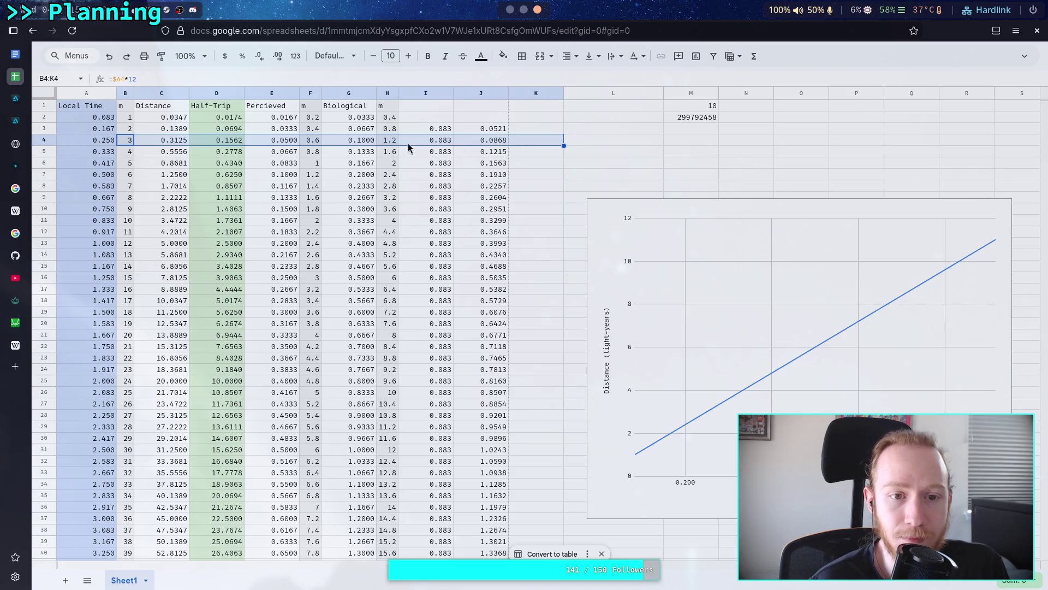
left_click(102, 152)
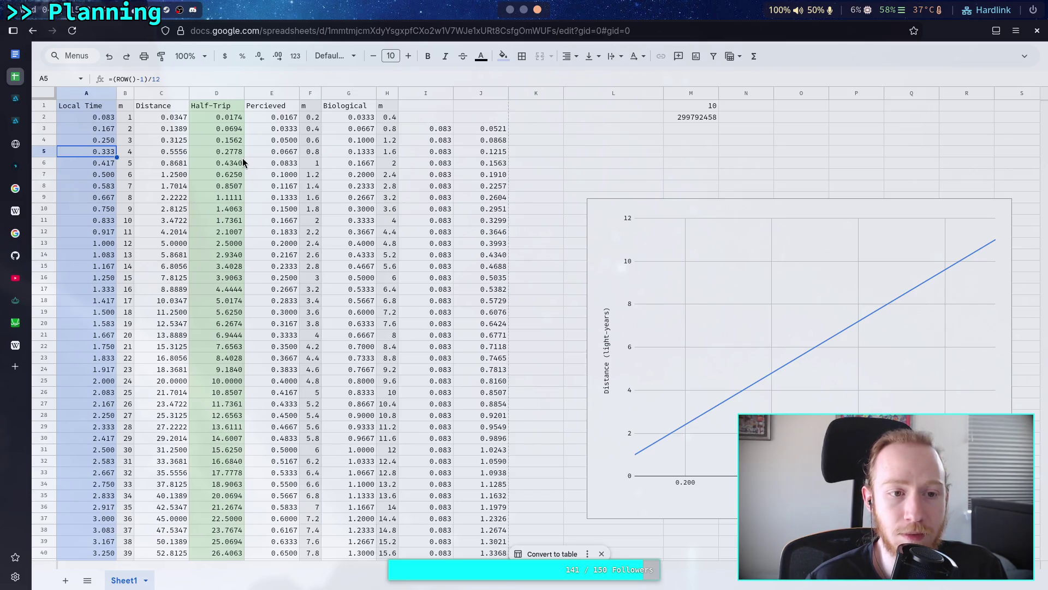
left_click(765, 228)
Step: Change the chart's series from B2:B12 to C2:C12 in the Chart editor
left_click(1003, 209)
left_click(967, 225)
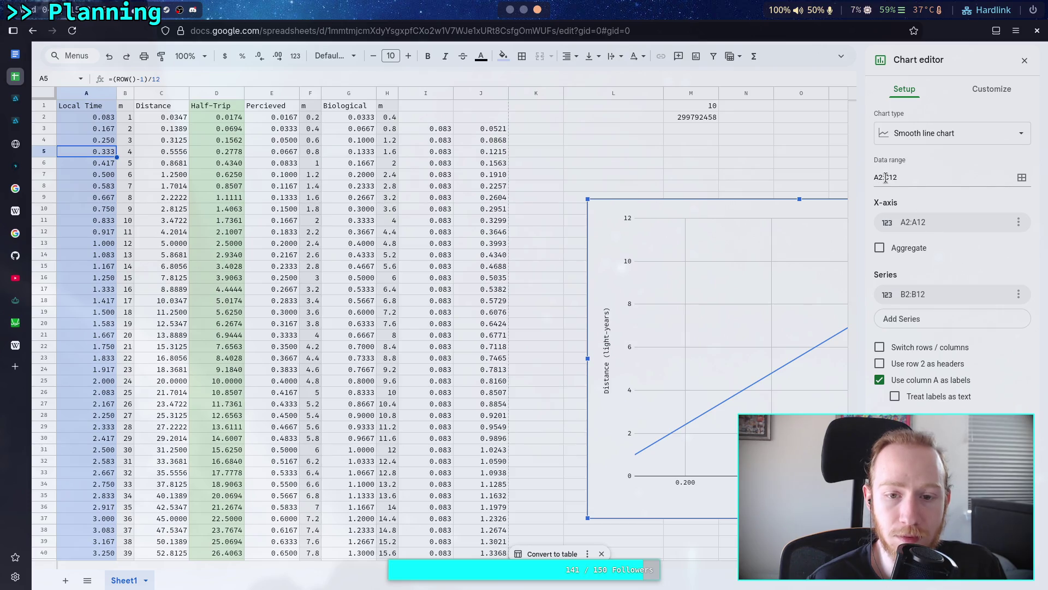
left_click(921, 297)
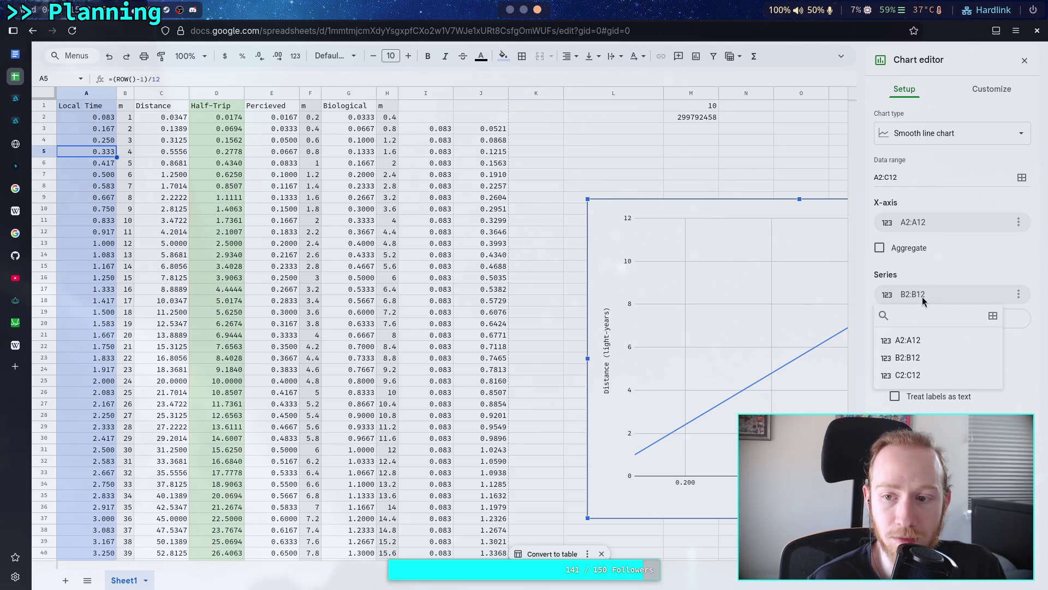
left_click(923, 381)
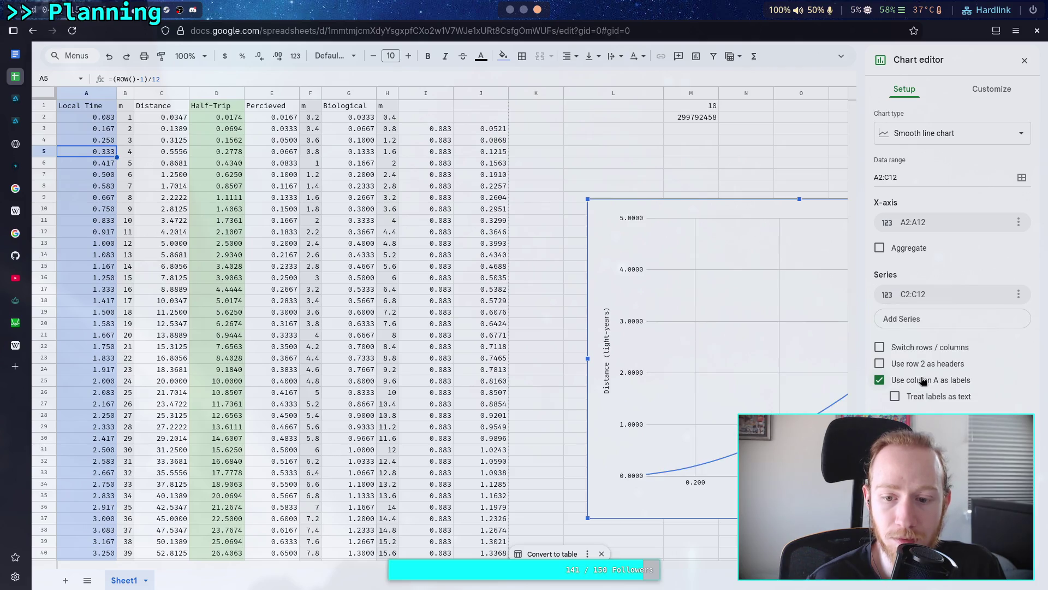
left_click(1024, 61)
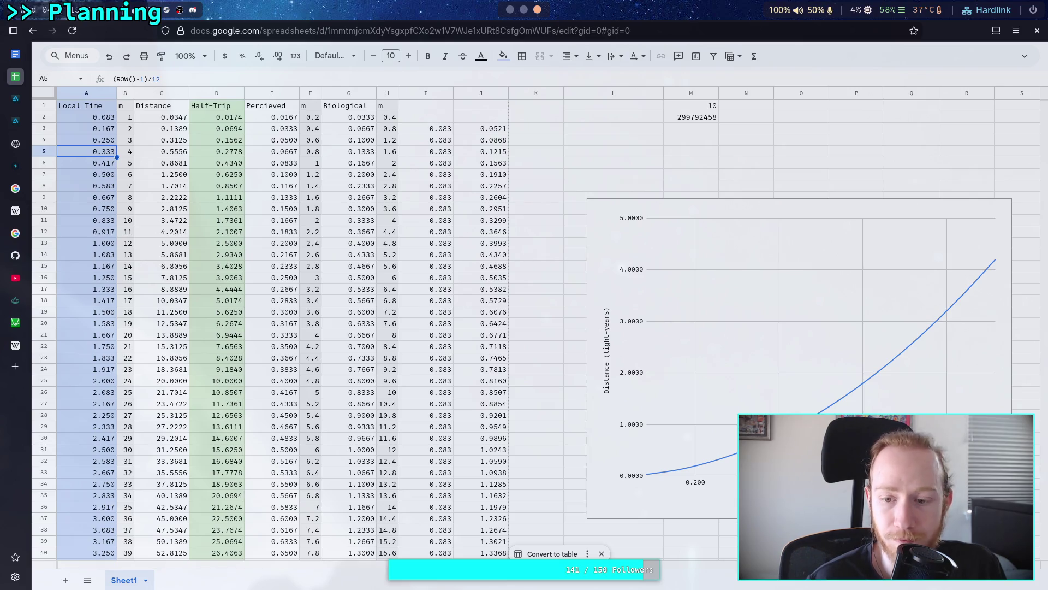
left_click(705, 468)
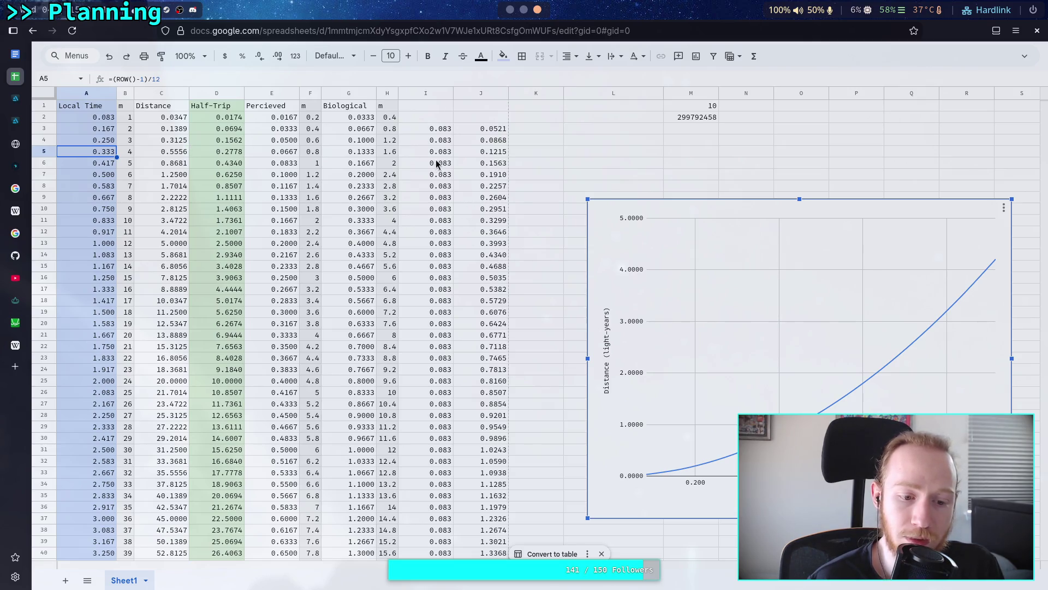
Step: Check the time-difference formula in I3, then try 3 in A4 and undo it
left_click(445, 130)
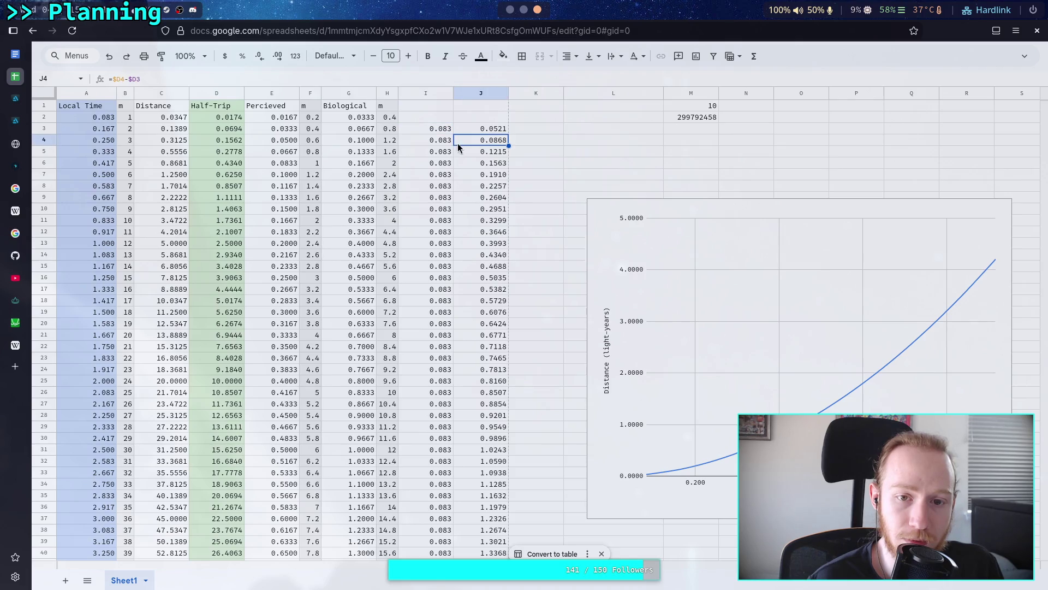
left_click(102, 143)
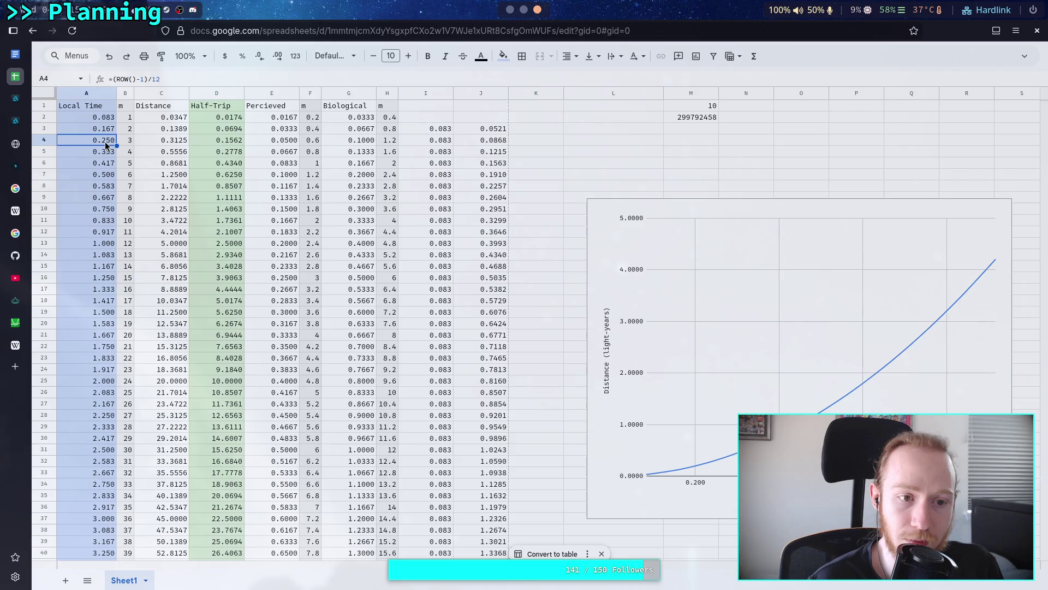
double_click(107, 144)
key("shift+Left")
key("shift+Left")
key("shift+Left")
type("3")
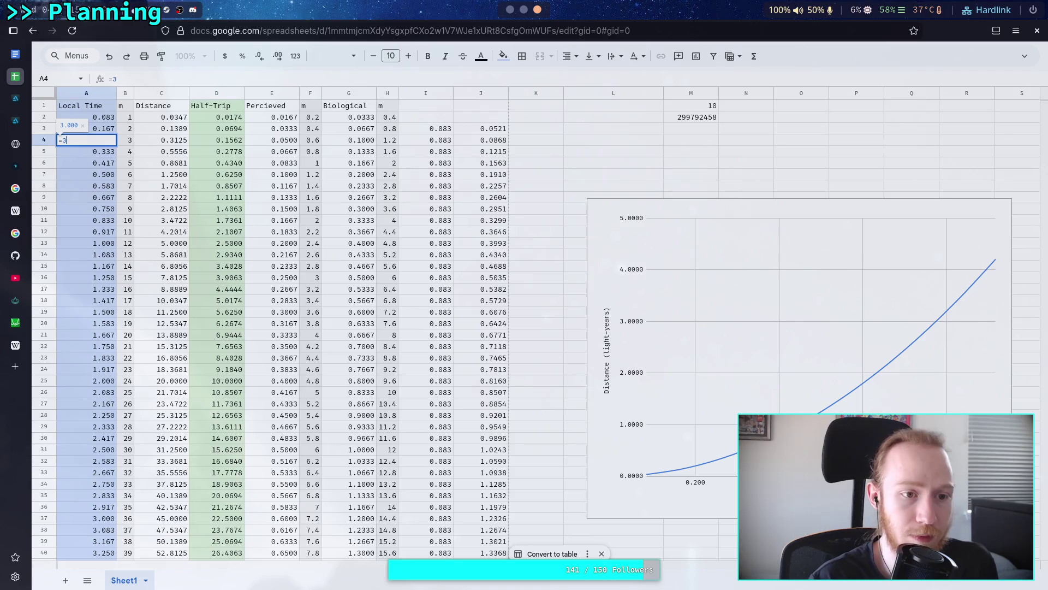
key("Return")
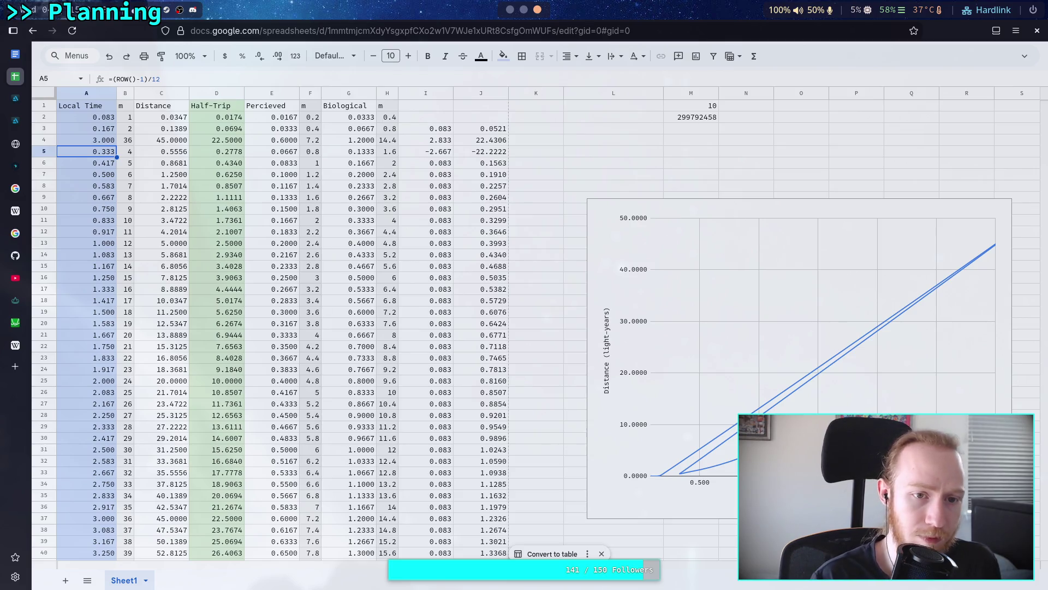
key("ctrl+z")
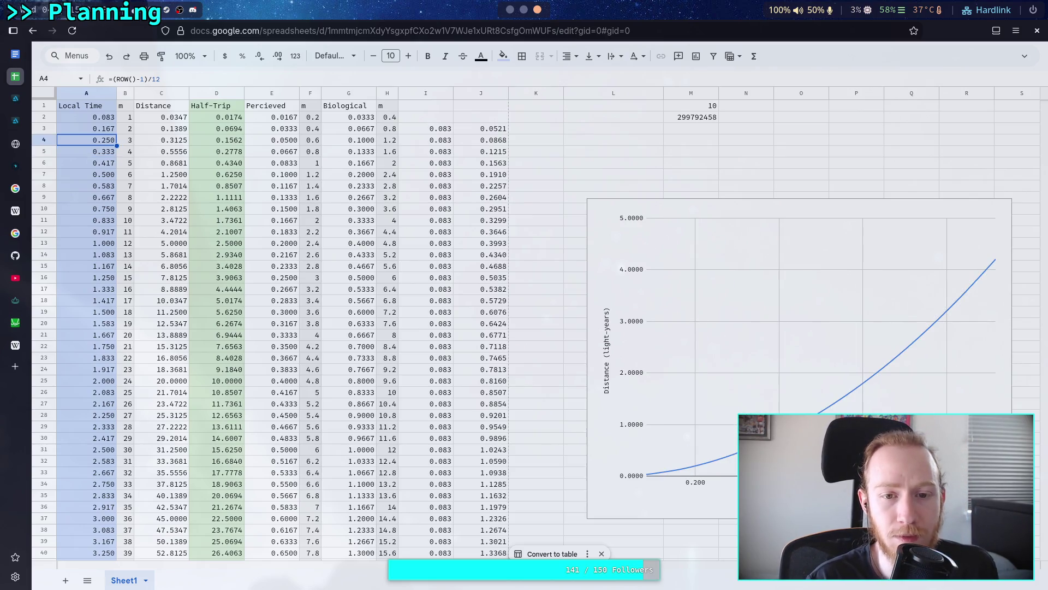
Step: Replace A5's formula, trying =(ROW()-1.4)/12 and 0.26 before settling at 0.255
left_click(87, 151)
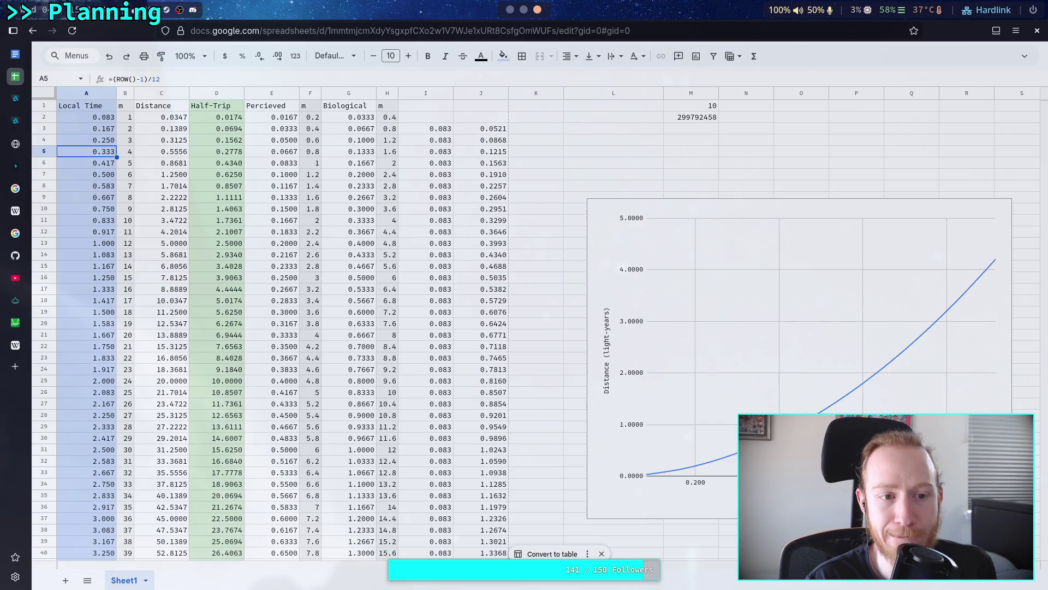
type("=(R")
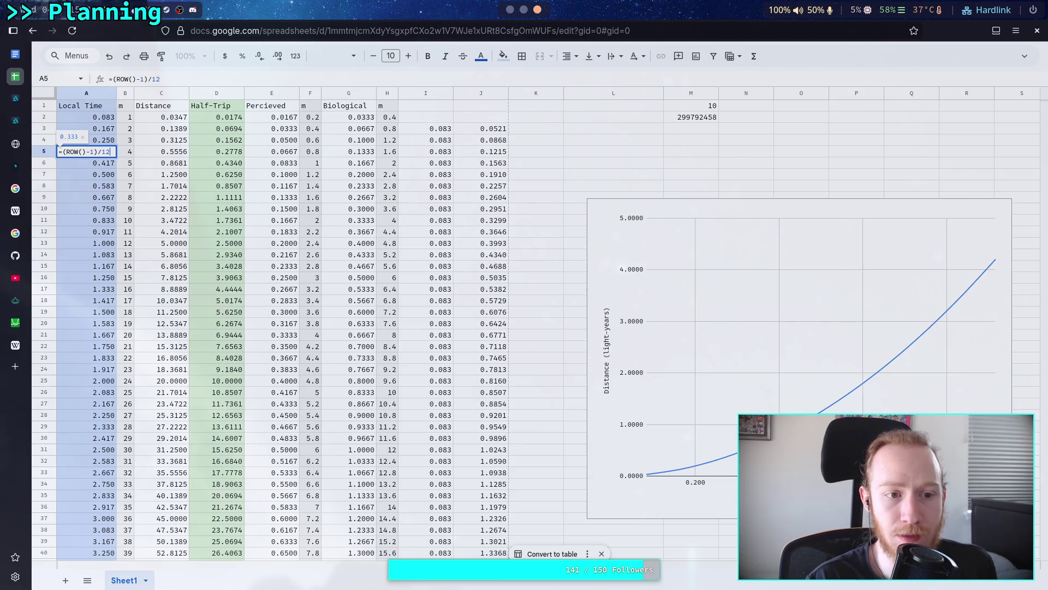
type("OW()-1.4)/12")
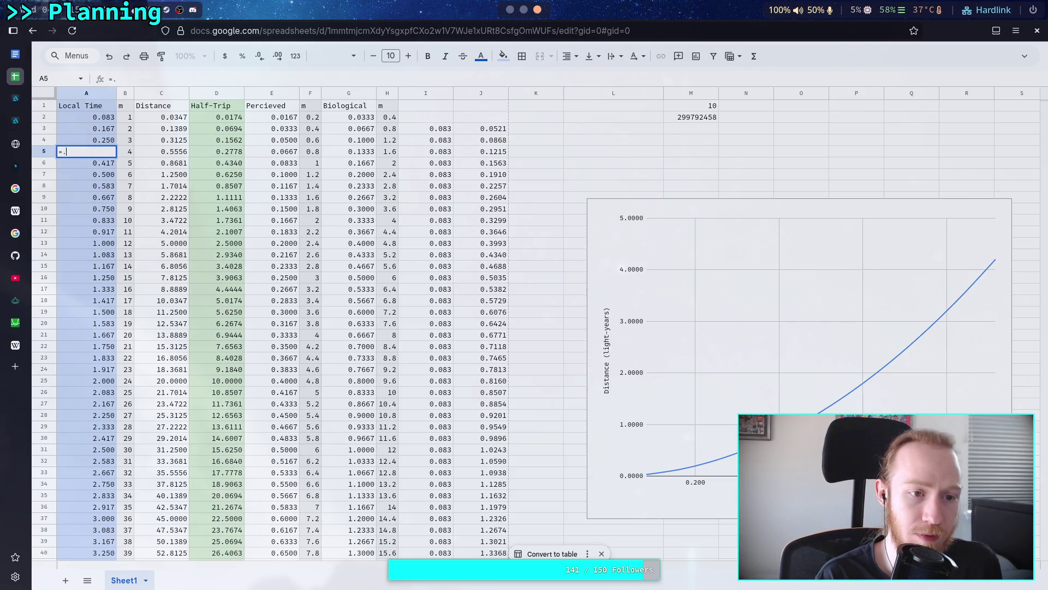
key("Return")
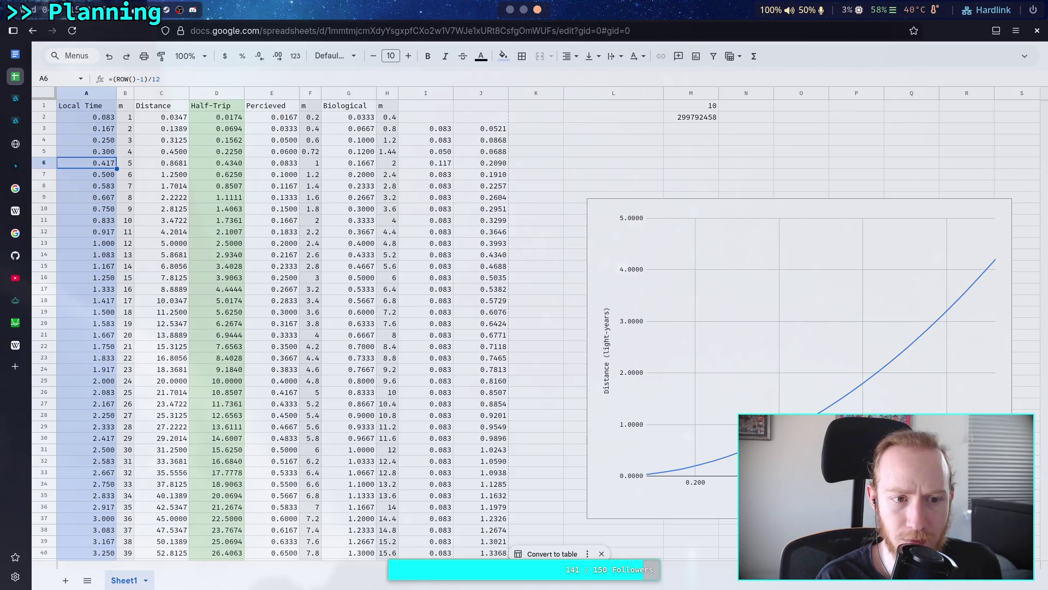
key("Up")
type("=0.3")
type("2")
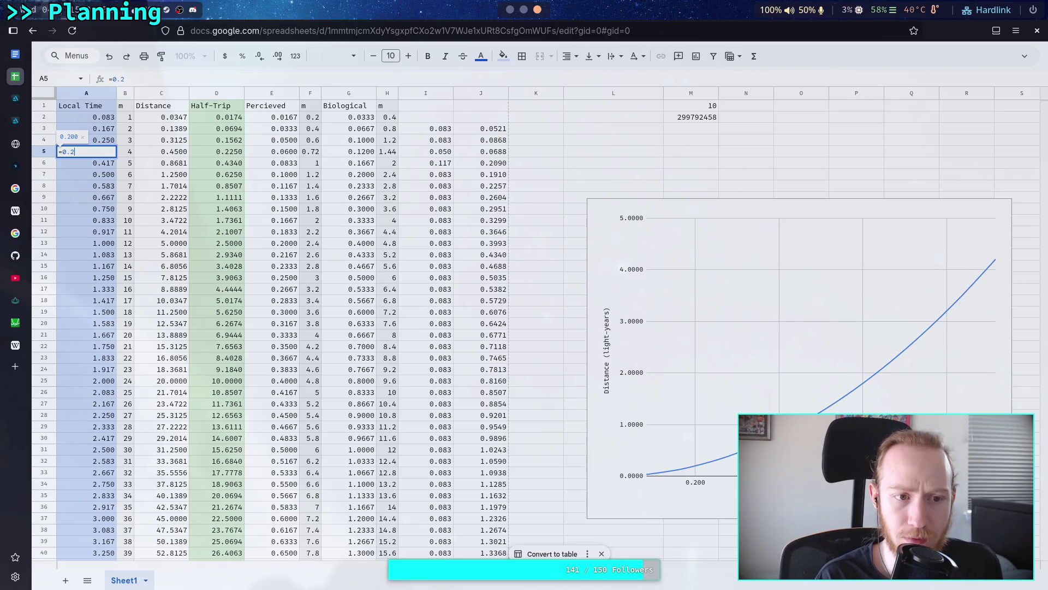
type("6")
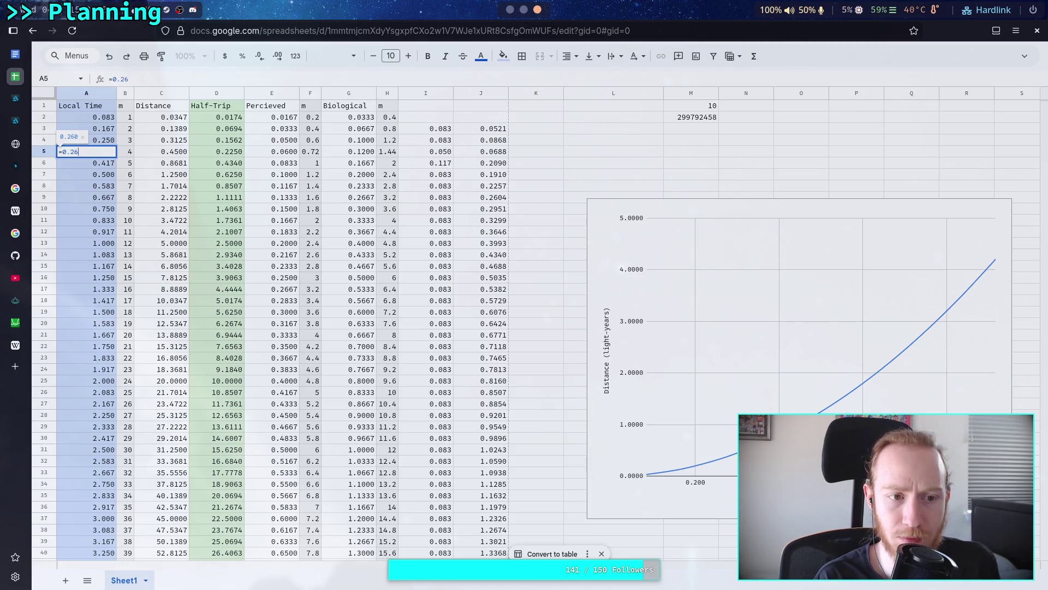
key("Return")
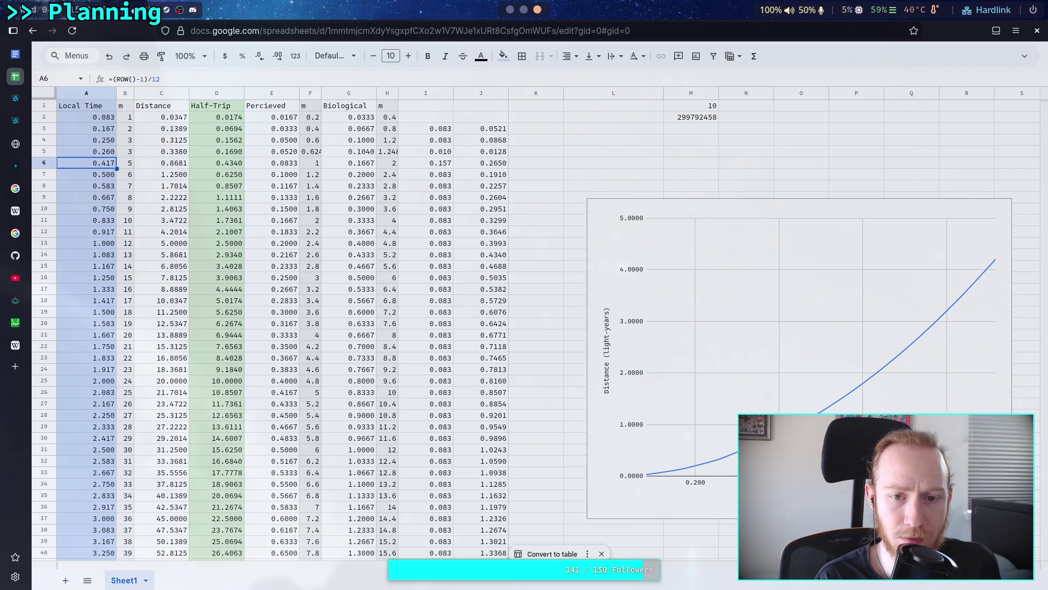
key("Up")
type("=0.25")
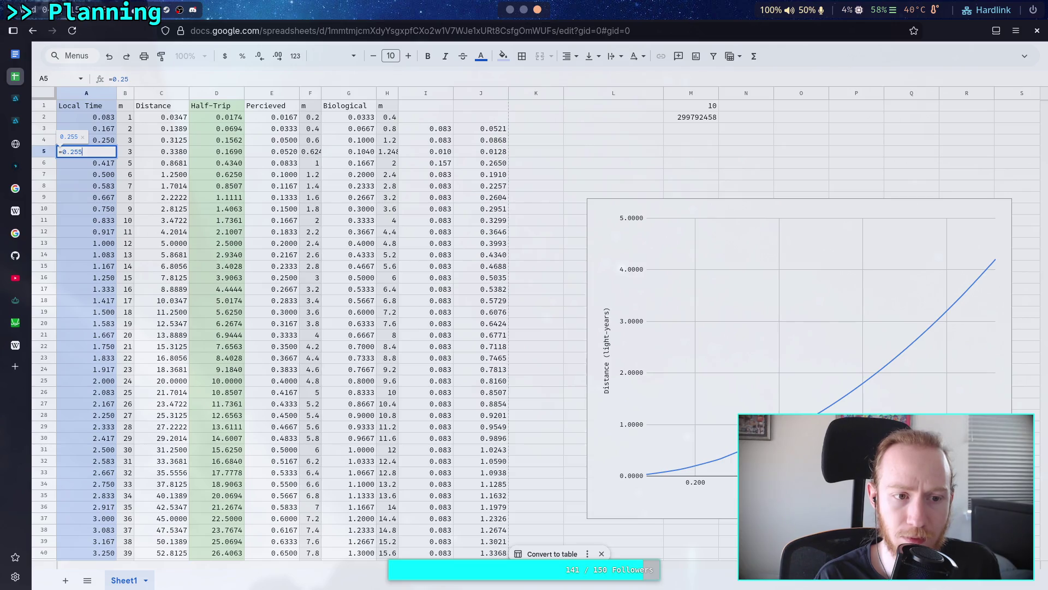
key("Return")
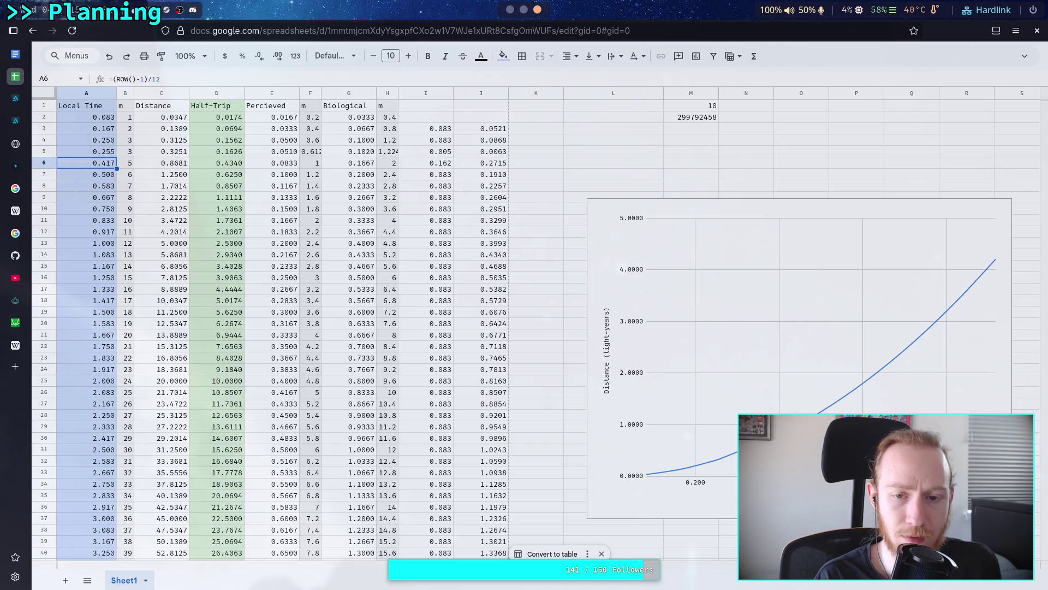
left_click(86, 152)
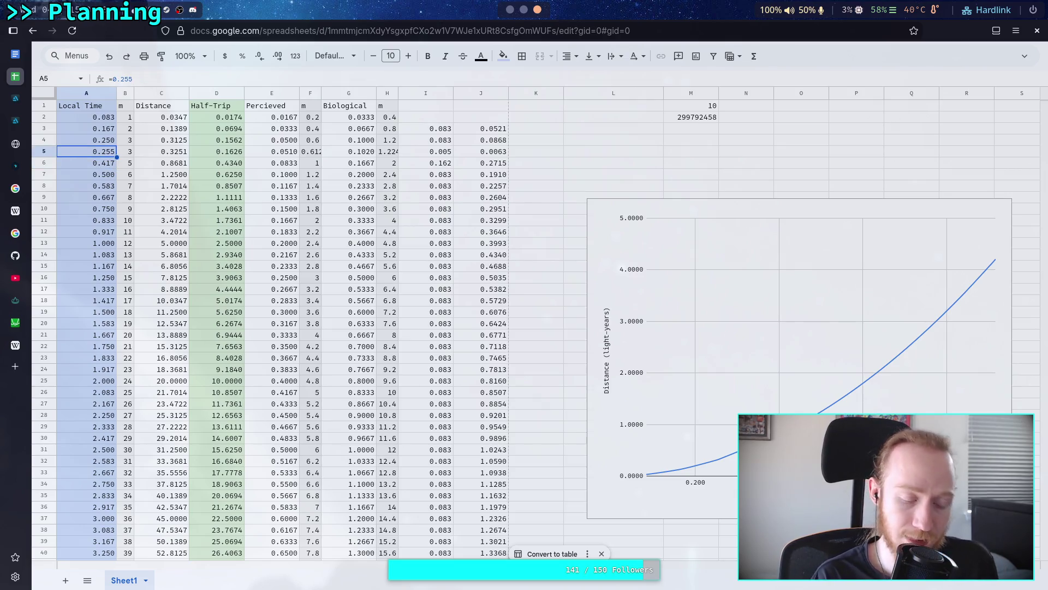
key("Up")
key("Up")
key("Down")
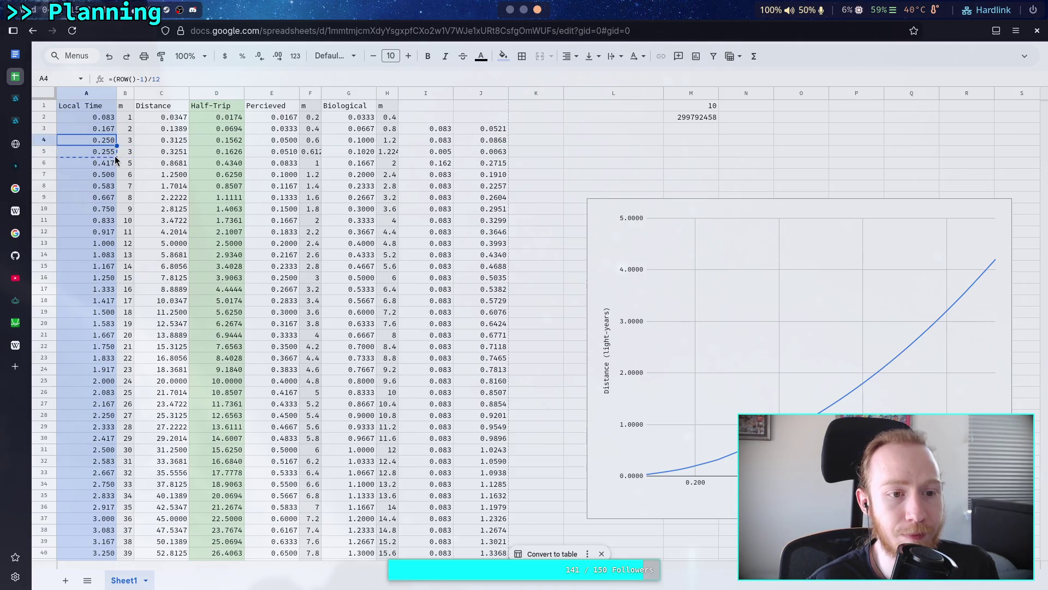
Step: Copy A4's formula into A5, then try fixed values 0.25 and 0.24 in A4
left_click_drag(117, 154, 116, 155)
left_click(104, 146)
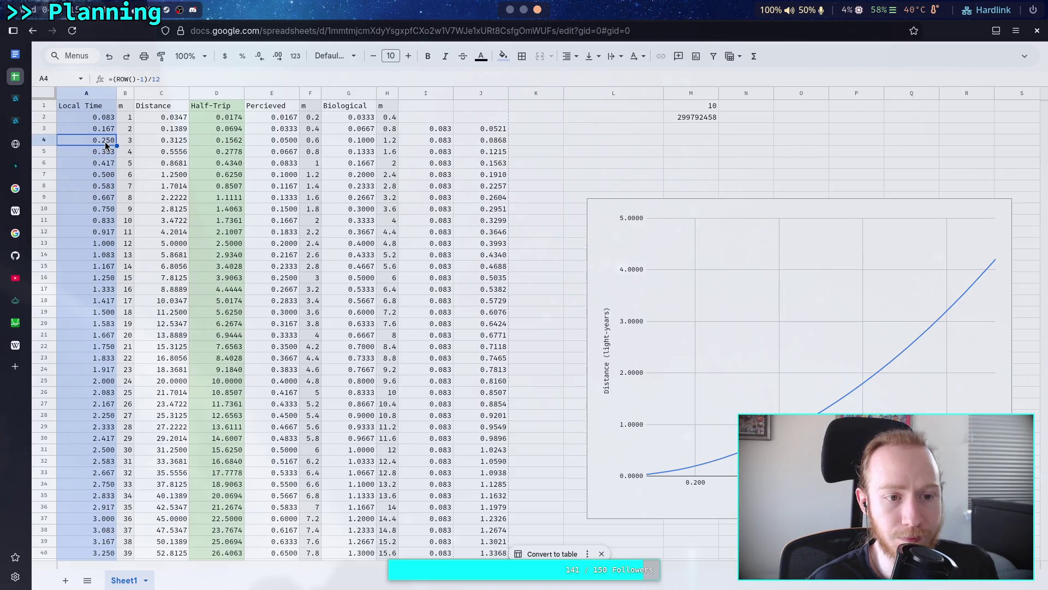
double_click(105, 145)
key("BackSpace")
key("ctrl+a")
type("=.25")
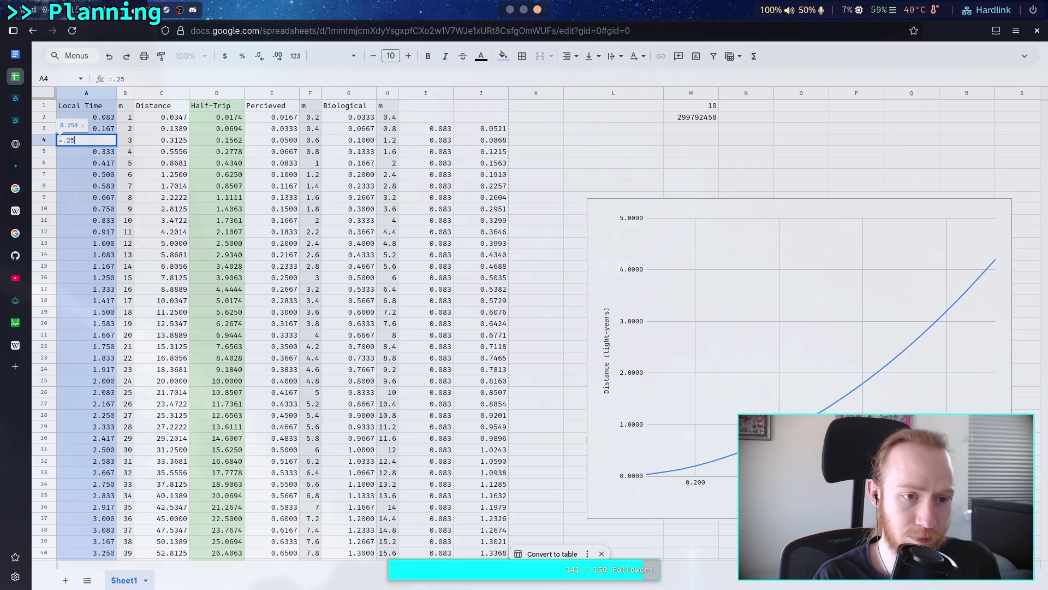
key("Return")
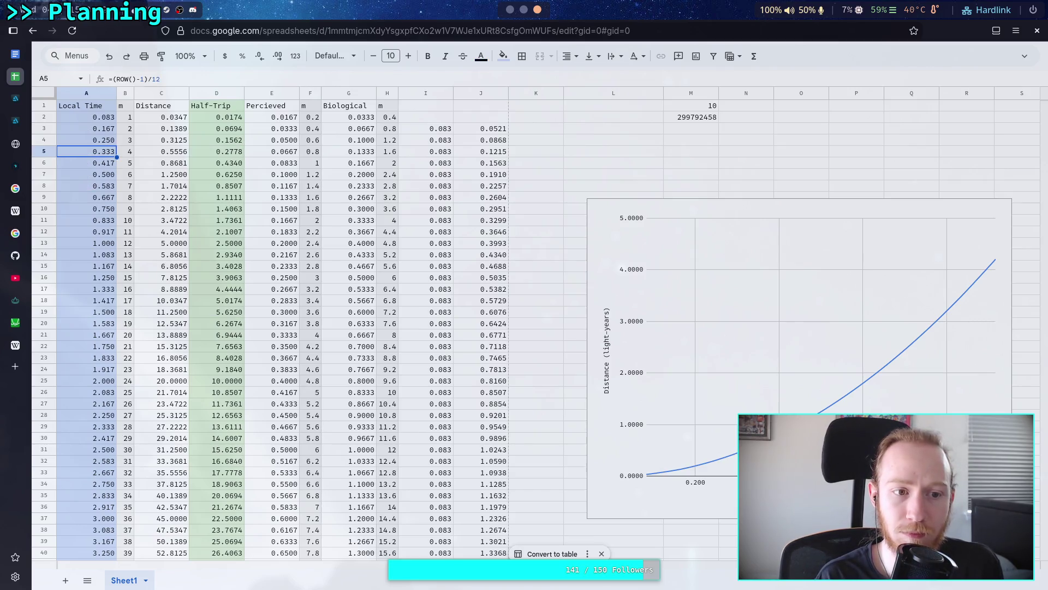
key("Up")
type("=.24")
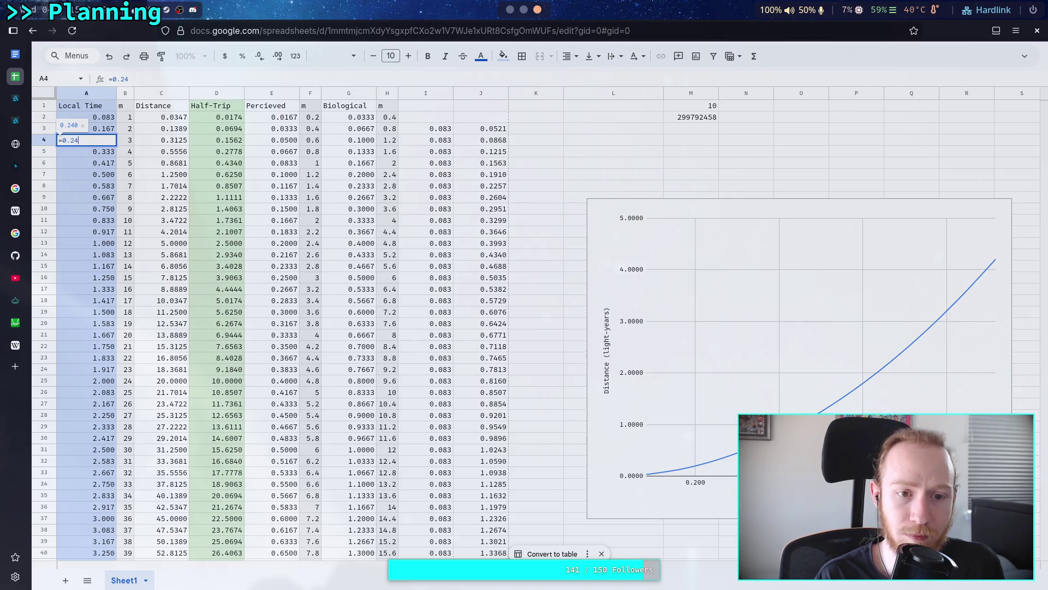
key("Return")
key("Return")
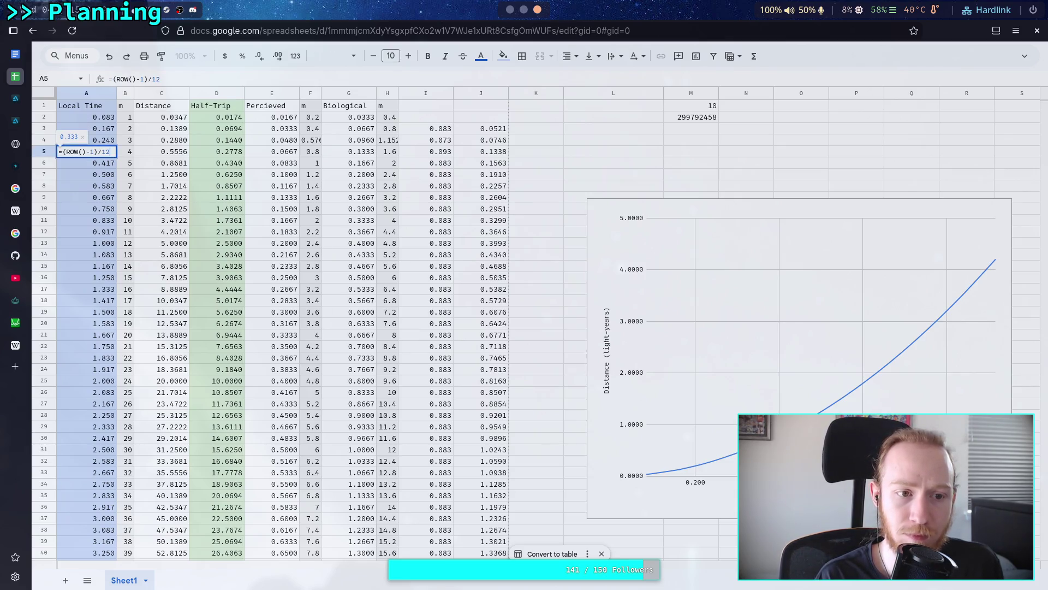
Step: Settle A4's Local Time at 0.235 after trying 0.23 and 0.24
key("Escape")
key("Up")
type("=0.23")
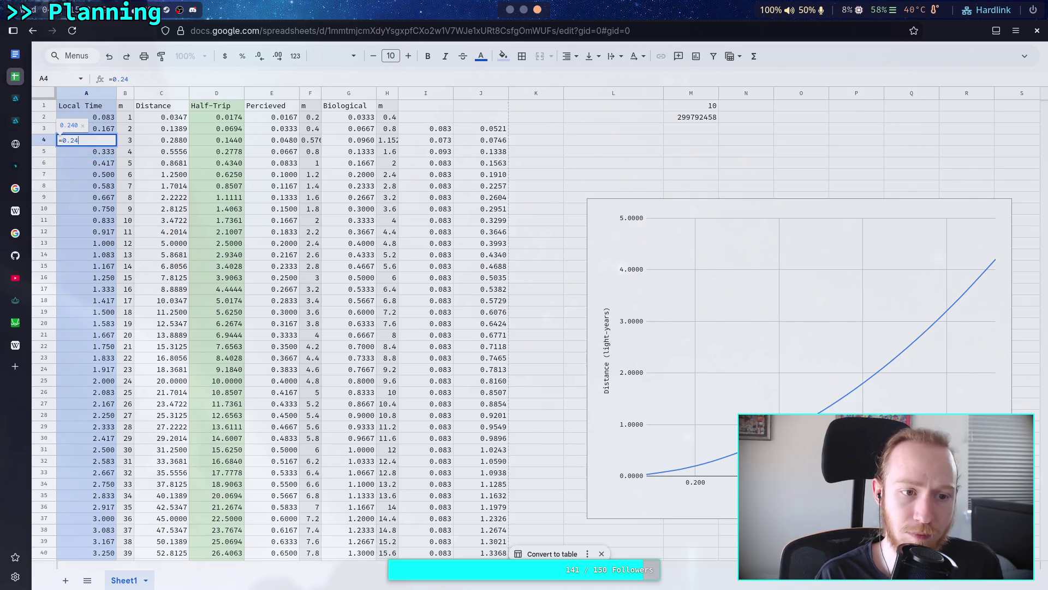
key("Return")
key("Up")
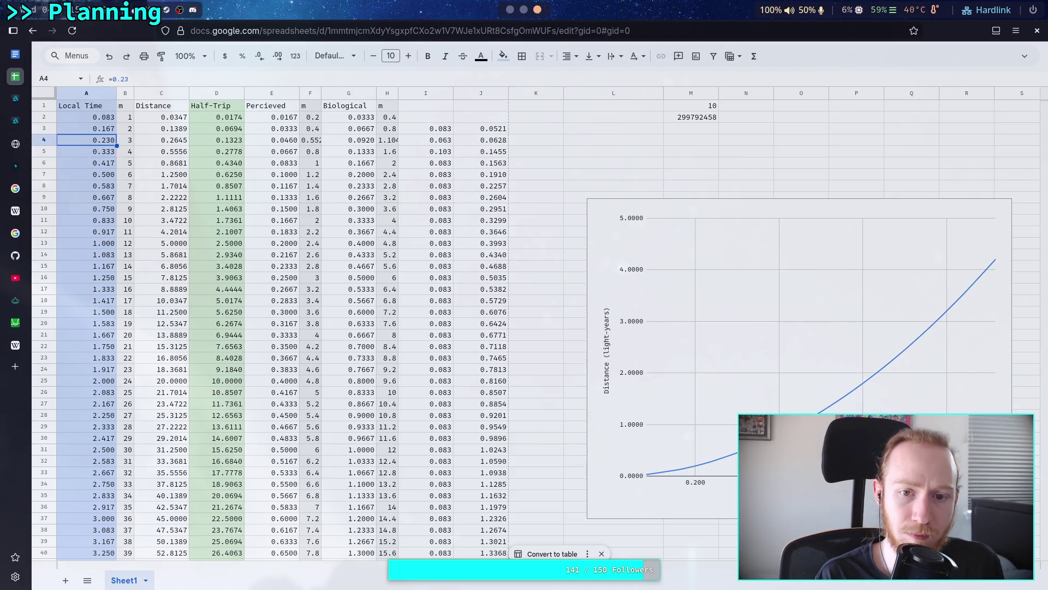
key("Return")
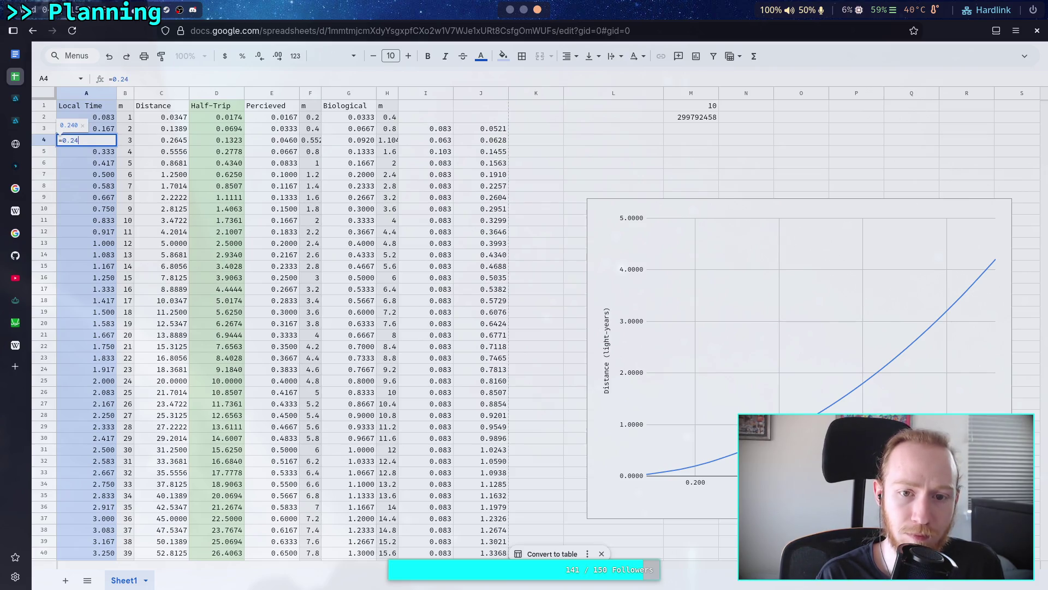
key("Return")
key("Up")
key("Return")
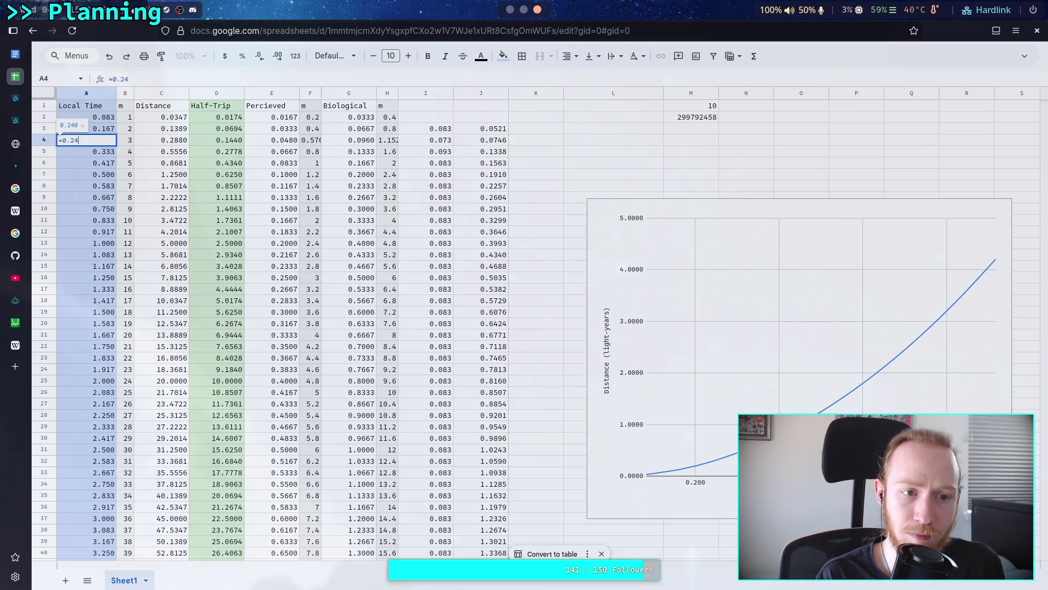
type("35")
key("Return")
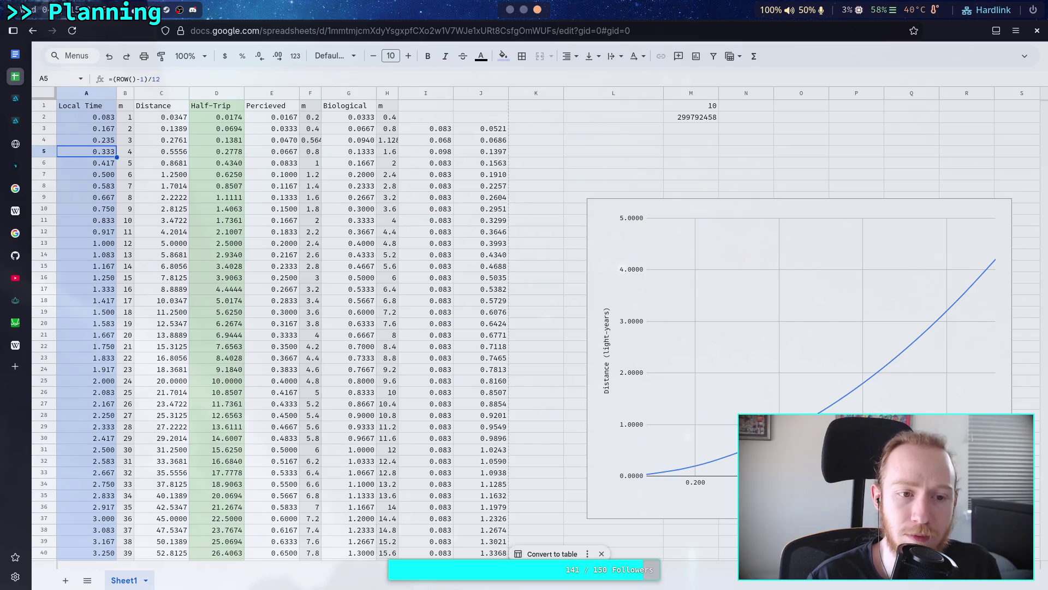
left_click(127, 143)
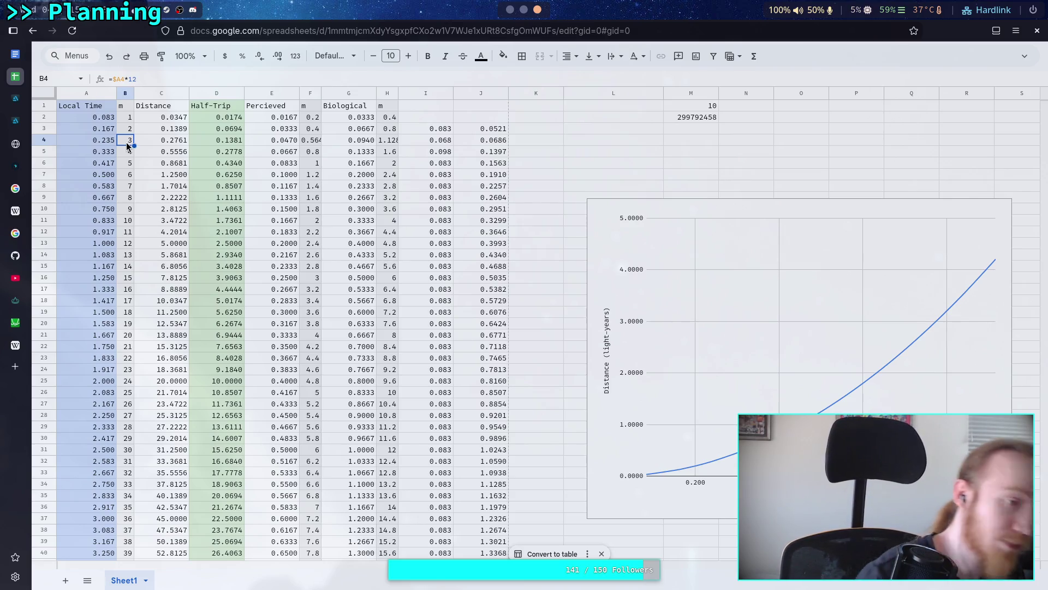
Step: Display B4's m value with four decimals as 2.8200, widening column B to fit
left_click(277, 56)
left_click_drag(134, 94, 152, 93)
left_click(277, 57)
left_click(277, 57)
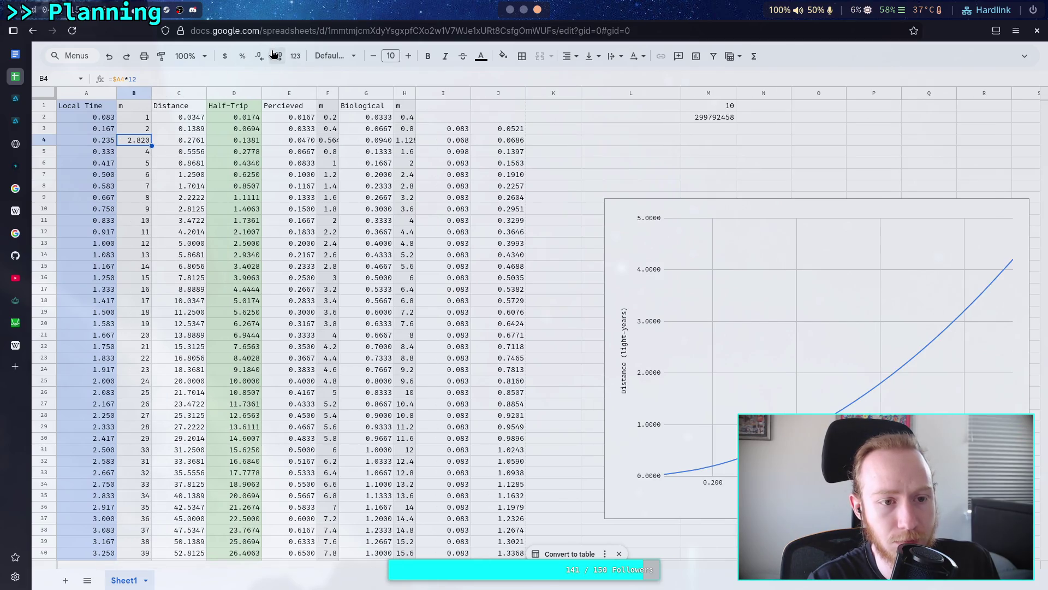
left_click(277, 56)
left_click_drag(153, 90, 154, 91)
left_click(94, 143)
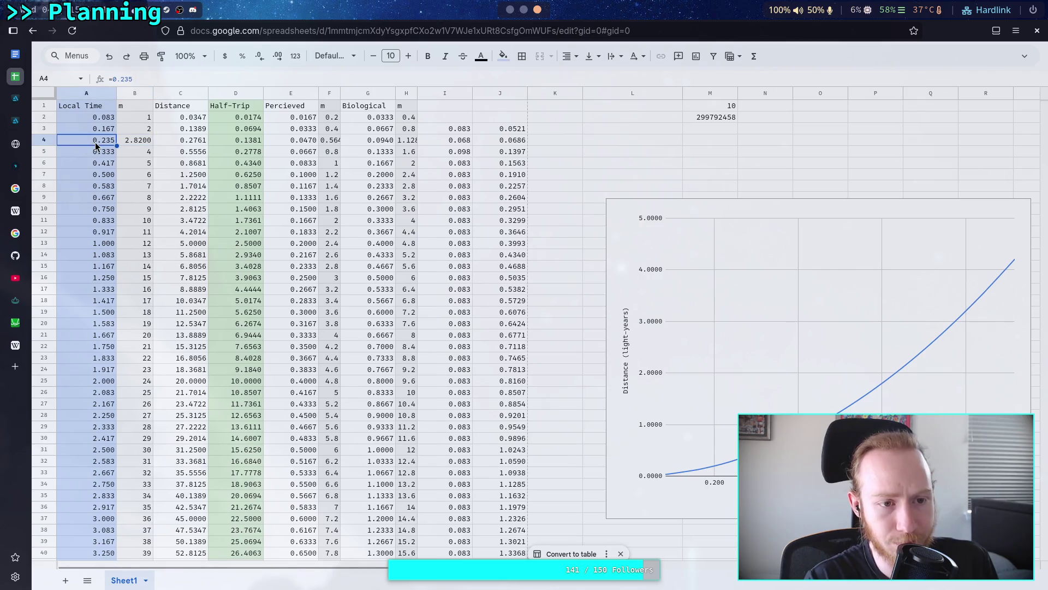
key("F2")
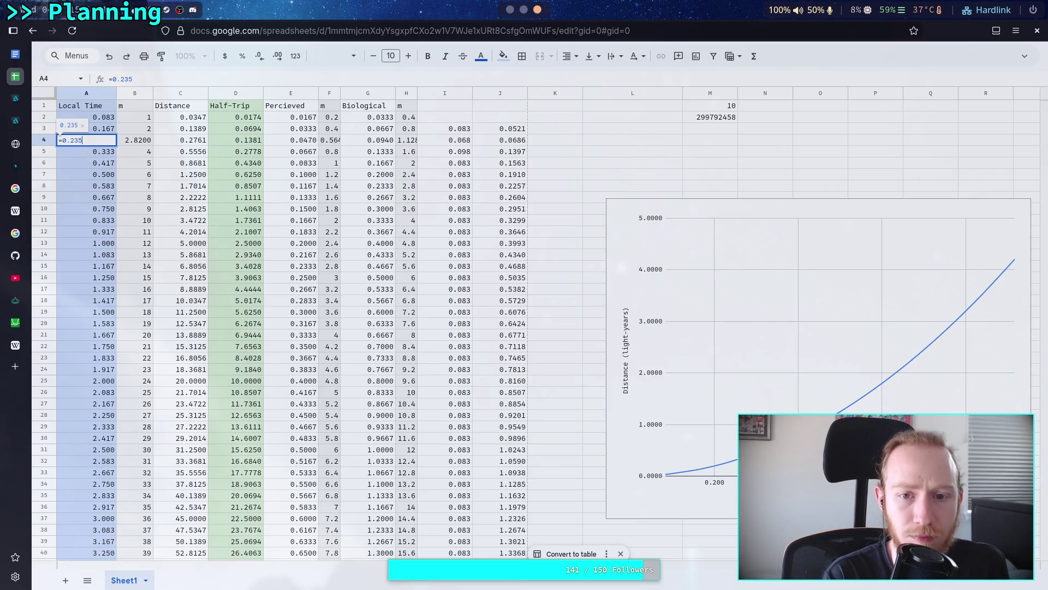
Step: Set A4's Local Time to 0.23
key("BackSpace")
type("4")
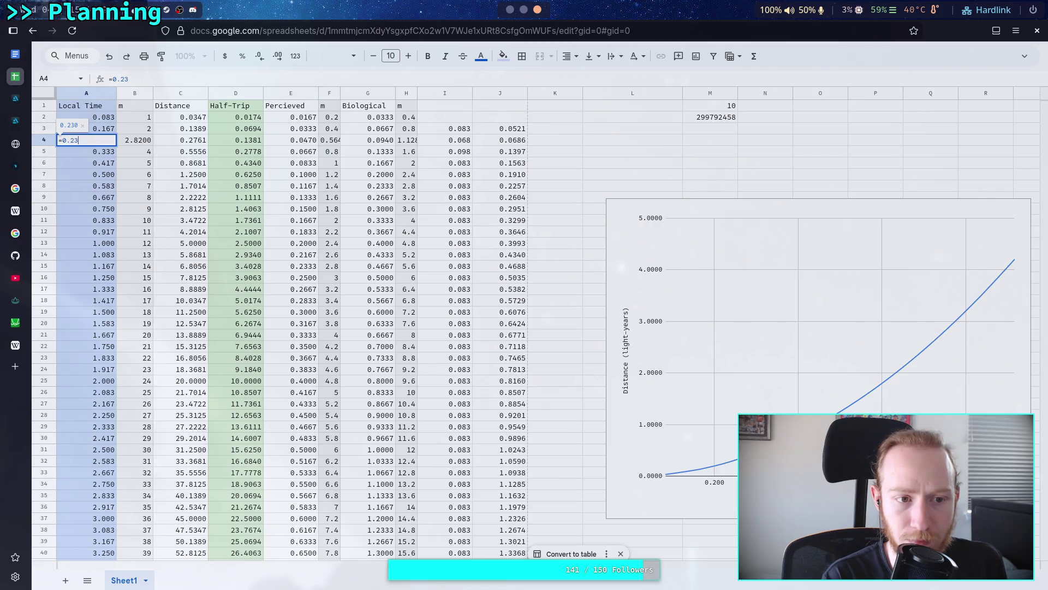
key("Return")
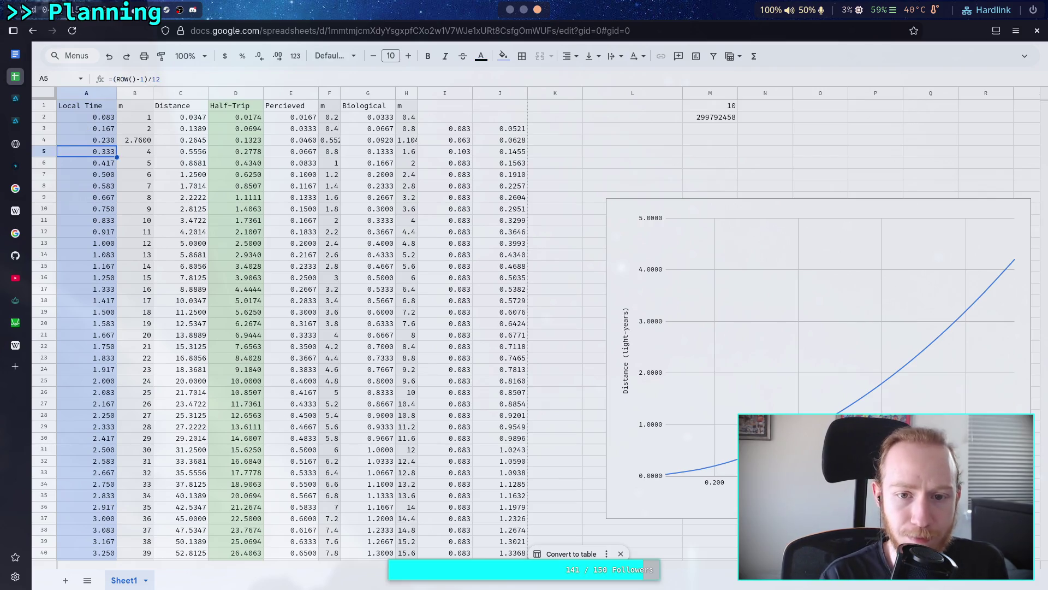
left_click(87, 140)
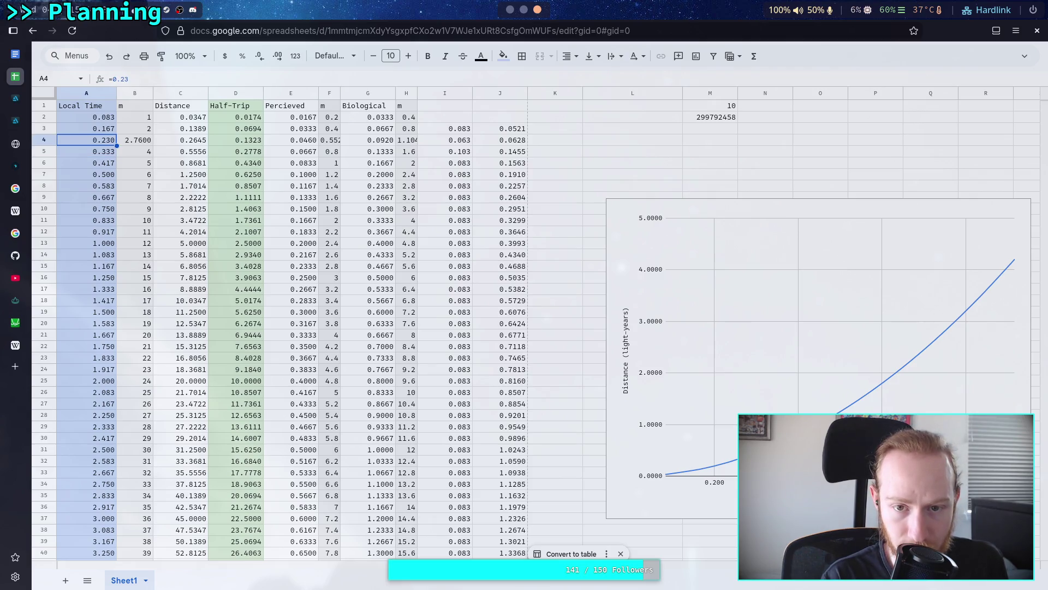
key("Down")
Step: Replace A5's row formula with a fixed value, trying 0.24, 0.234 and 0.233
key("Return")
key("BackSpace")
key("BackSpace")
key("BackSpace")
key("BackSpace")
type(".23")
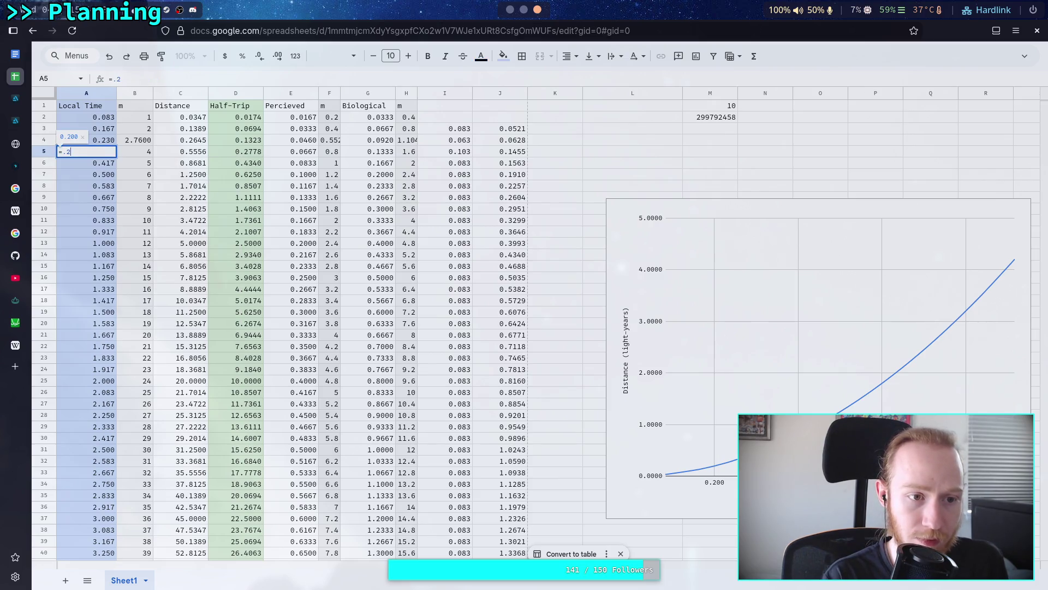
key("Return")
key("Up")
key("Return")
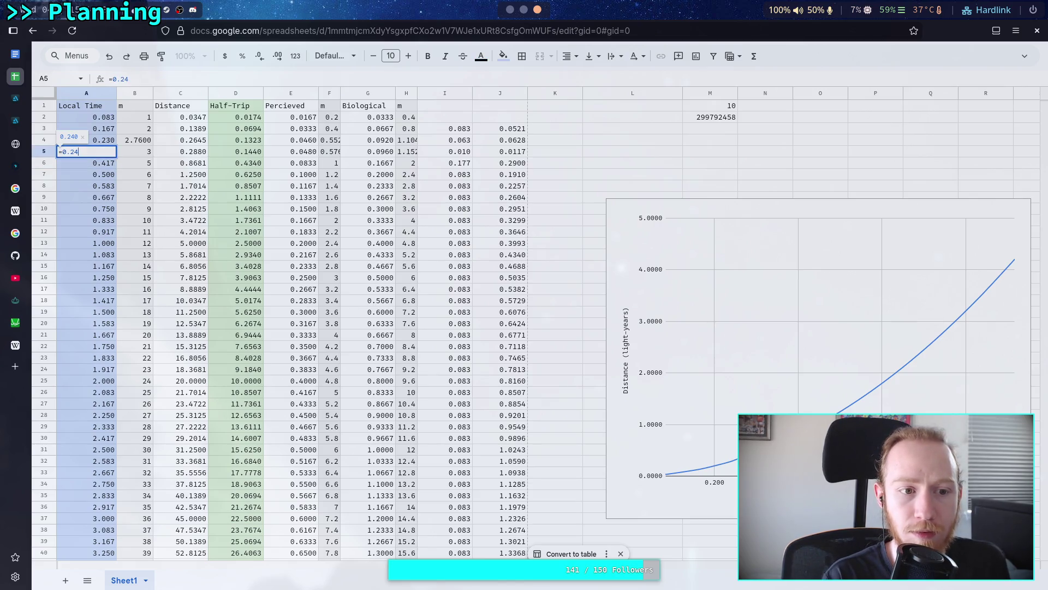
key("BackSpace")
type("34")
key("Return")
key("Up")
key("Return")
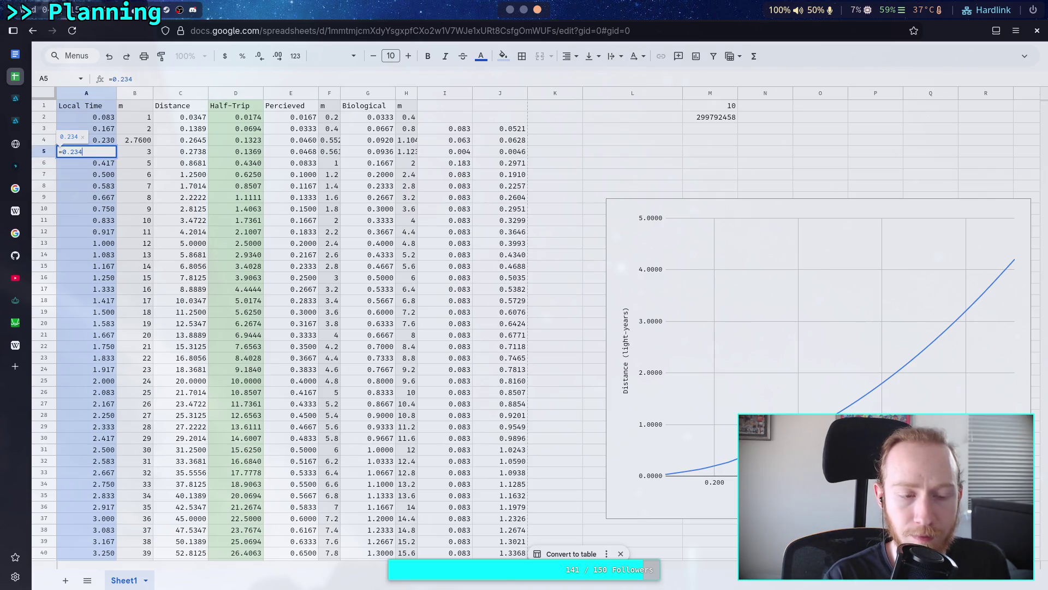
key("BackSpace")
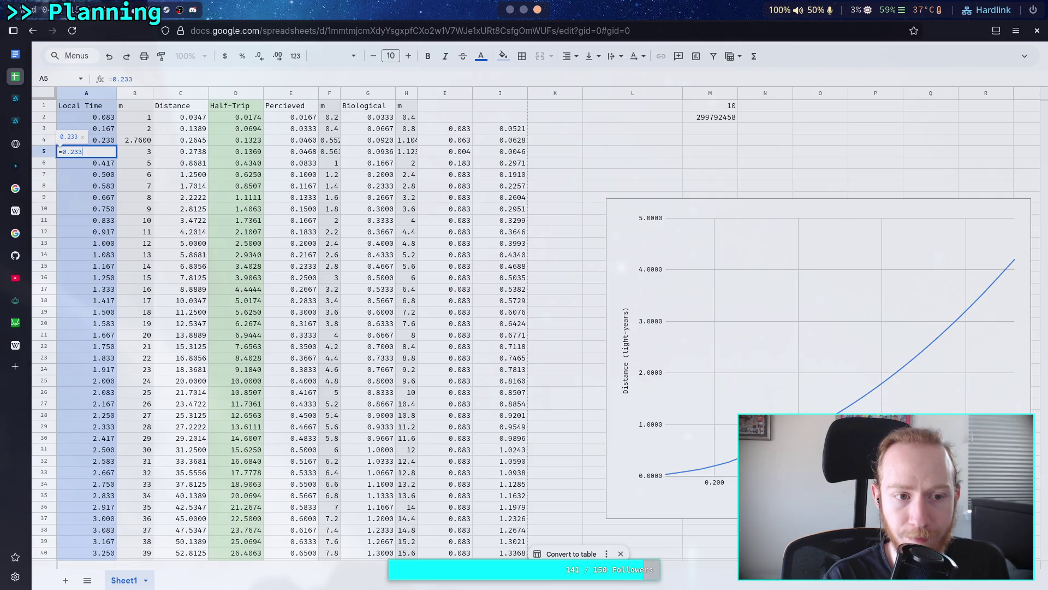
key("Return")
Step: Step A5 down through 0.232 and 0.23 to settle at 0.231
key("Up")
key("Return")
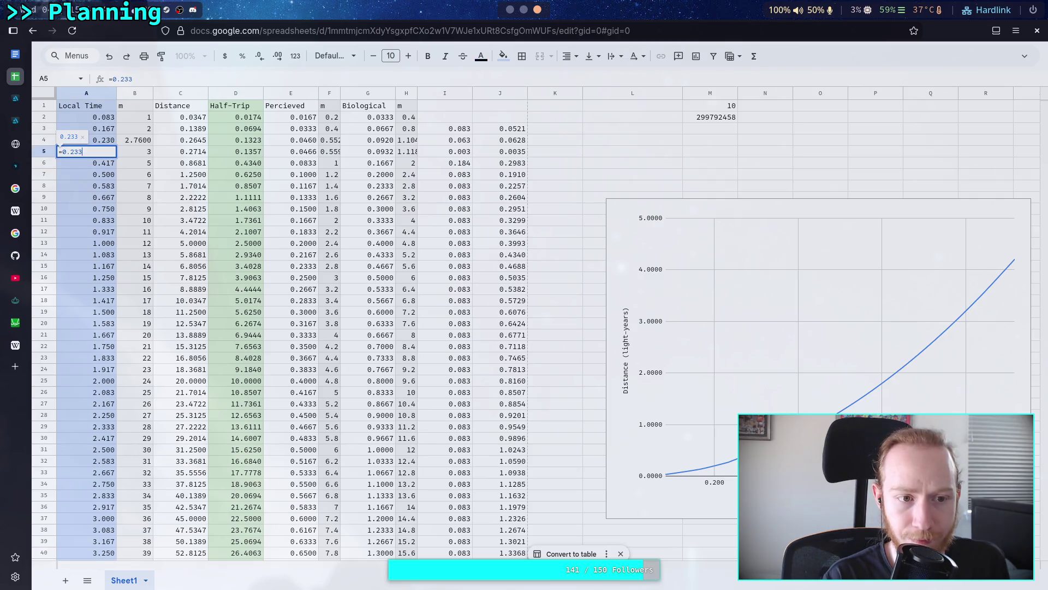
key("Return")
key("Up")
key("Return")
key("BackSpace")
key("Return")
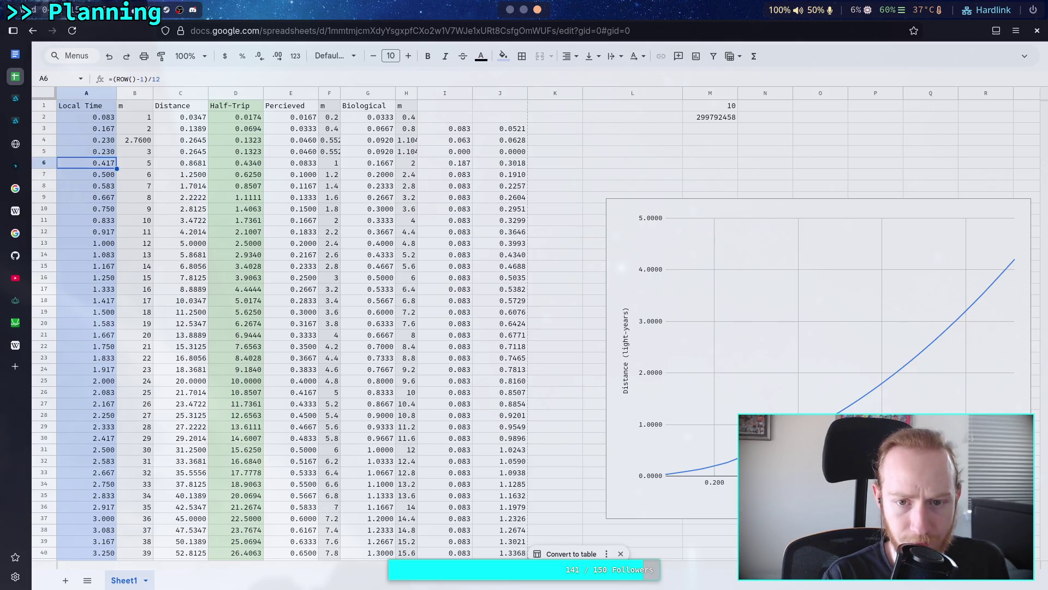
key("Up")
key("Return")
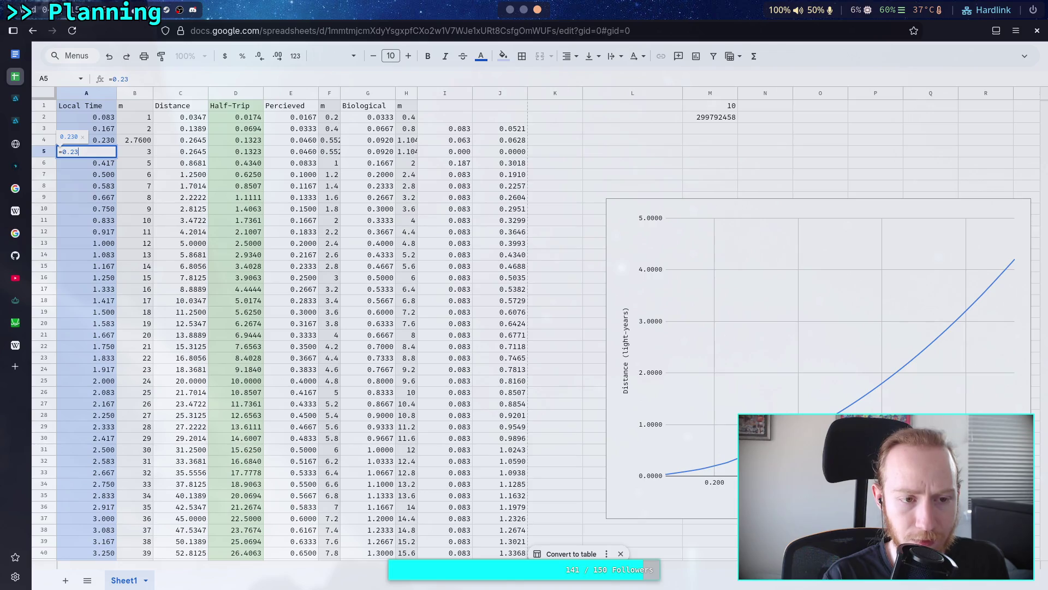
type("1")
key("Return")
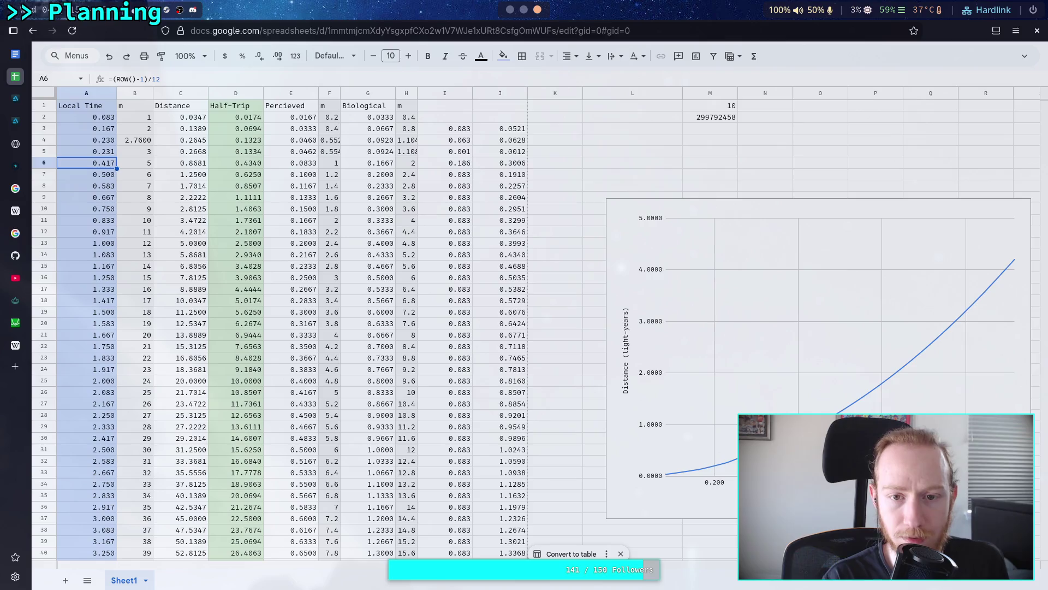
left_click(445, 93)
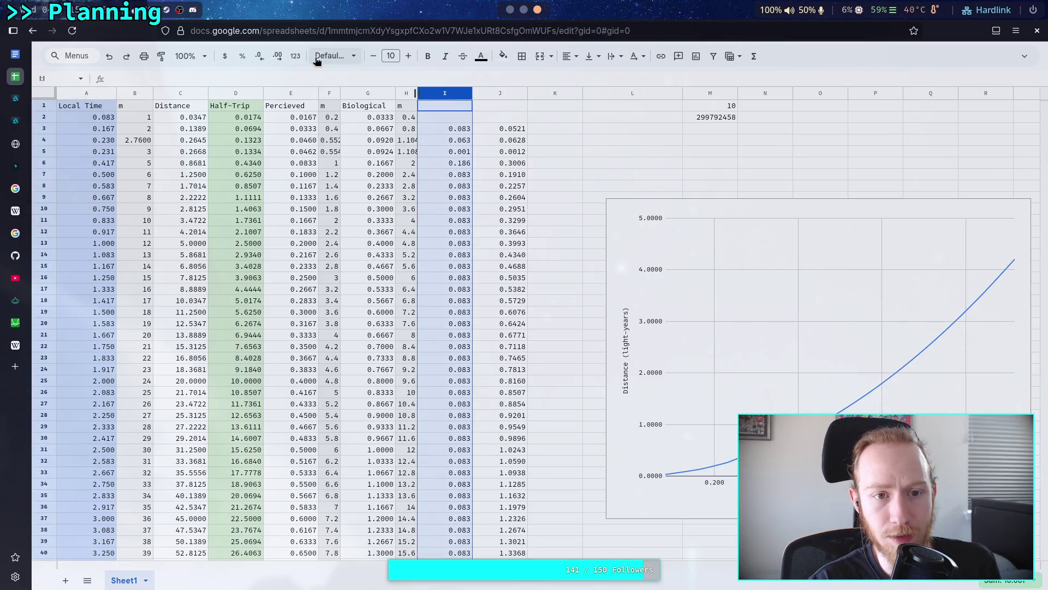
Step: Add a decimal place to column I, then set A4 to 0.22 and A5 to 0.21
left_click(278, 56)
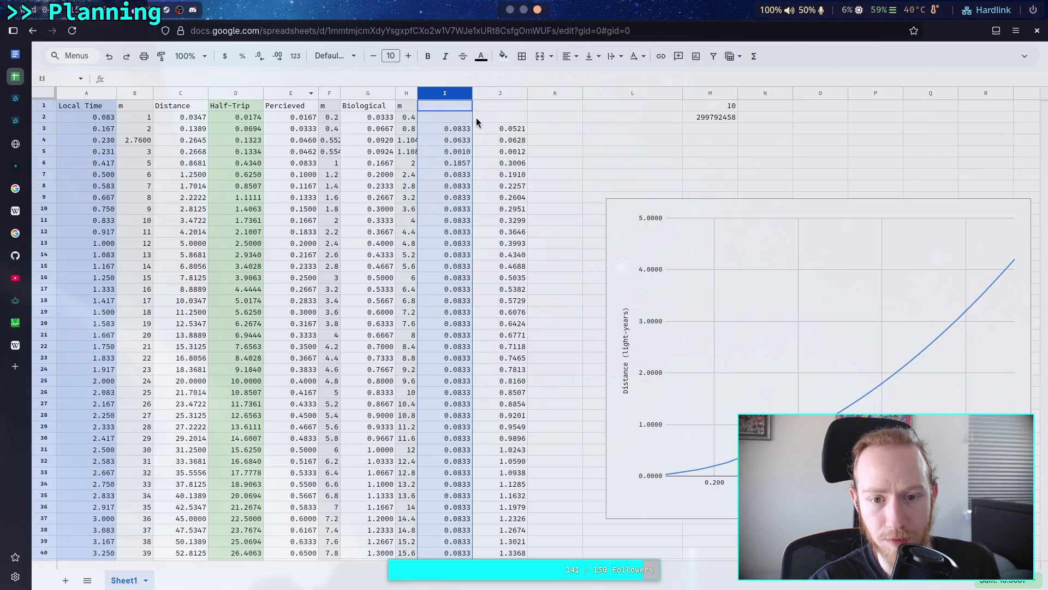
left_click(109, 157)
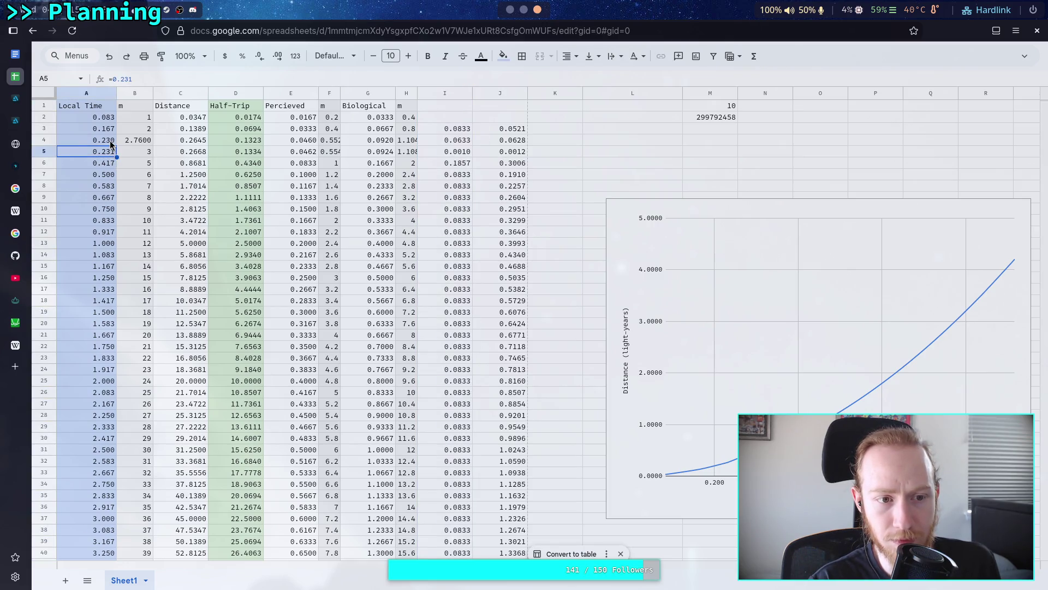
left_click(111, 143)
double_click(109, 143)
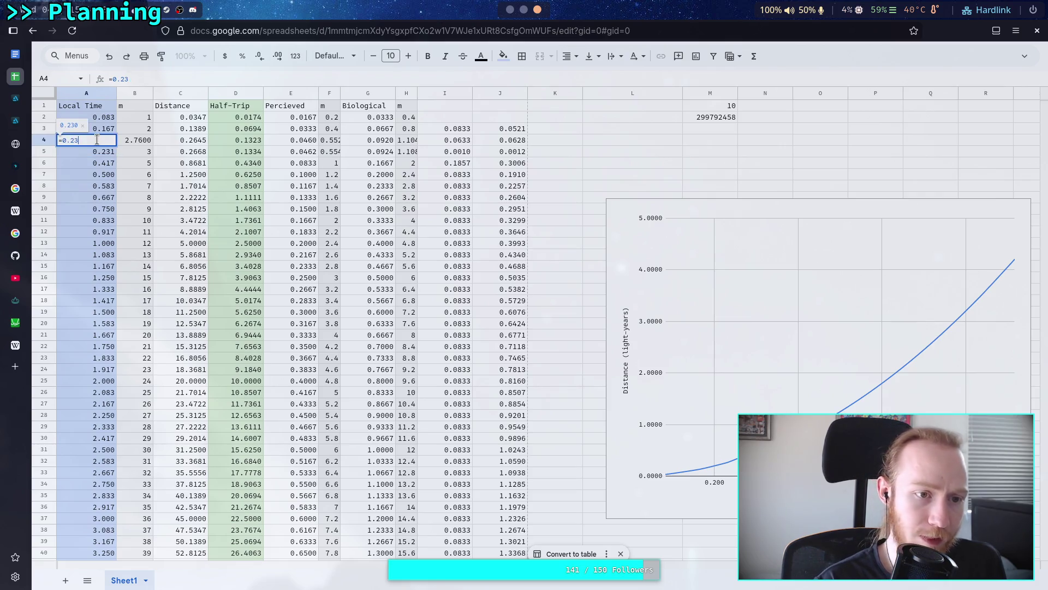
key("BackSpace")
type("2")
key("Return")
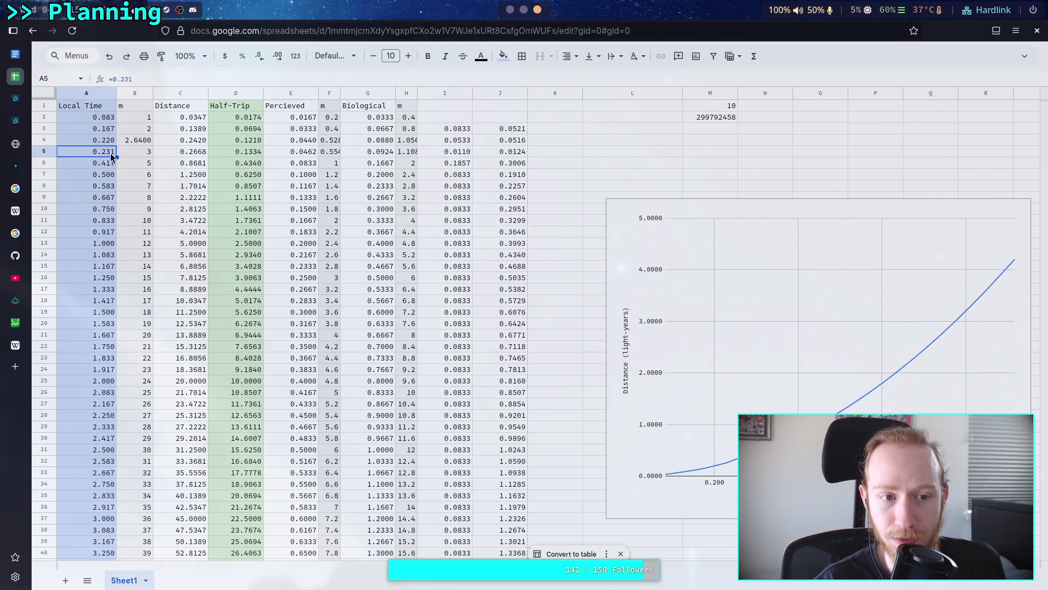
double_click(109, 152)
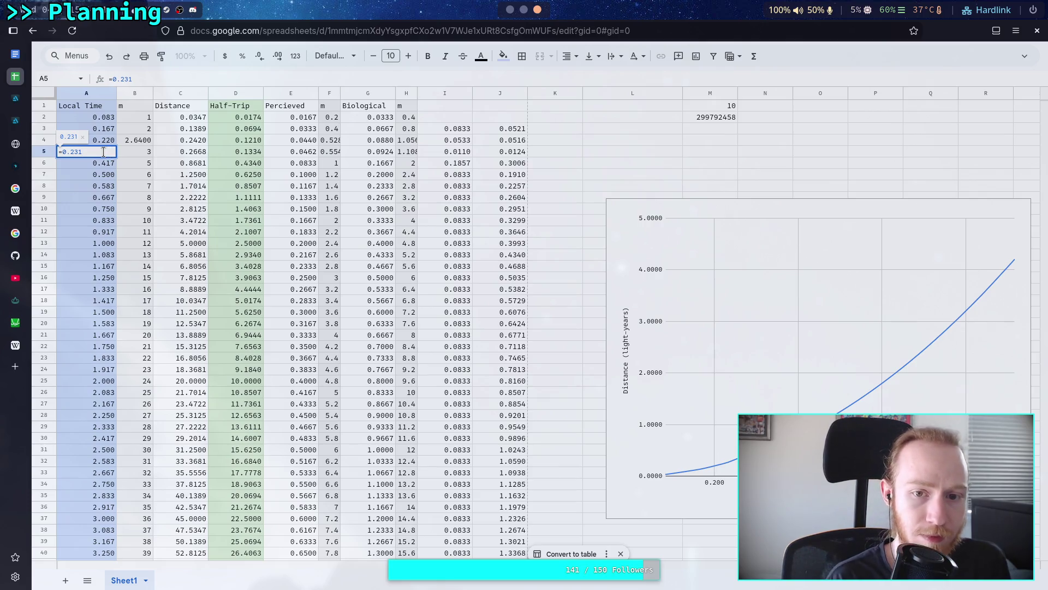
key("BackSpace")
key("BackSpace")
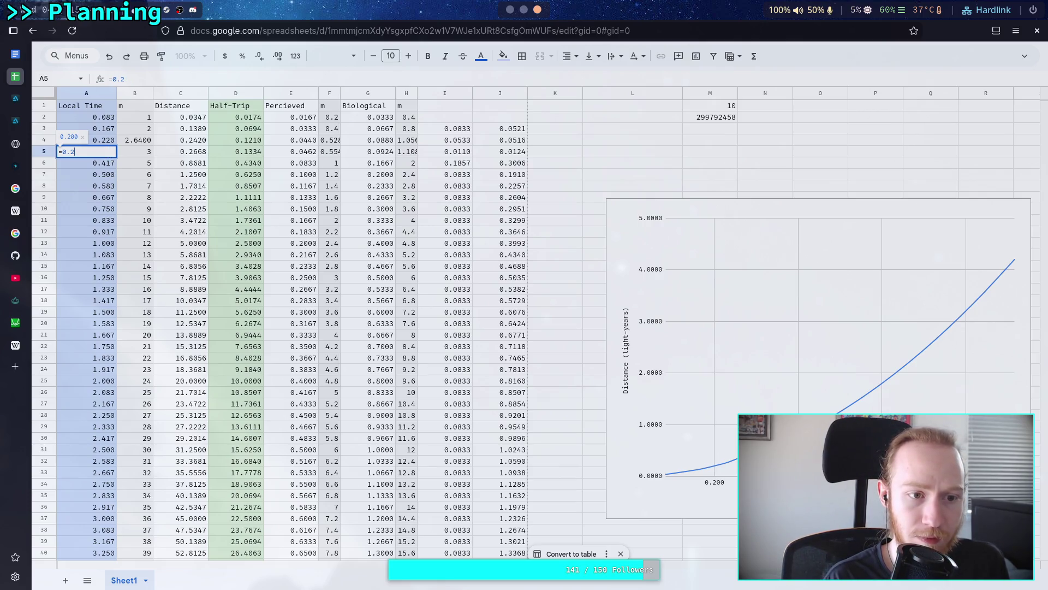
type("1")
key("Return")
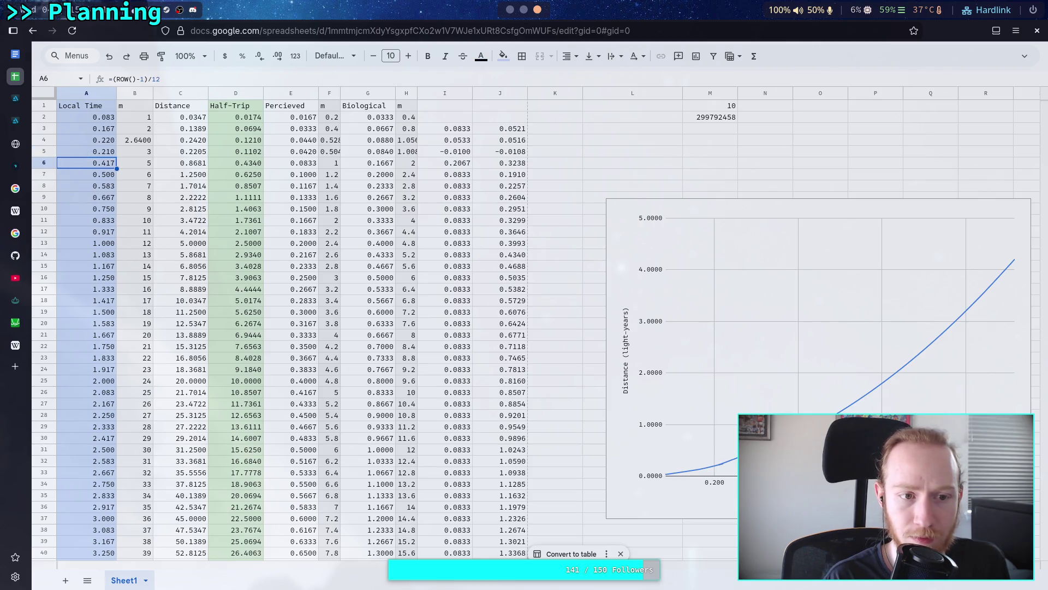
Step: Try 0.221 in A5 and lower A4's Local Time to 0.21
key("Up")
key("Return")
key("BackSpace")
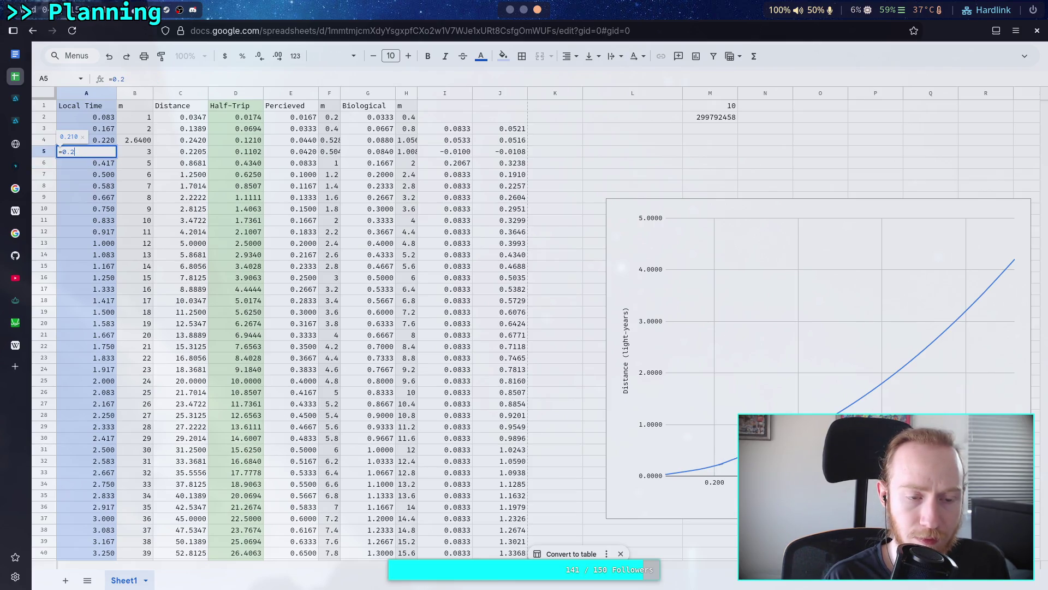
key("Return")
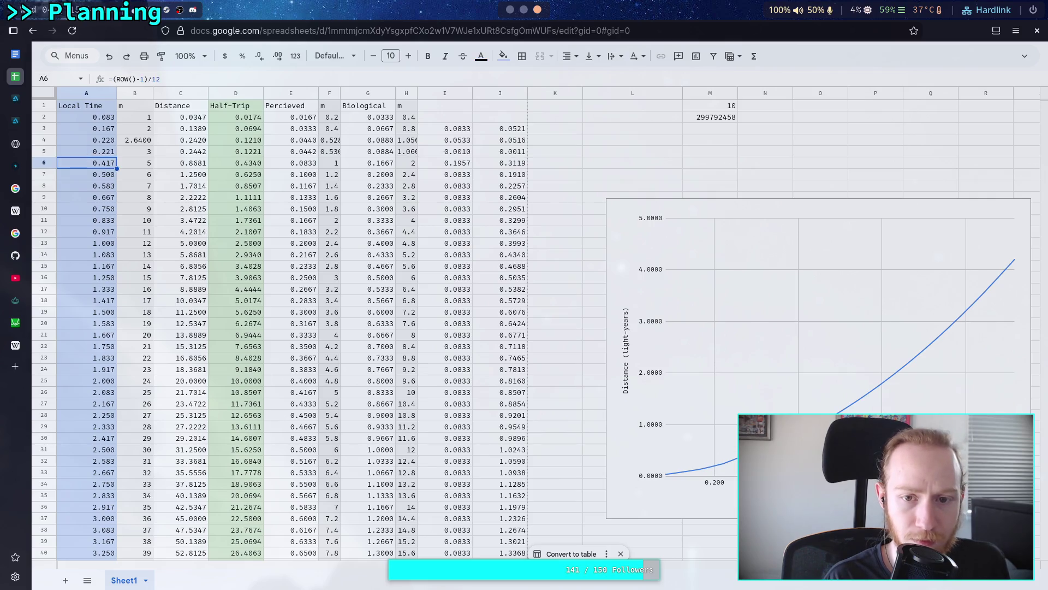
key("Up")
key("Up")
key("Return")
key("BackSpace")
type("1")
key("Return")
Step: Bring A4 down to 0.200 and A5 to 0.201, passing through 0.211
key("Return")
key("BackSpace")
key("BackSpace")
type("11")
key("Return")
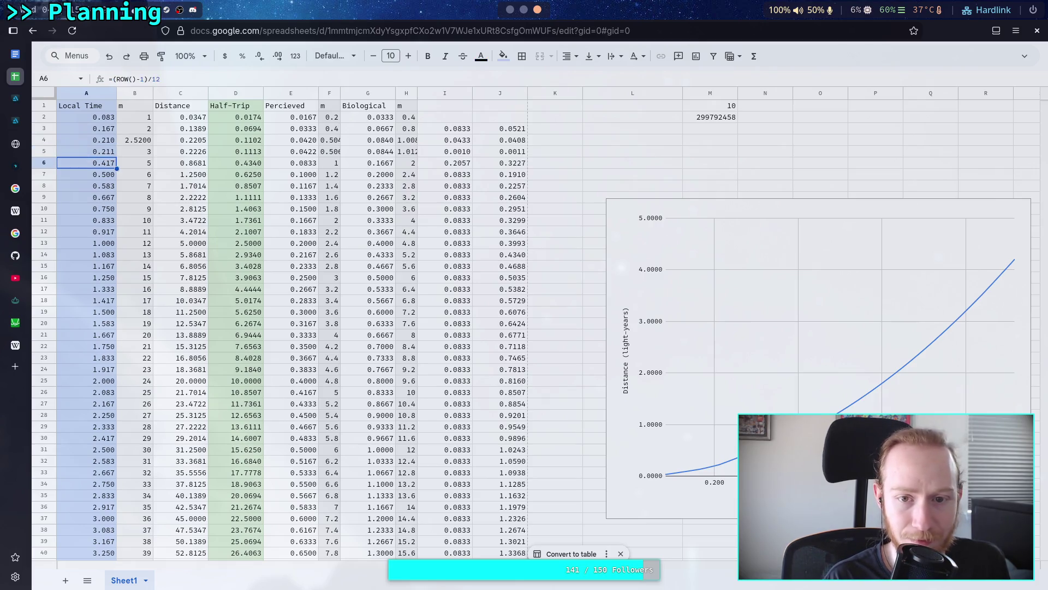
key("Up")
key("Up")
key("Return")
key("BackSpace")
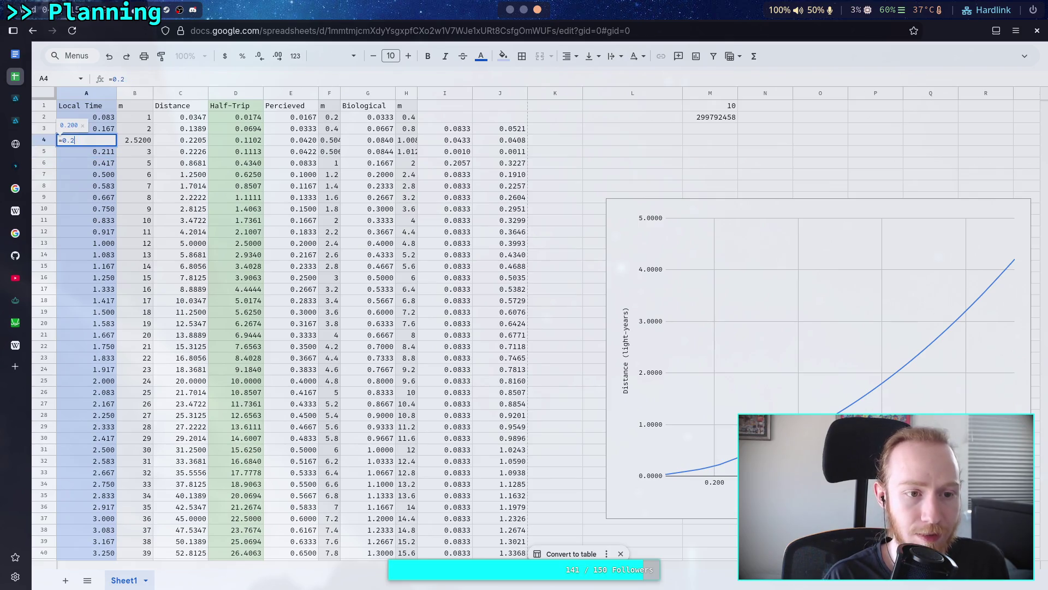
key("Return")
key("Return")
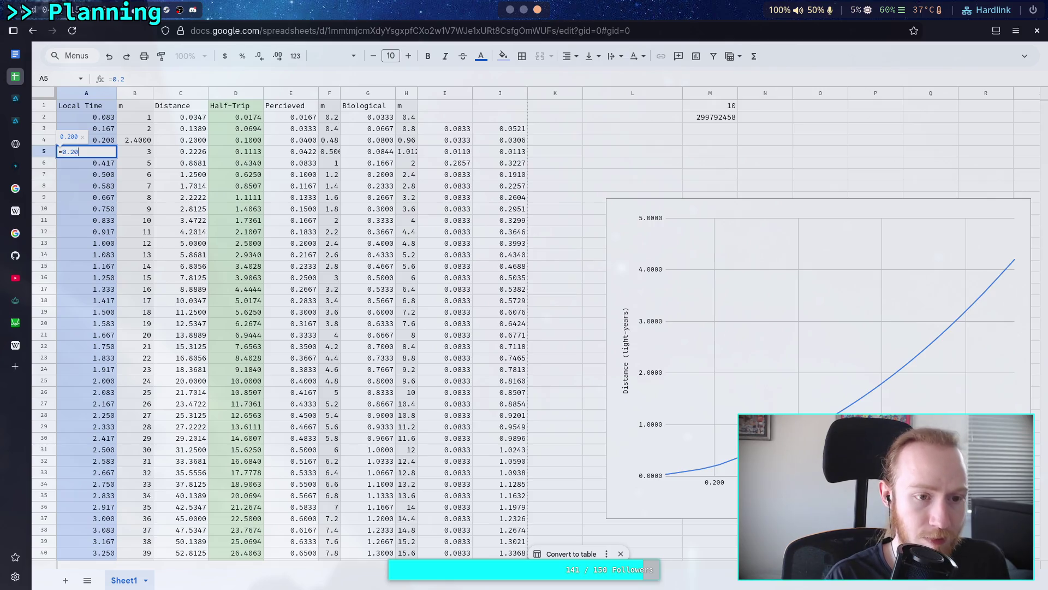
type("1")
key("Return")
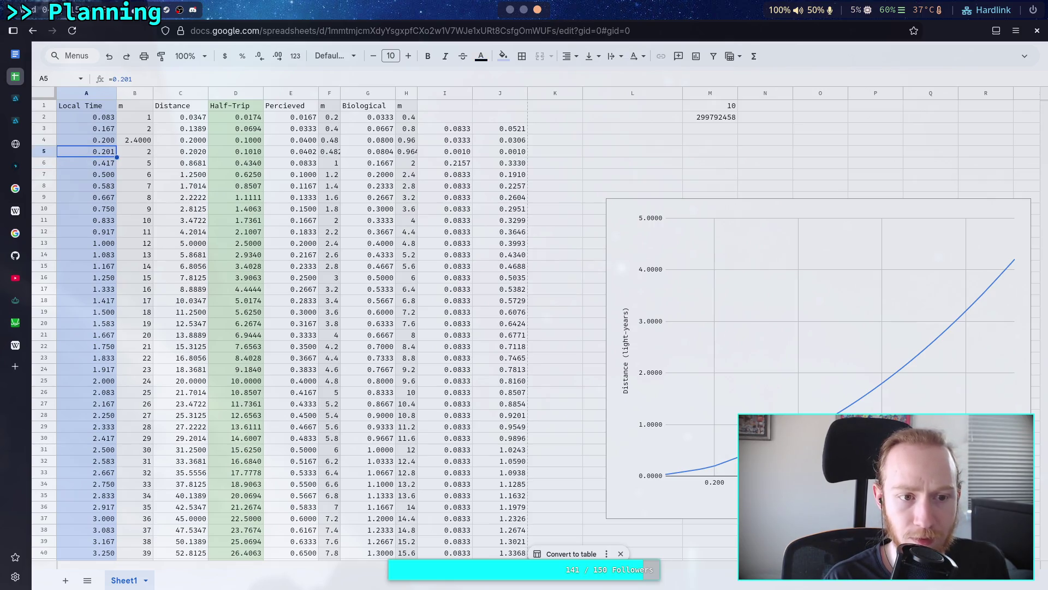
Step: Increase the decimal places shown for the I5 and J5 differences
left_click(460, 151)
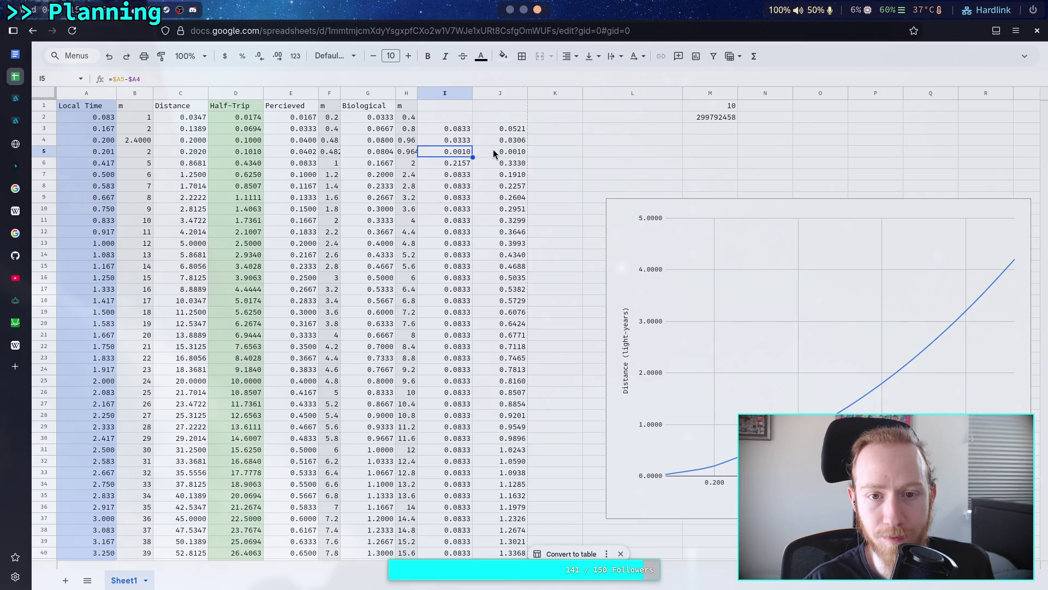
left_click(279, 60)
left_click(279, 60)
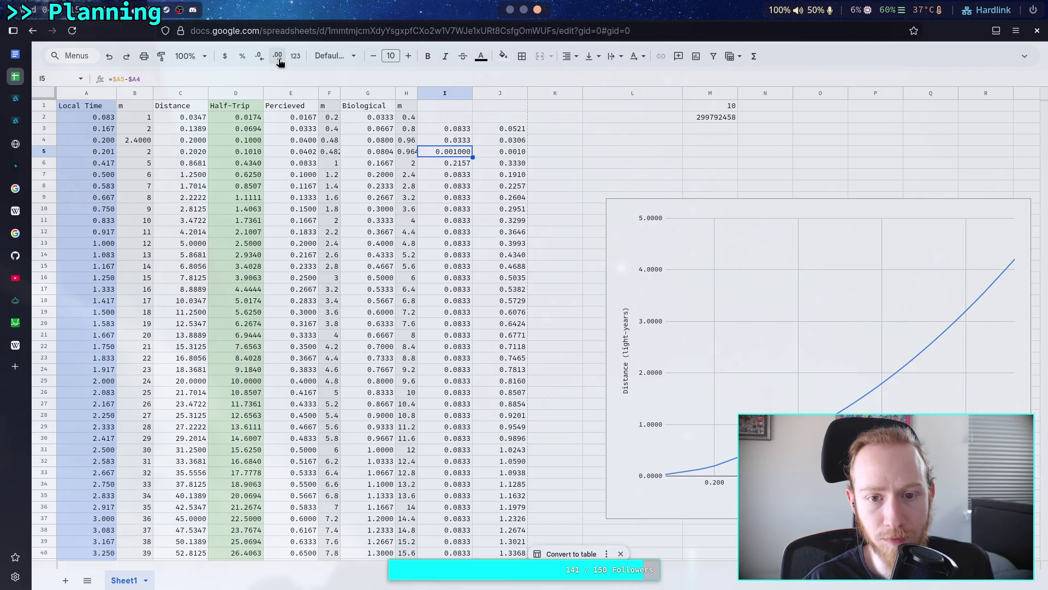
left_click(496, 150)
left_click(278, 57)
left_click(277, 57)
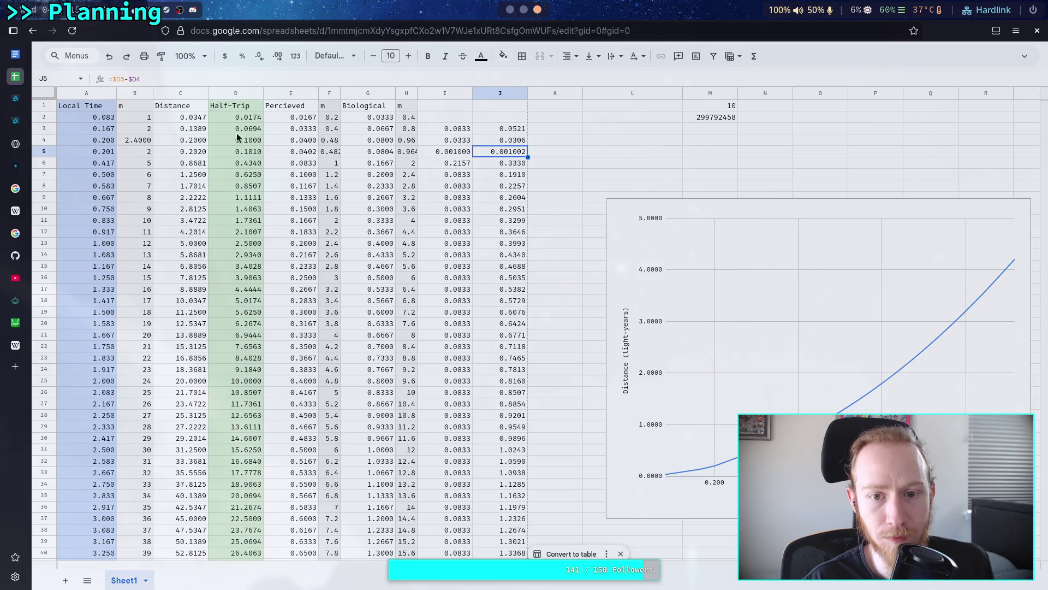
left_click(440, 151)
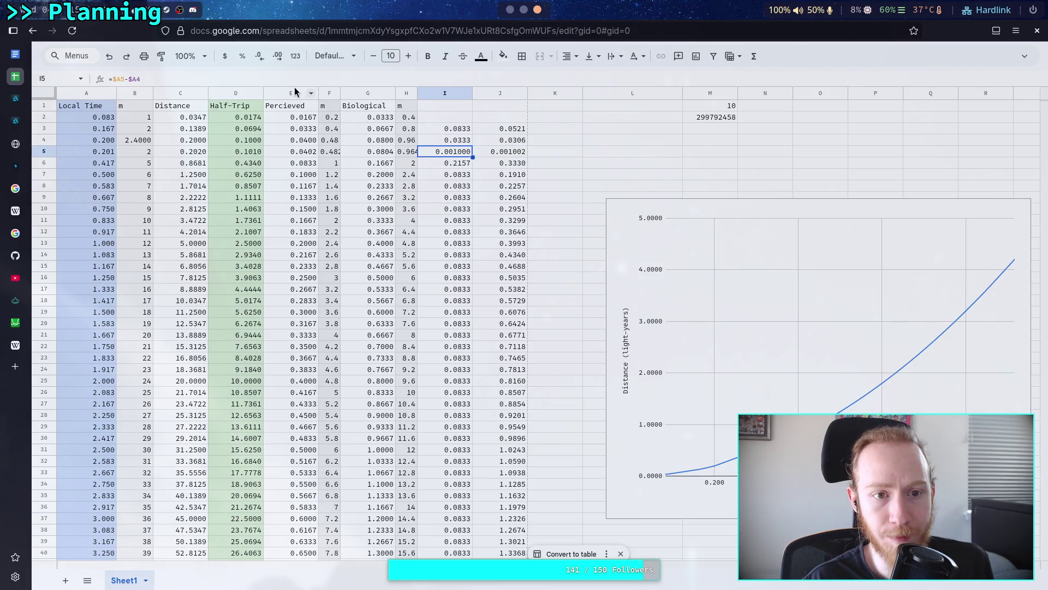
left_click(277, 56)
left_click(505, 153)
left_click(277, 57)
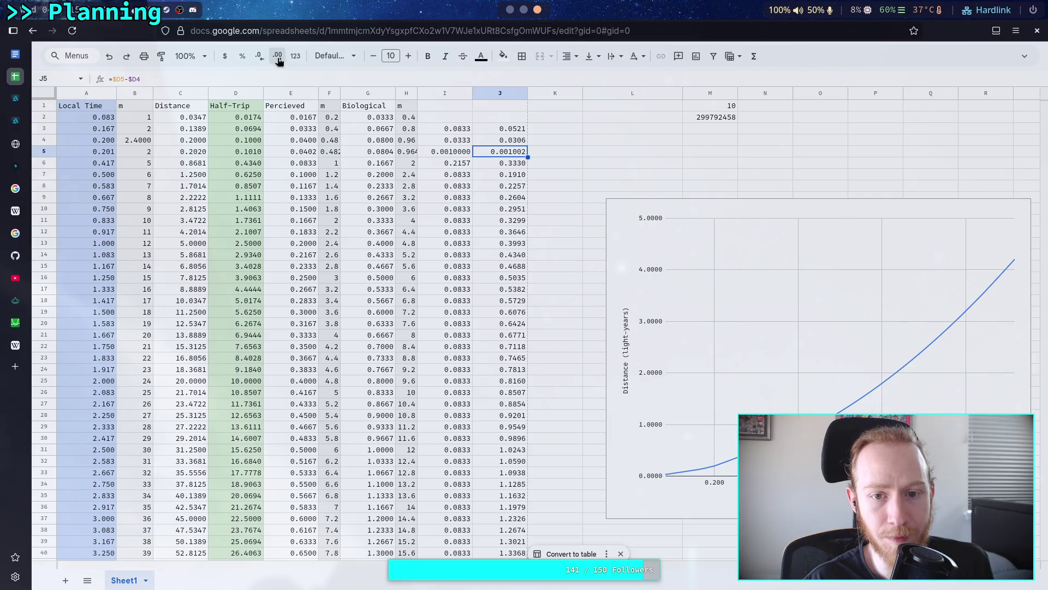
Step: Change A5's Local Time to 0.2001 so both differences read 0.0001000
left_click(103, 153)
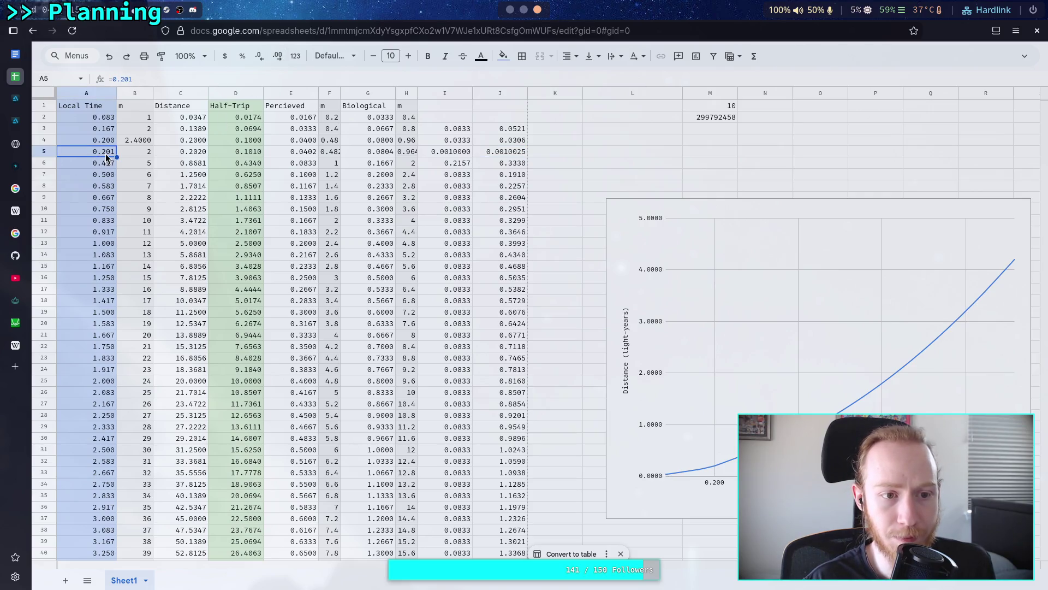
double_click(107, 157)
type("0")
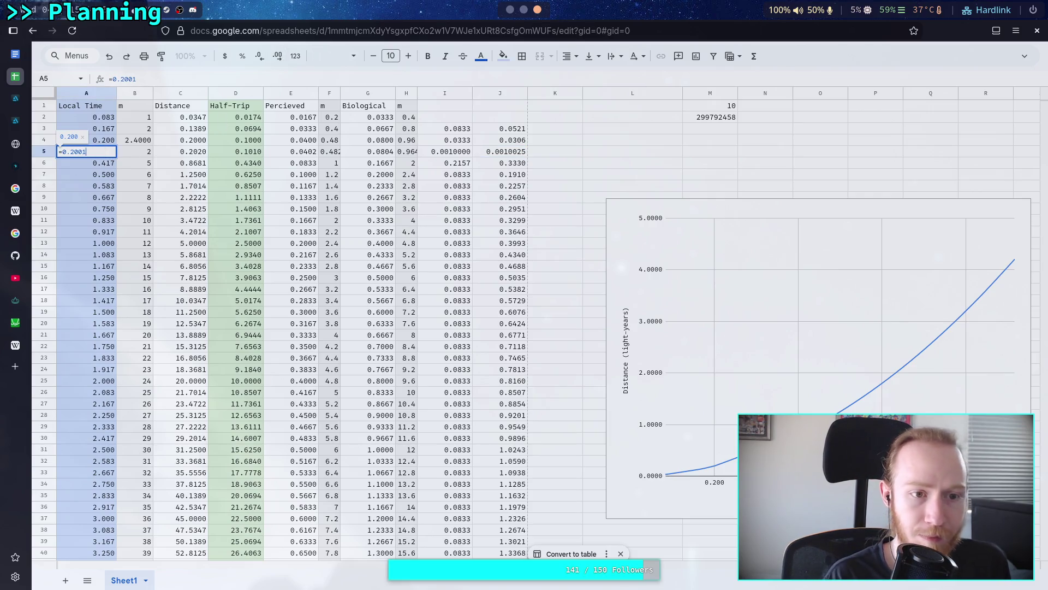
key("Return")
left_click(104, 151)
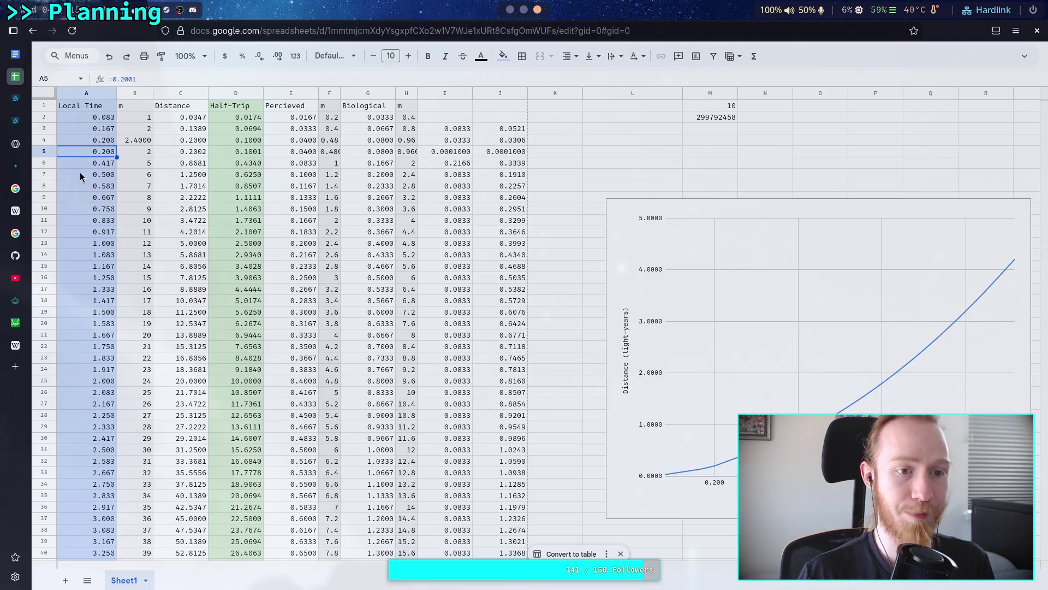
left_click(95, 129)
Step: Fill A3's formula down to A6, B3's to B5, I3's to I5 and J3's to J5
left_click_drag(117, 134, 117, 166)
left_click(136, 129)
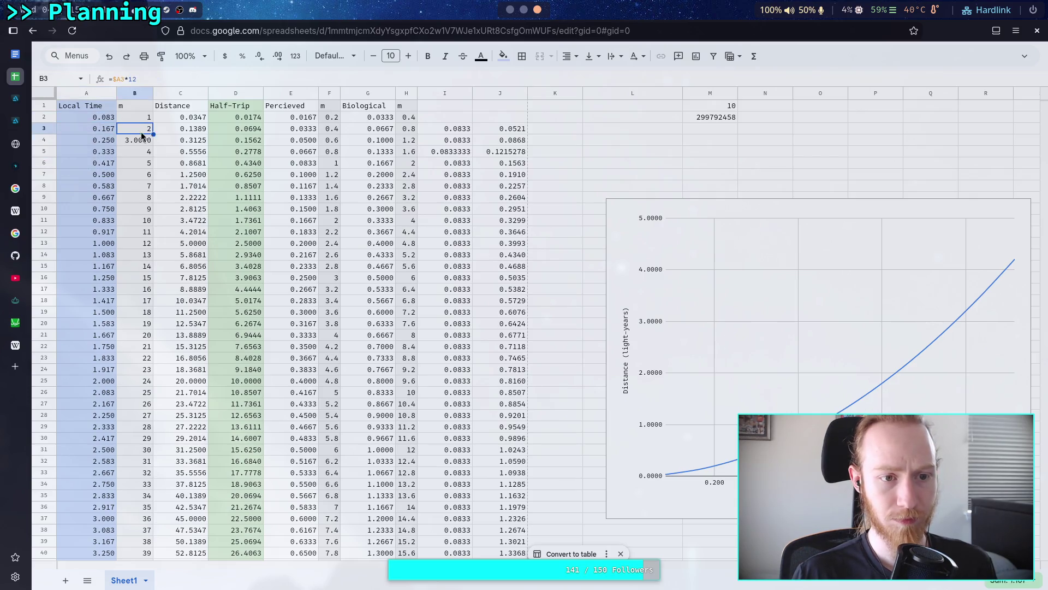
left_click_drag(153, 134, 154, 155)
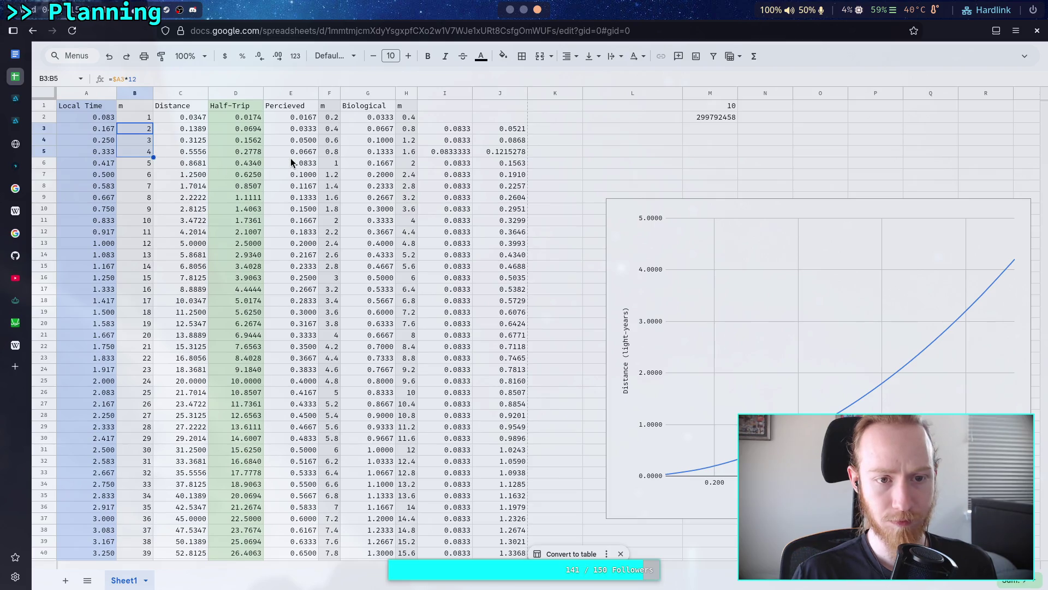
left_click(465, 133)
left_click_drag(473, 150, 473, 153)
left_click(507, 129)
left_click_drag(527, 133, 529, 161)
left_click(445, 174)
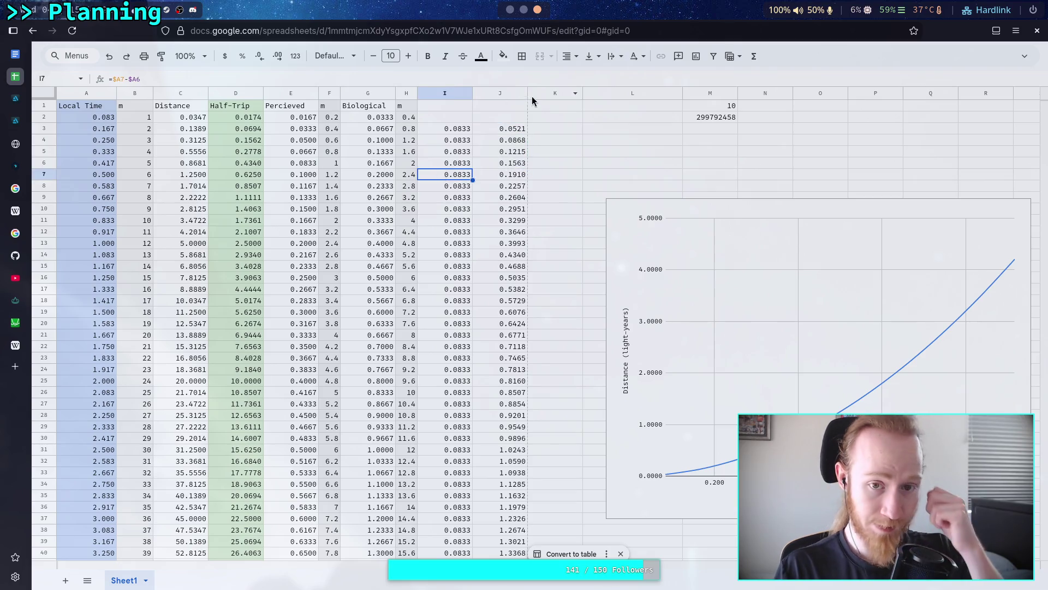
left_click(712, 471)
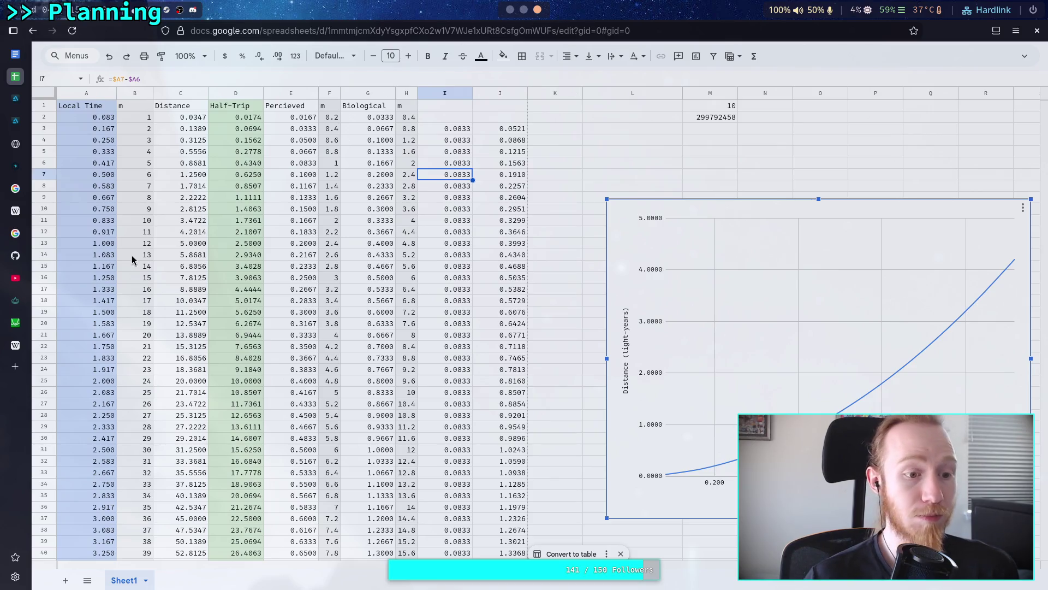
left_click(15, 322)
Step: Hide the t(x) sinh graph and zoom in on f(x)'s cosh curve near the origin
scroll(451, 325, "down", 5)
scroll(523, 463, "up", 5)
scroll(529, 515, "up", 10)
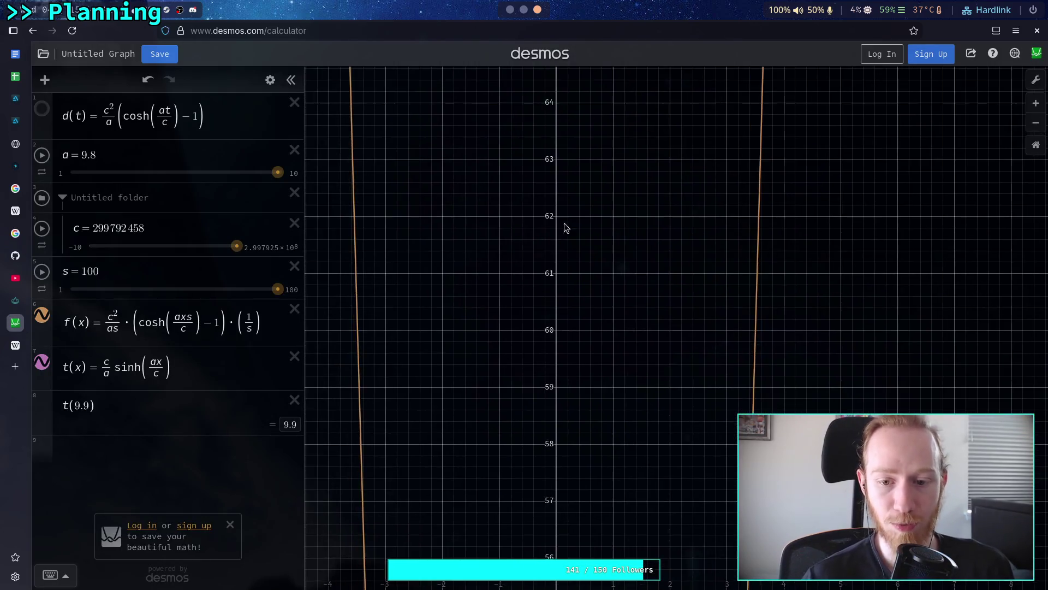
scroll(565, 497, "down", 15)
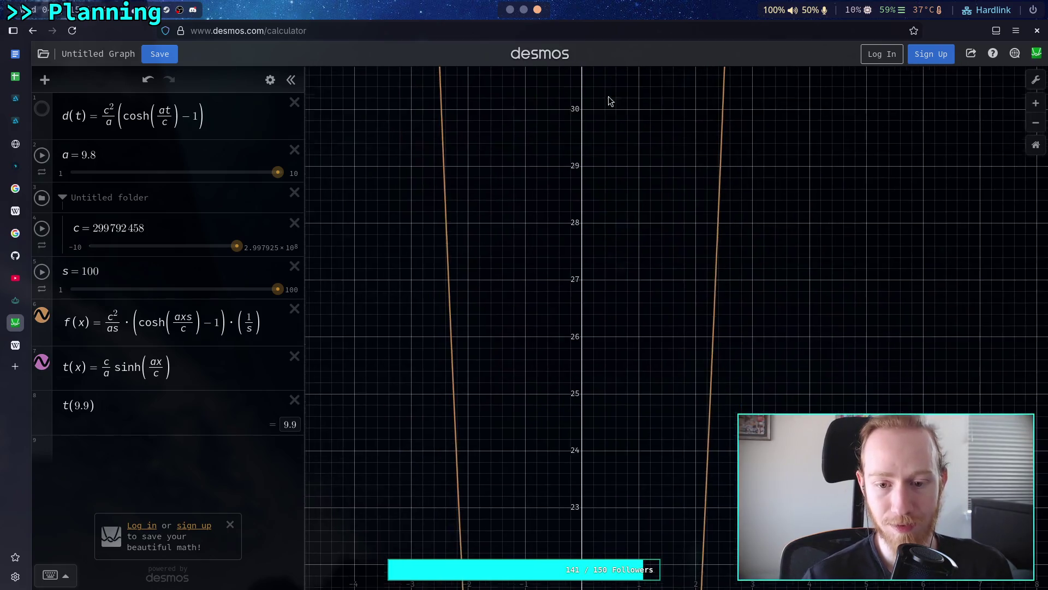
scroll(571, 482, "down", 5)
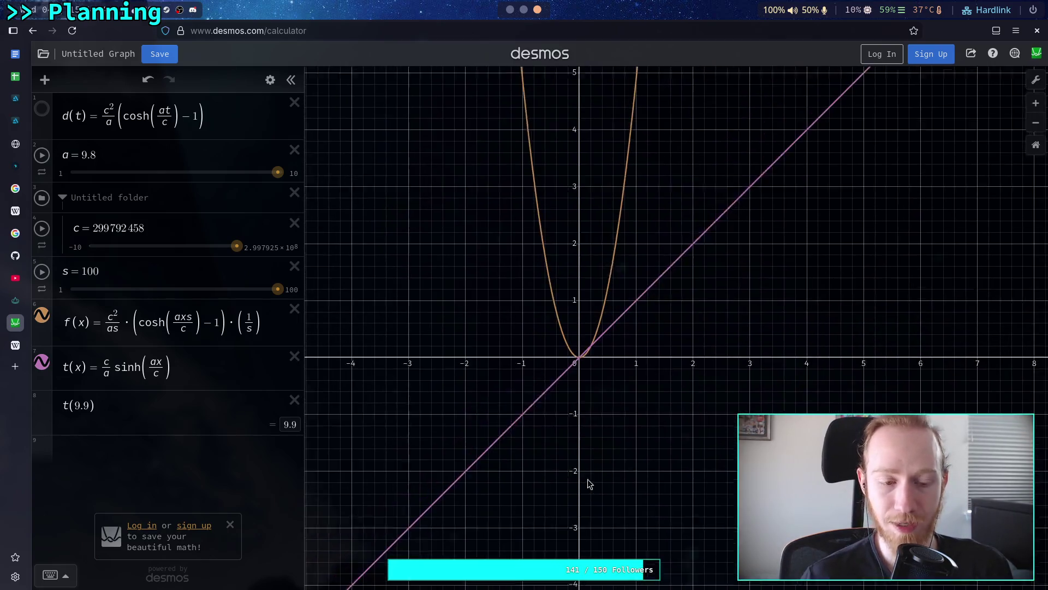
left_click(42, 363)
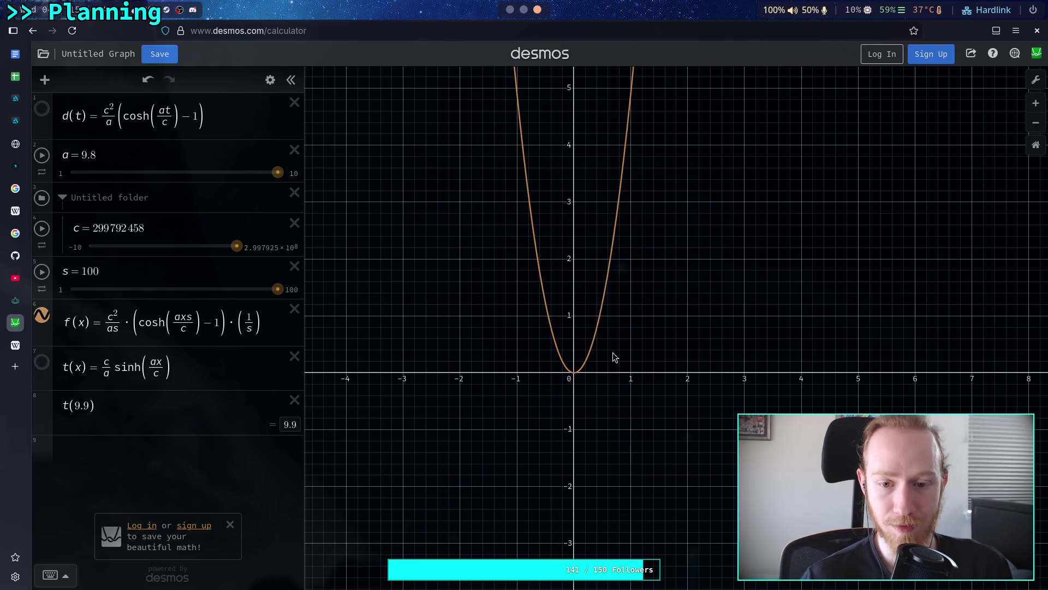
scroll(585, 370, "up", 5)
scroll(584, 374, "up", 3)
scroll(628, 369, "up", 2)
left_click_drag(653, 364, 622, 386)
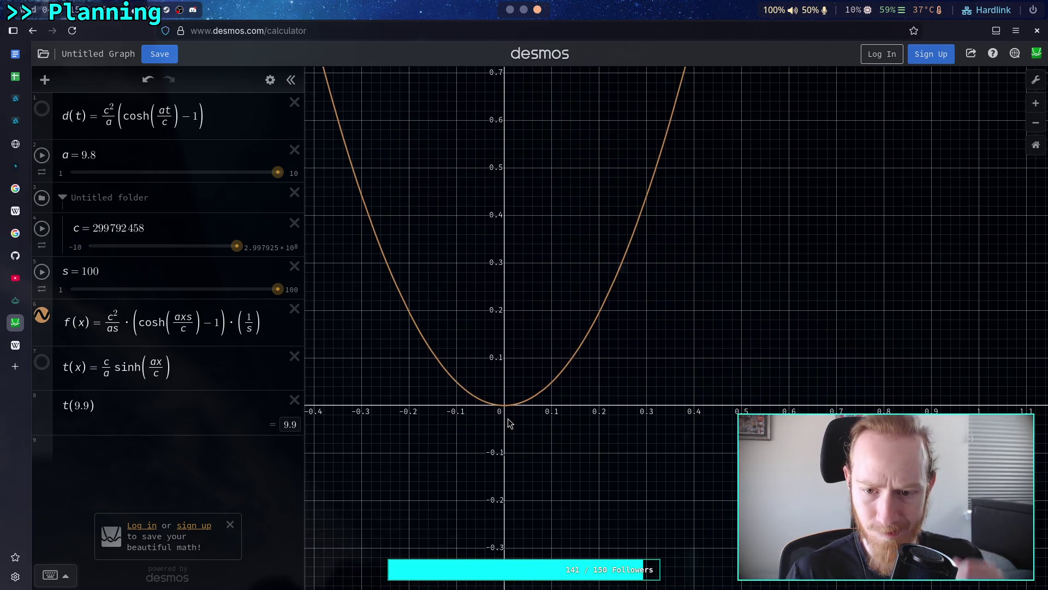
Step: Add a line below f(x), stepping its offset from .1 through .01 to y = x − .05, and zoom in
left_click(263, 321)
key("Return")
type("=x")
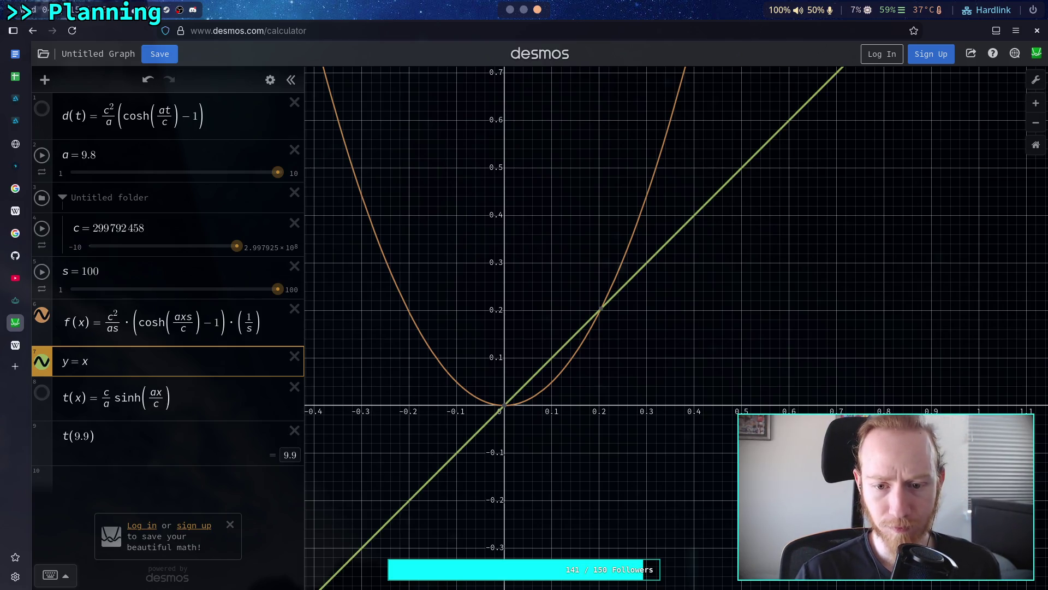
type("-.1")
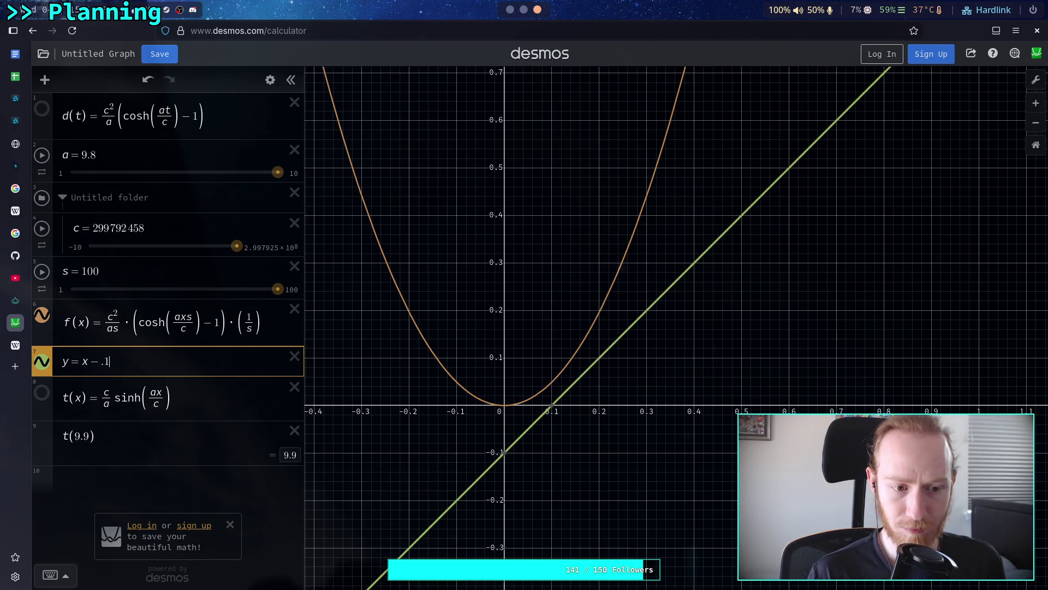
key("BackSpace")
type("01")
key("BackSpace")
type("5")
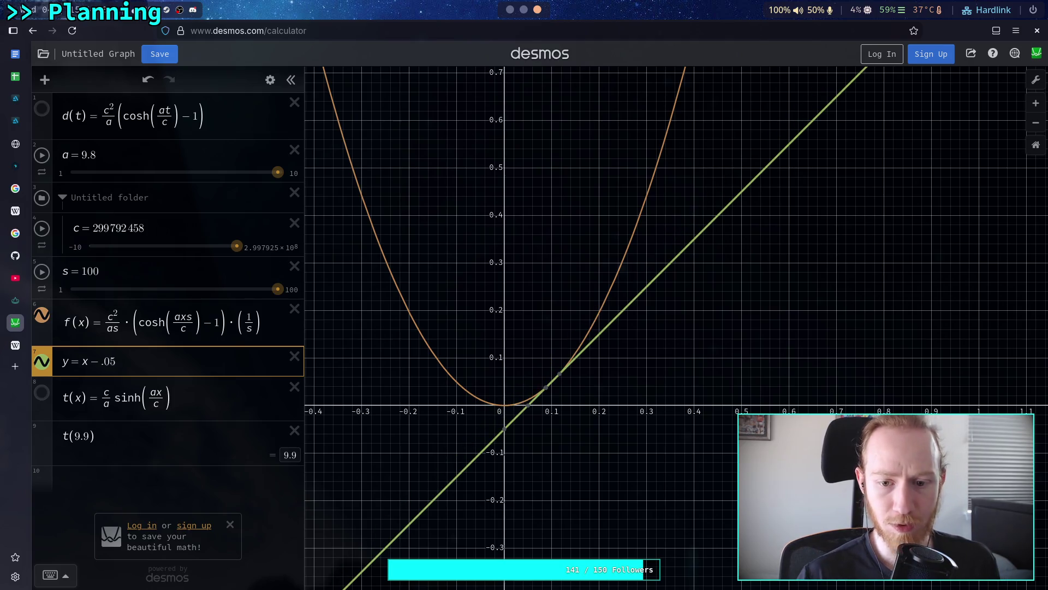
scroll(576, 365, "up", 10)
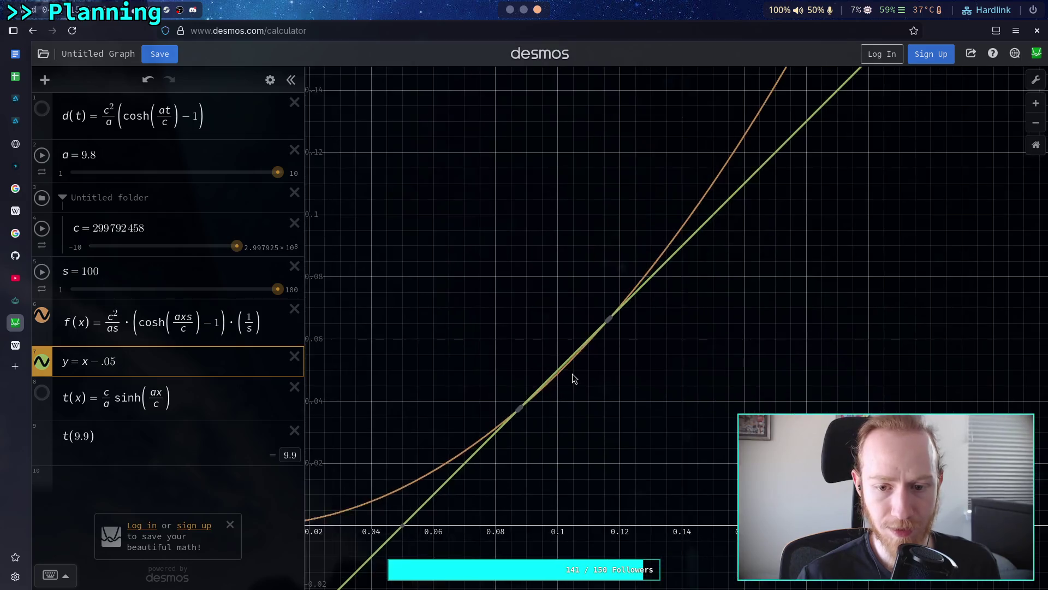
scroll(572, 374, "up", 2)
Step: Refine the line to y = x − .0512 and zoom in where it meets the cosh curve
type("5")
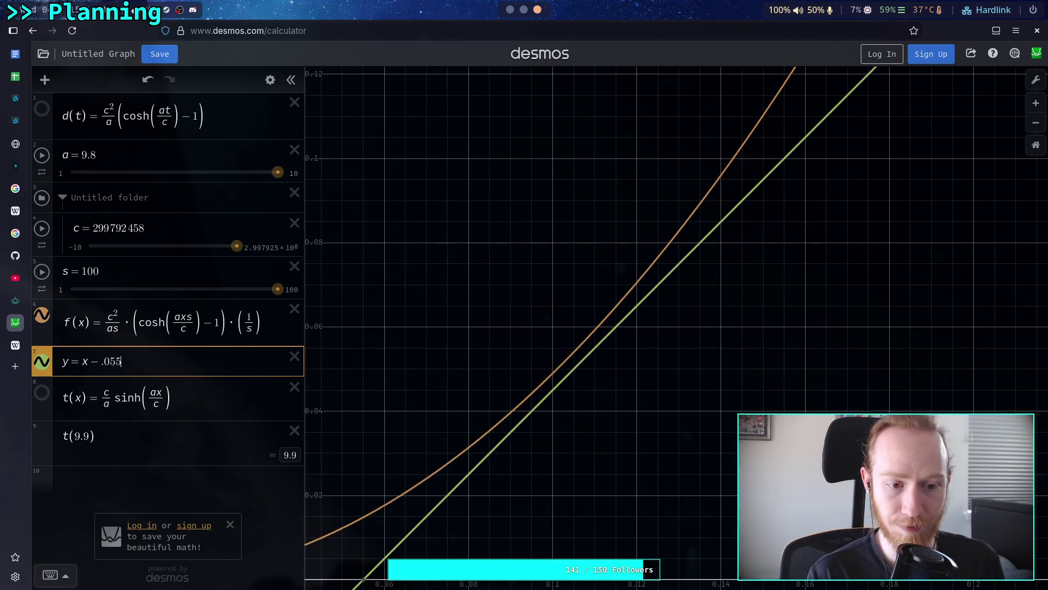
key("BackSpace")
type("1")
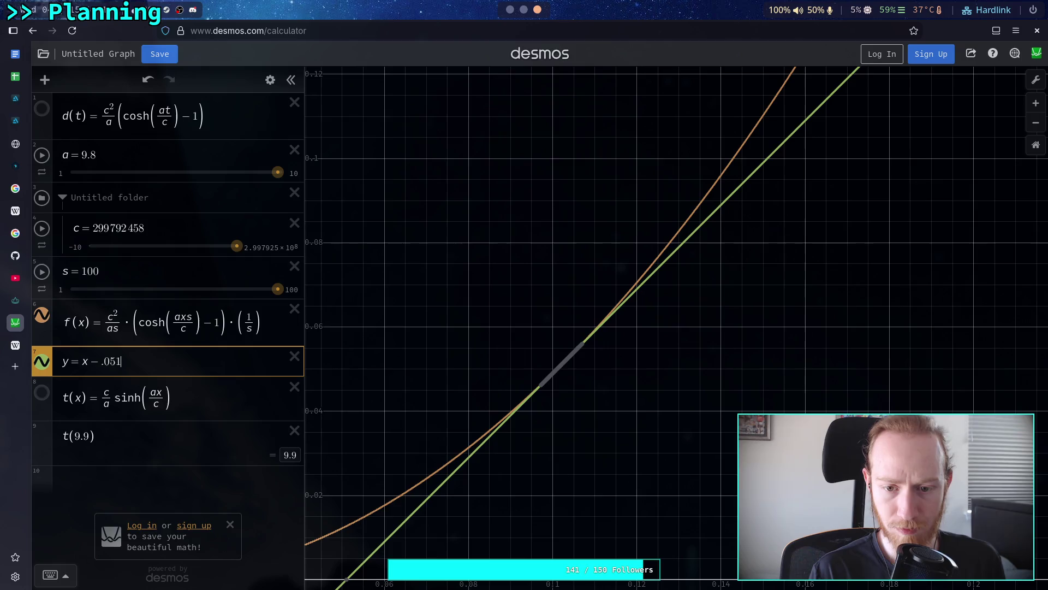
type("1")
key("BackSpace")
type("2")
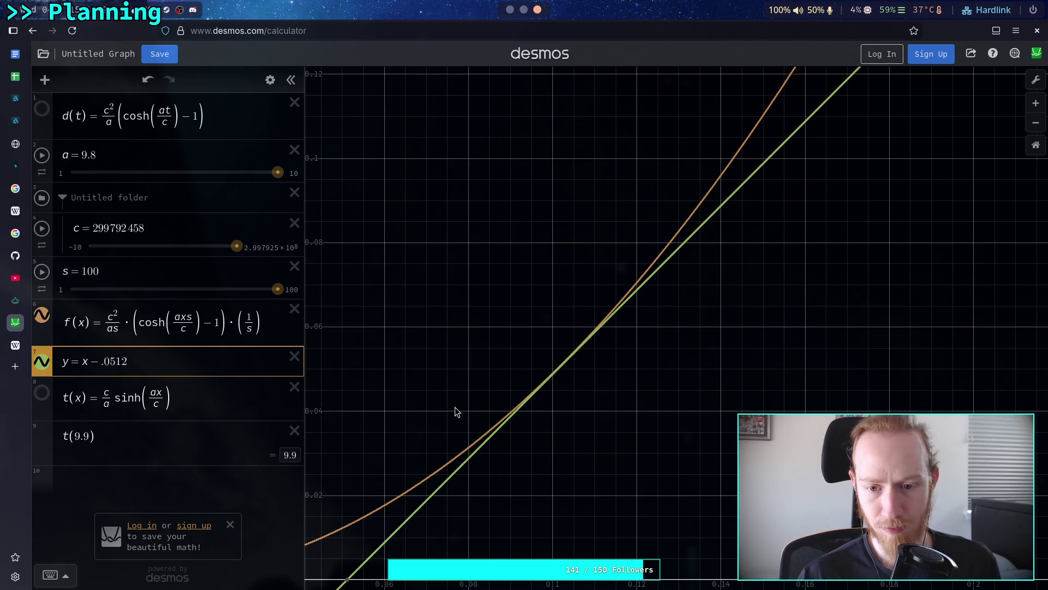
scroll(543, 363, "up", 8)
scroll(554, 349, "up", 8)
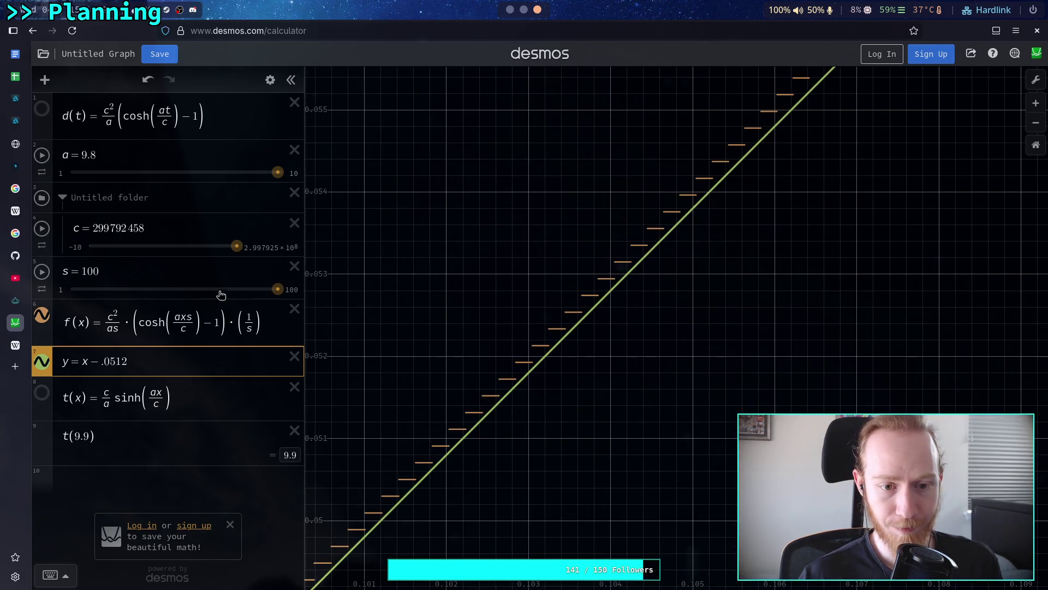
Step: Extend the s slider's upper limit and raise s to about 440
left_click(292, 290)
type("0")
key("Return")
left_click(90, 292)
left_click_drag(90, 292, 160, 291)
Step: Change the line's offset to .05101 and zoom in on the curve
left_click(132, 357)
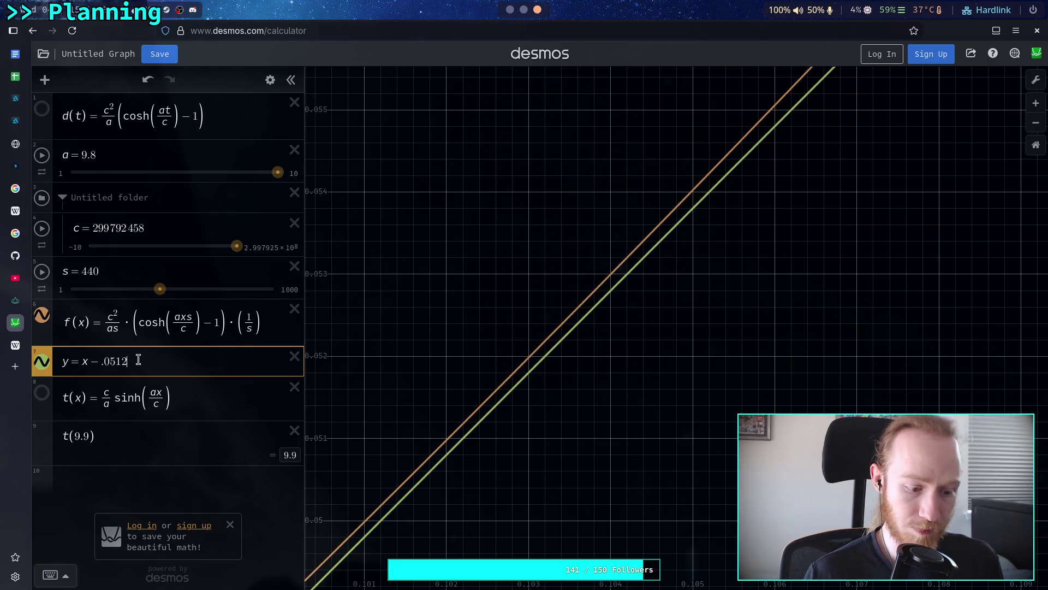
key("BackSpace")
key("Return")
left_click(127, 361)
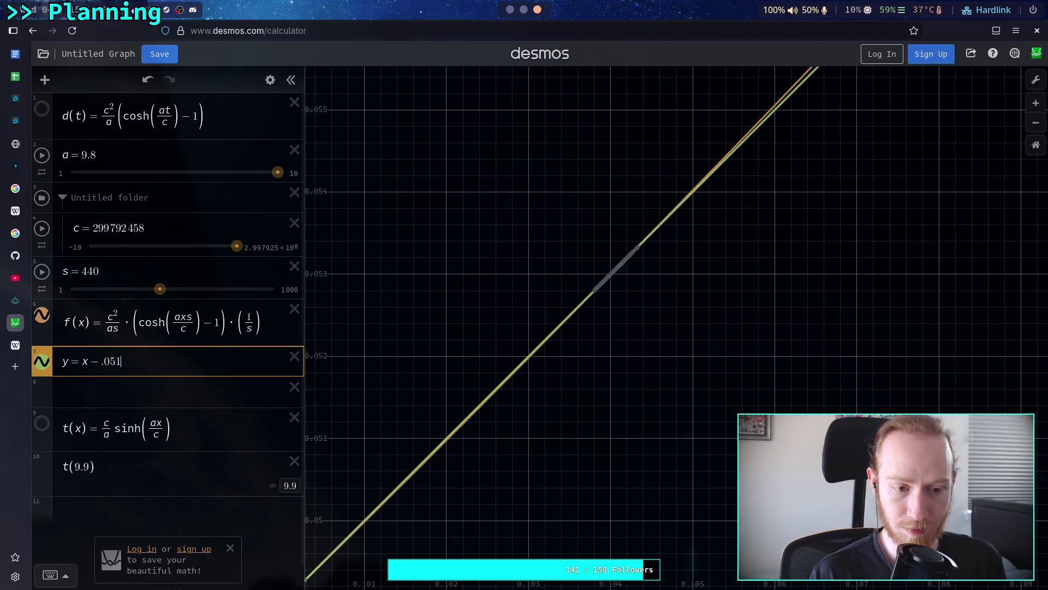
type("1")
key("BackSpace")
type("01")
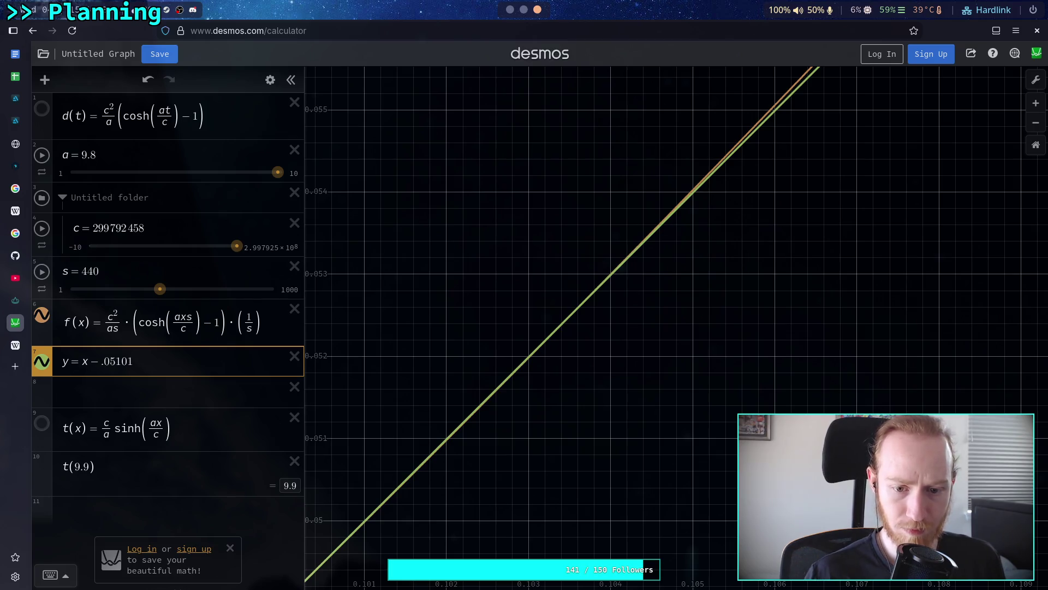
scroll(480, 376, "up", 10)
scroll(554, 339, "up", 8)
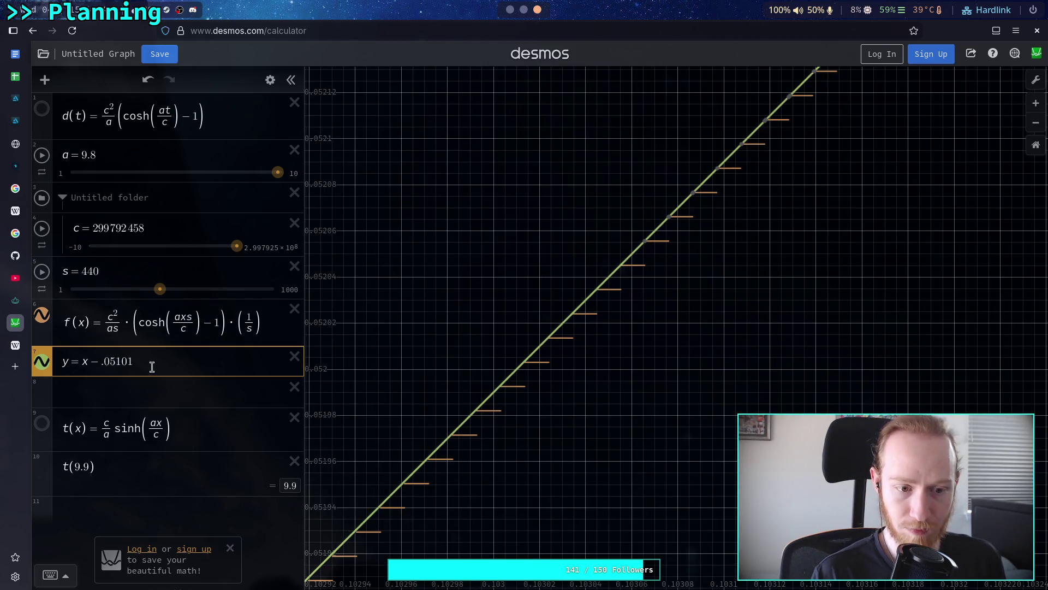
Step: Try offsets .05101214, .05101217 and .05101218, then settle on .05101219
type("2")
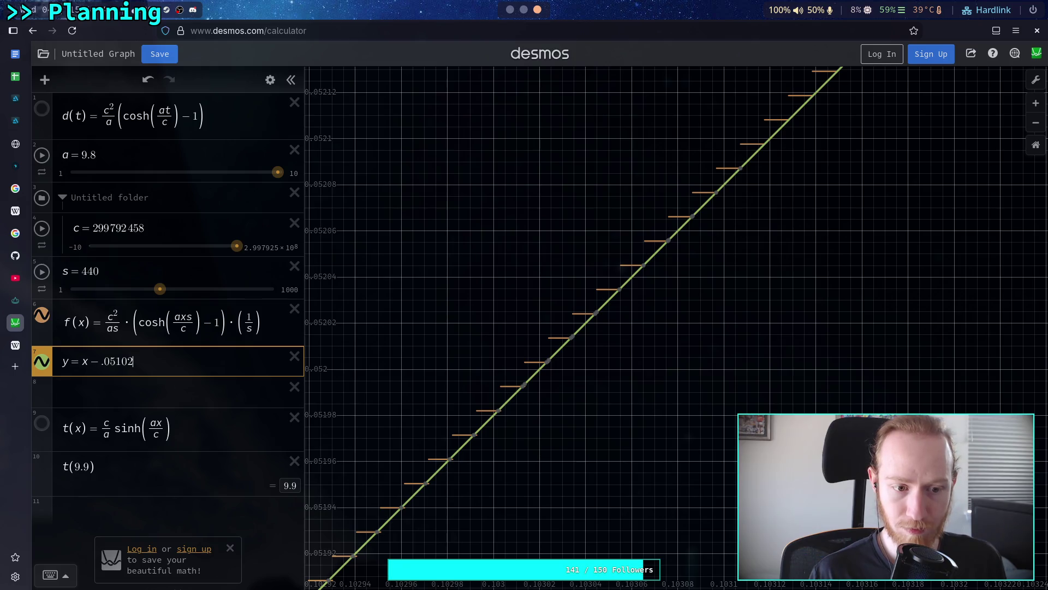
type("1")
type("9")
key("BackSpace")
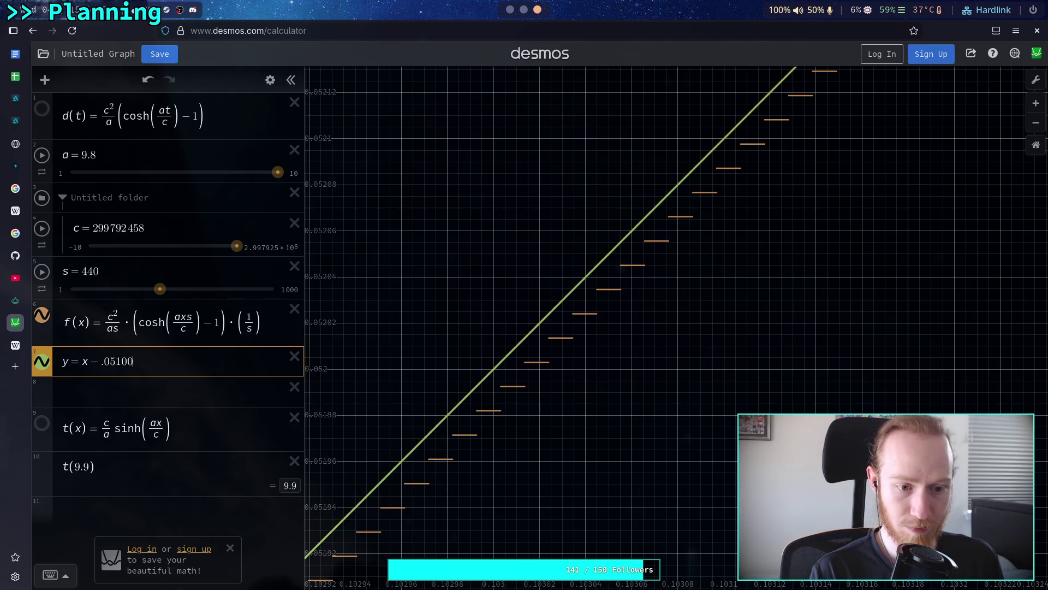
type("4")
key("BackSpace")
type("7")
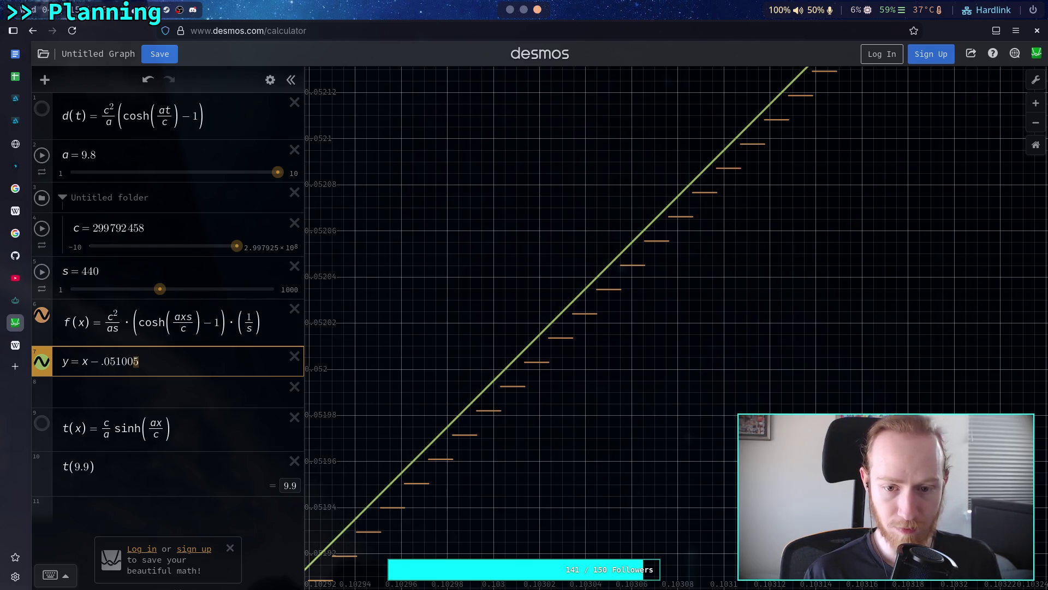
key("BackSpace")
type("8")
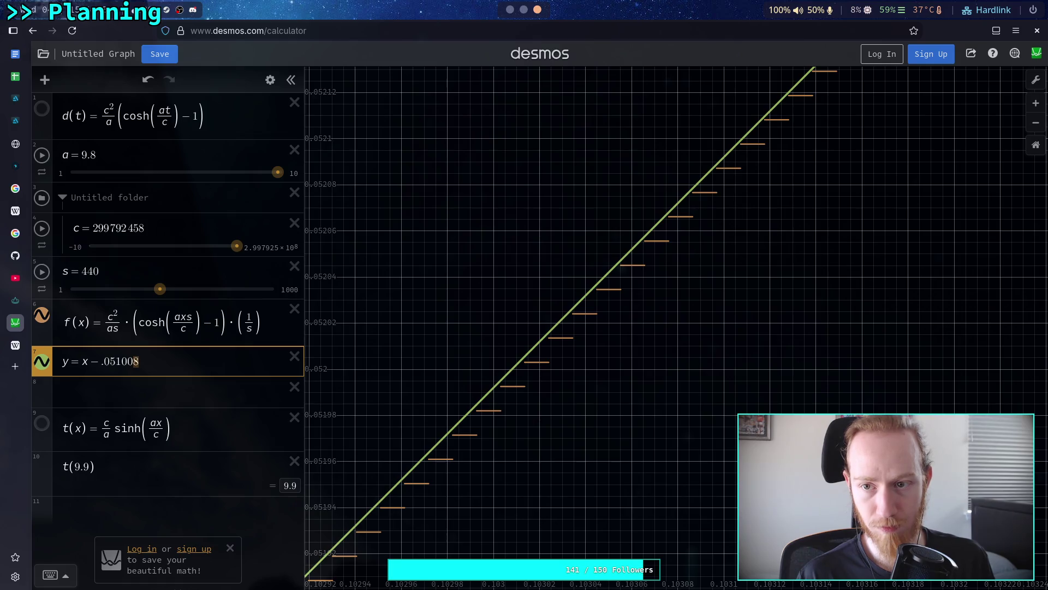
key("BackSpace")
type("9")
Step: Raise the s slider's upper limit to 10000 and set s to 3070
left_click(289, 290)
left_click(131, 288)
type("0")
key("Return")
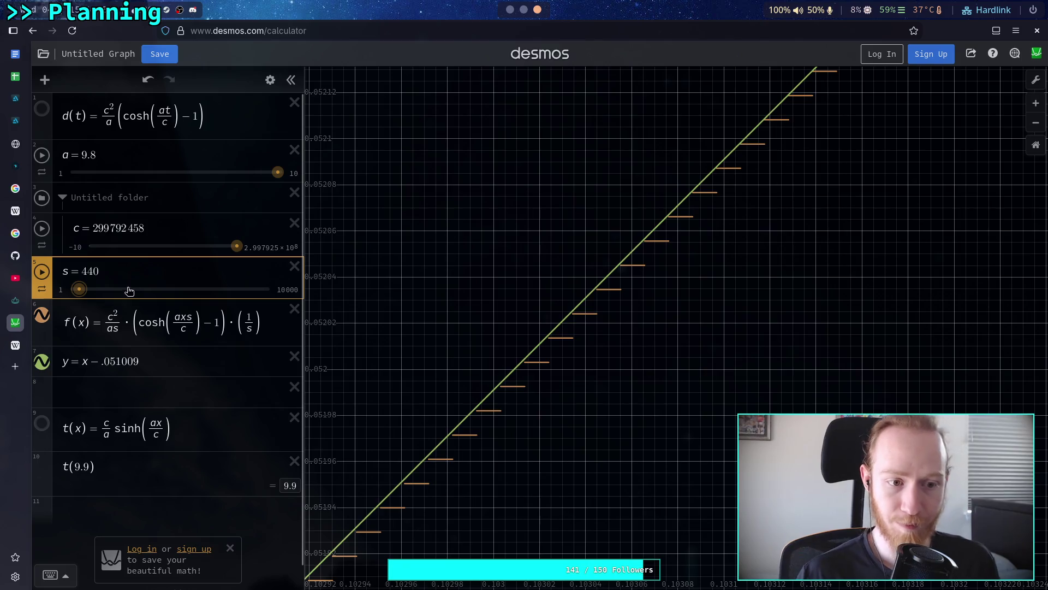
left_click(100, 291)
left_click_drag(101, 295, 134, 295)
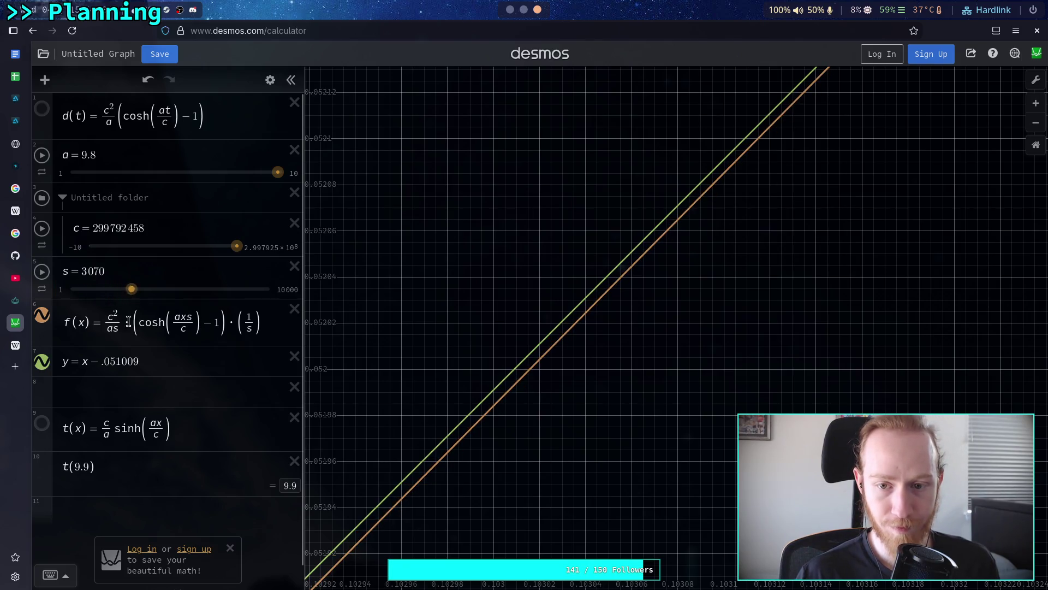
Step: Replace the offset's trailing digits with 12156 and zoom into the intersection
left_click(140, 361)
key("shift+Left")
key("shift+Left")
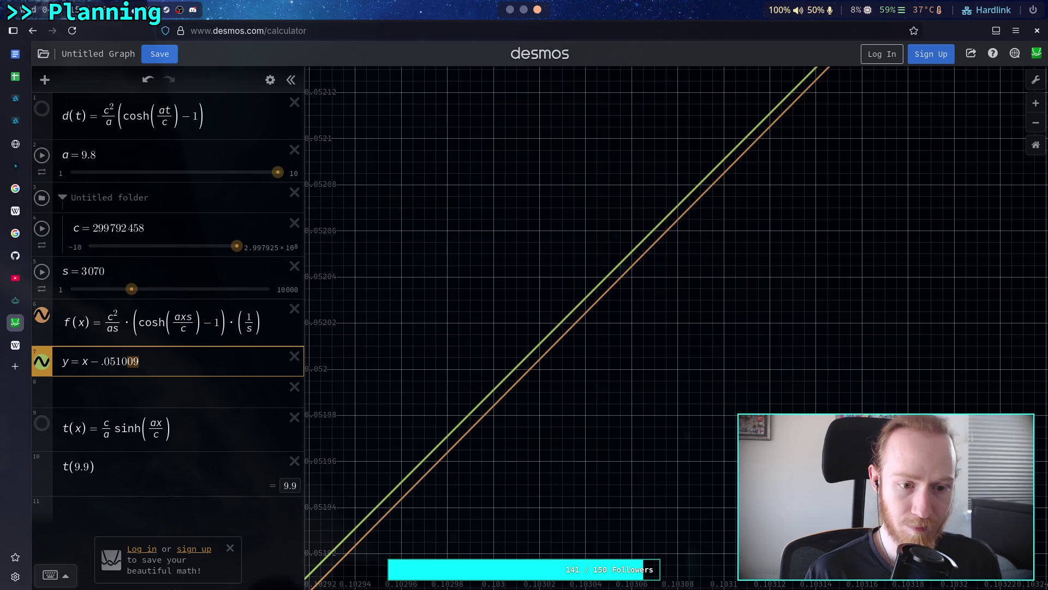
type("1")
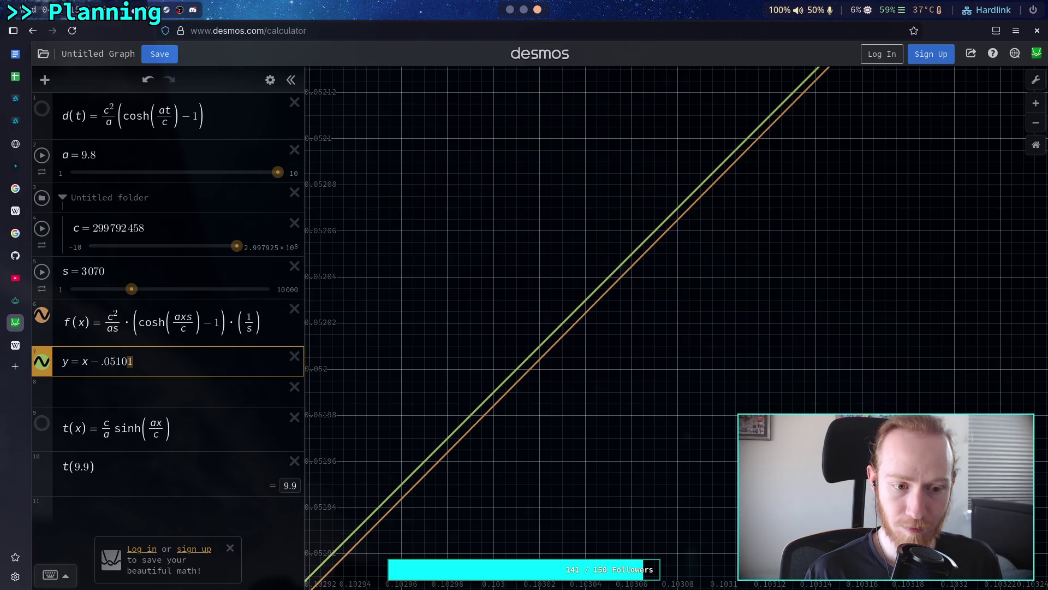
type("2")
type("15")
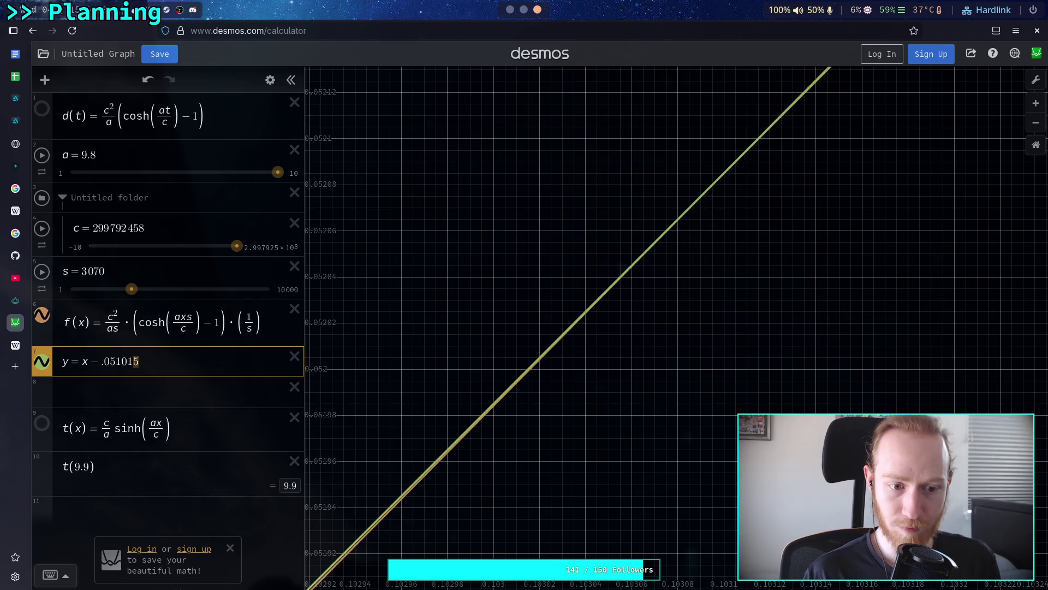
type("6")
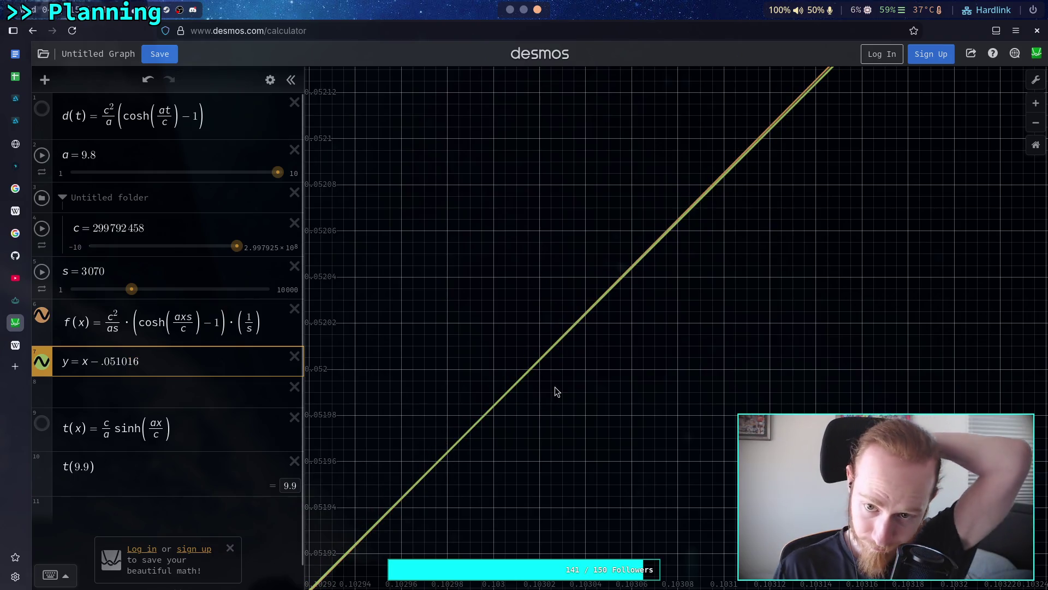
scroll(591, 319, "up", 1)
scroll(590, 324, "up", 3)
scroll(565, 320, "up", 1)
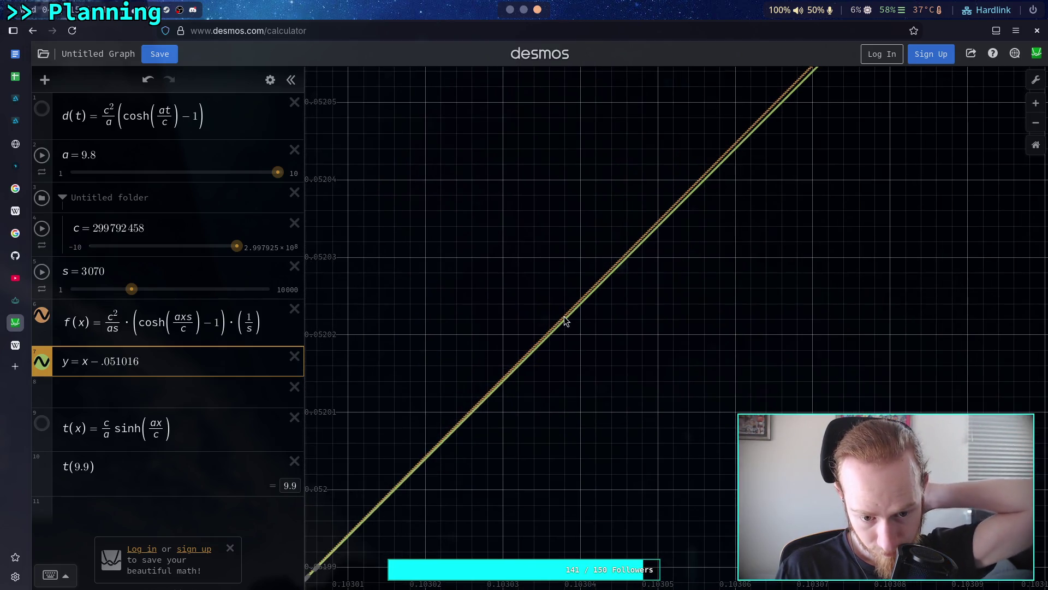
scroll(569, 333, "up", 2)
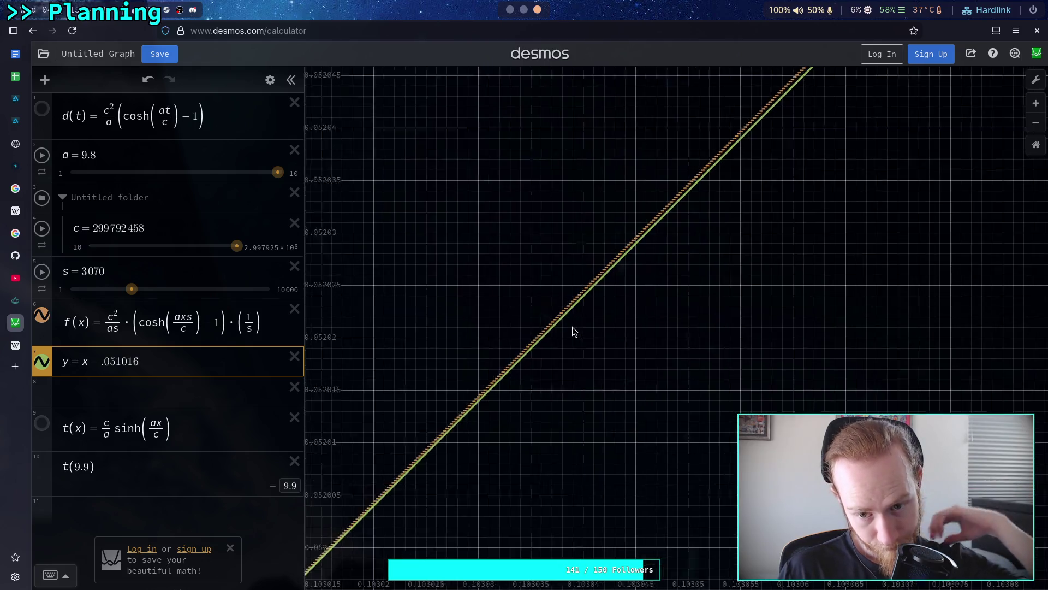
Step: Pan and zoom along the line and the cosh curve to compare them
mouse_move(385, 534)
left_mouse_down()
mouse_move(590, 283)
mouse_move(614, 312)
left_mouse_up()
mouse_move(513, 385)
left_mouse_down()
mouse_move(648, 262)
mouse_move(707, 236)
mouse_move(650, 302)
left_mouse_up()
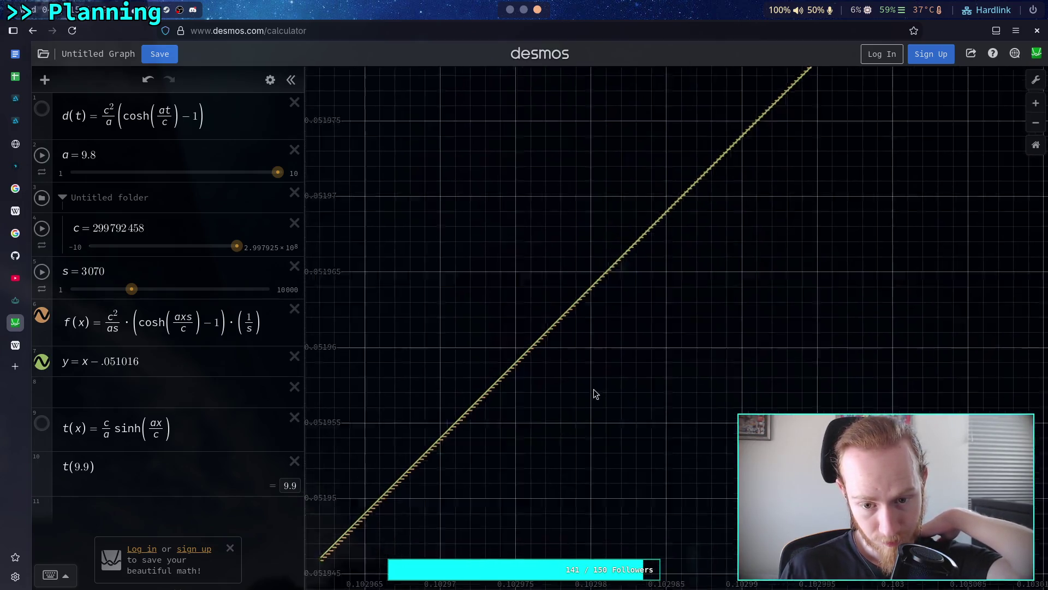
mouse_move(557, 440)
left_mouse_down()
mouse_move(753, 253)
mouse_move(717, 278)
mouse_move(692, 325)
mouse_move(700, 363)
mouse_move(441, 530)
left_mouse_up()
mouse_move(622, 367)
left_mouse_down()
mouse_move(542, 460)
mouse_move(423, 556)
mouse_move(654, 334)
mouse_move(645, 342)
mouse_move(615, 308)
mouse_move(620, 351)
mouse_move(477, 543)
mouse_move(536, 461)
mouse_move(517, 379)
mouse_move(621, 353)
mouse_move(664, 322)
mouse_move(606, 349)
mouse_move(573, 424)
mouse_move(611, 400)
mouse_move(503, 437)
mouse_move(676, 238)
mouse_move(568, 287)
mouse_move(501, 455)
mouse_move(690, 284)
left_mouse_up()
scroll(502, 436, "down", 2)
scroll(502, 437, "down", 5)
mouse_move(589, 396)
left_mouse_down()
mouse_move(774, 140)
mouse_move(483, 394)
mouse_move(622, 316)
left_mouse_up()
scroll(433, 524, "down", 2)
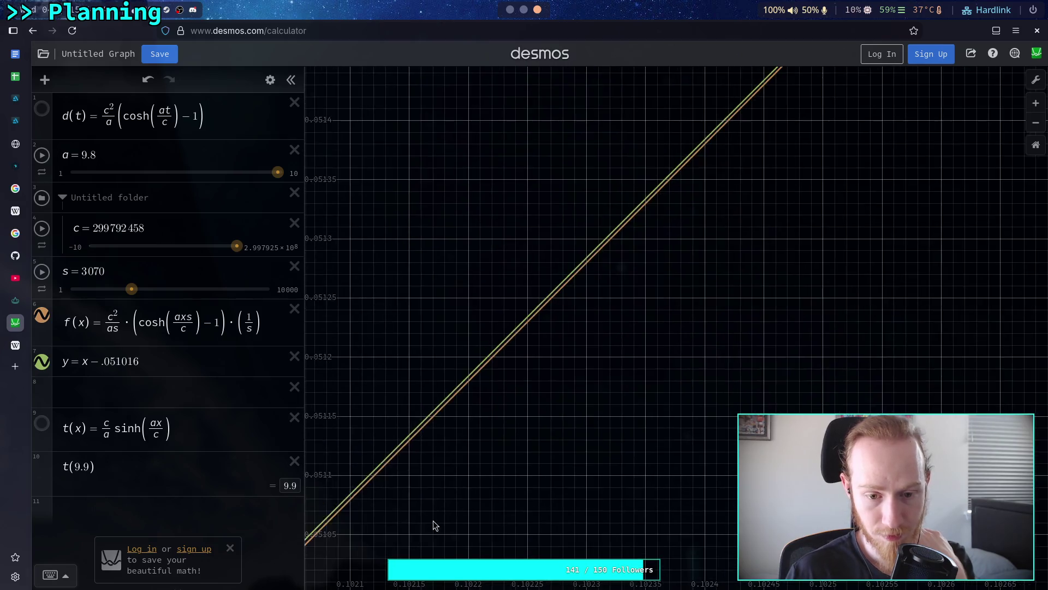
mouse_move(433, 524)
left_mouse_down()
mouse_move(424, 540)
mouse_move(597, 339)
mouse_move(705, 187)
mouse_move(418, 458)
mouse_move(393, 511)
left_mouse_up()
left_click_drag(601, 293, 468, 463)
left_click_drag(548, 328, 481, 418)
left_click_drag(709, 163, 531, 367)
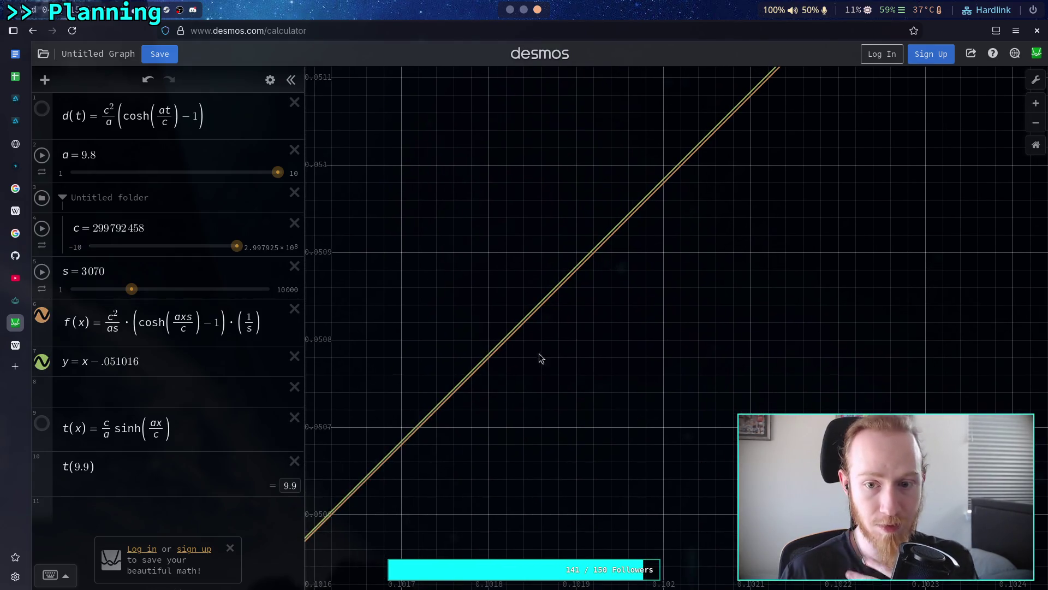
mouse_move(586, 342)
left_mouse_down()
mouse_move(552, 370)
mouse_move(562, 351)
mouse_move(562, 381)
mouse_move(433, 533)
mouse_move(447, 551)
left_mouse_up()
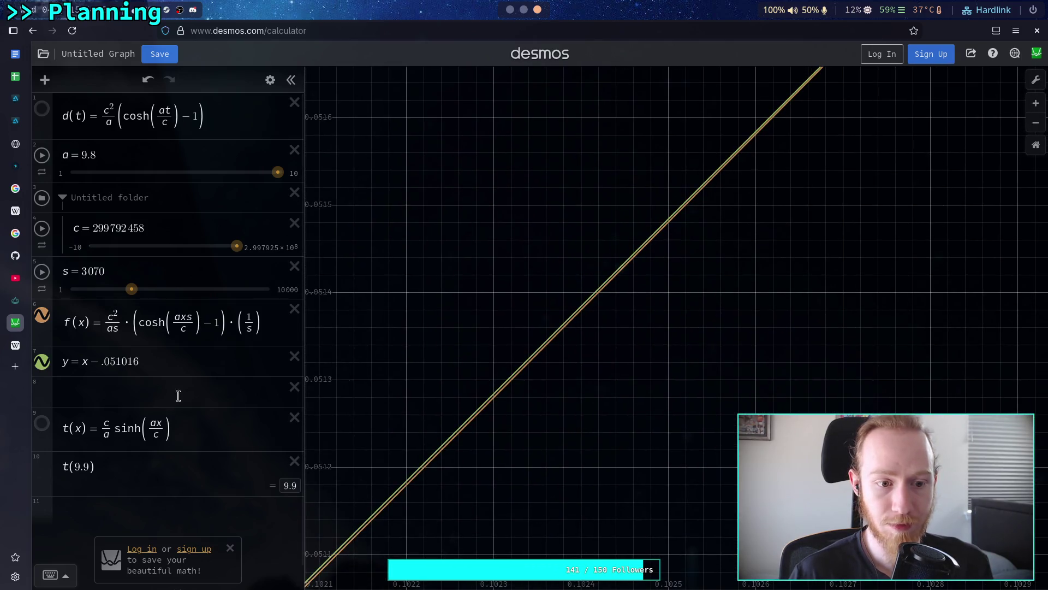
left_click(151, 361)
type("2")
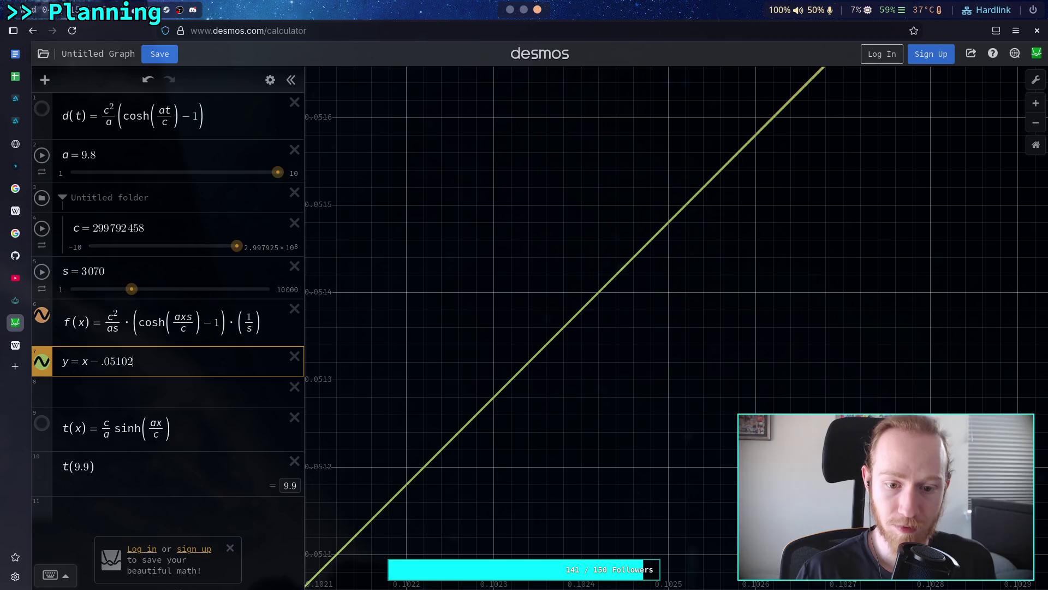
left_click_drag(385, 449, 462, 283)
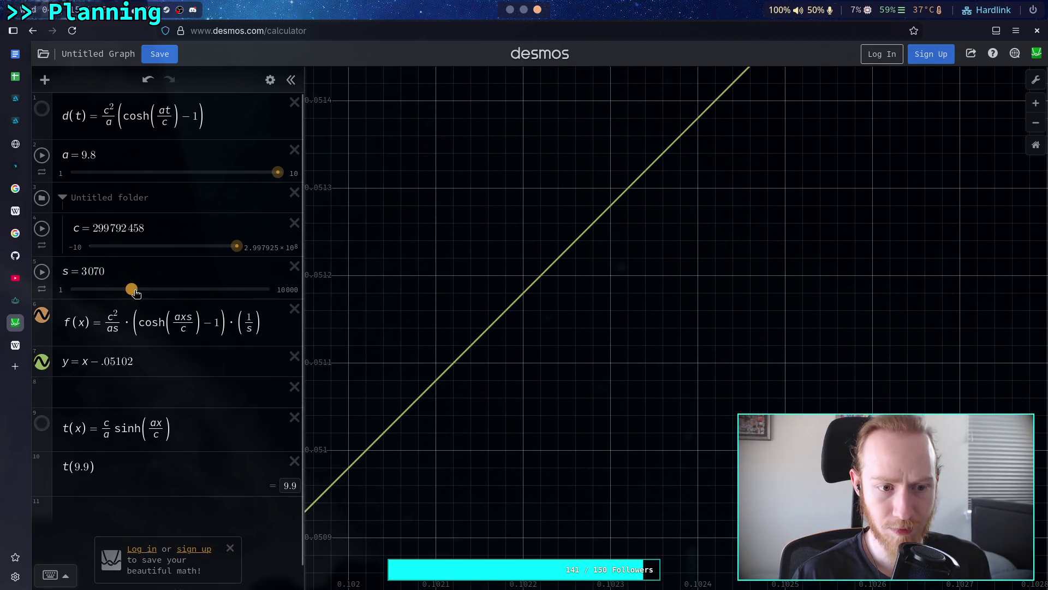
scroll(431, 356, "up", 5)
scroll(562, 264, "up", 6)
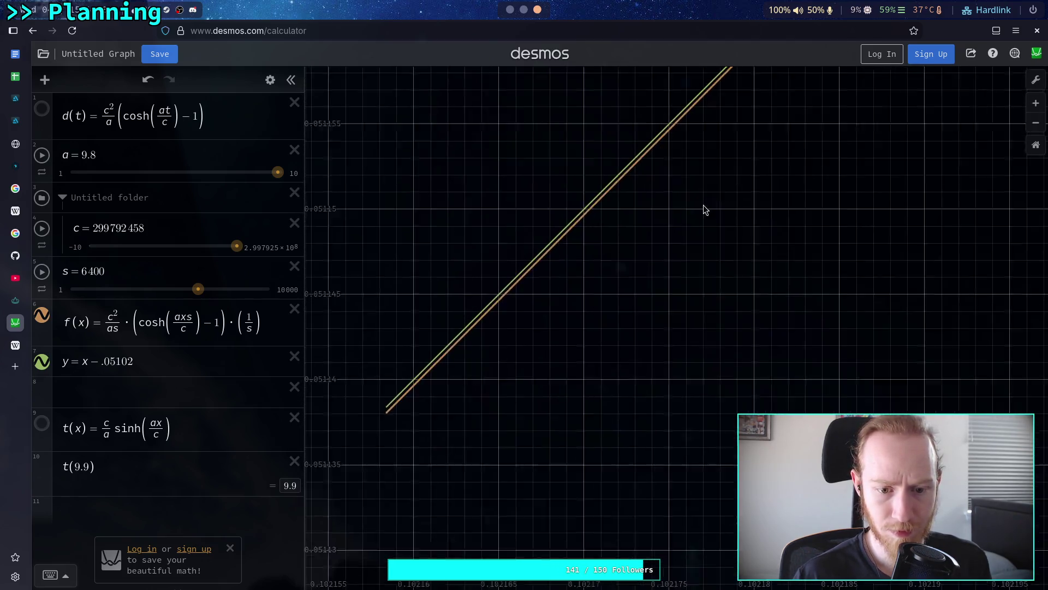
scroll(779, 199, "down", 3)
scroll(713, 299, "up", 3)
scroll(668, 331, "down", 3)
scroll(680, 267, "up", 3)
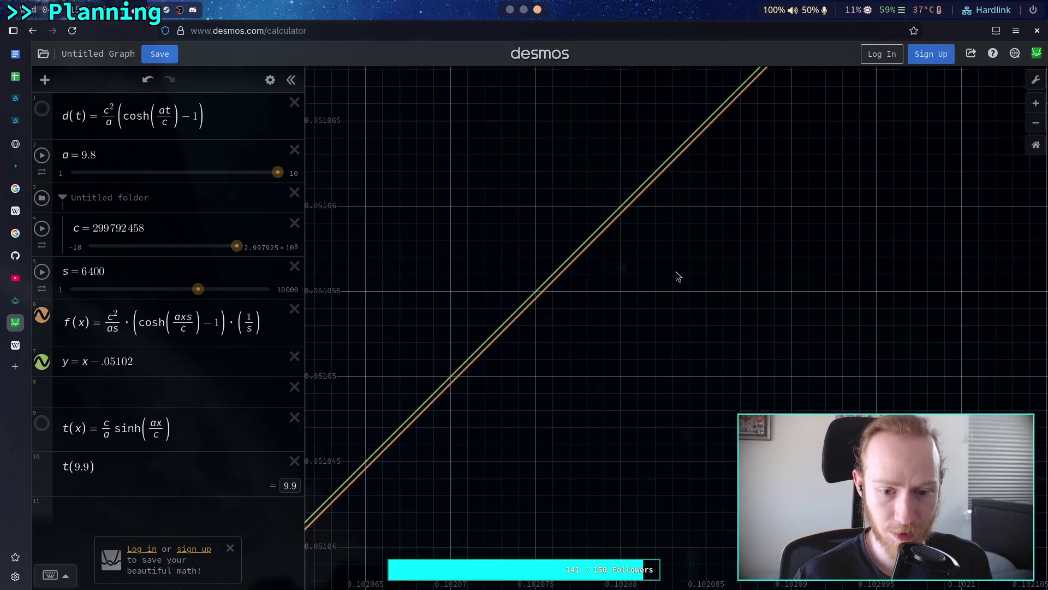
scroll(443, 552, "down", 5)
scroll(605, 327, "up", 5)
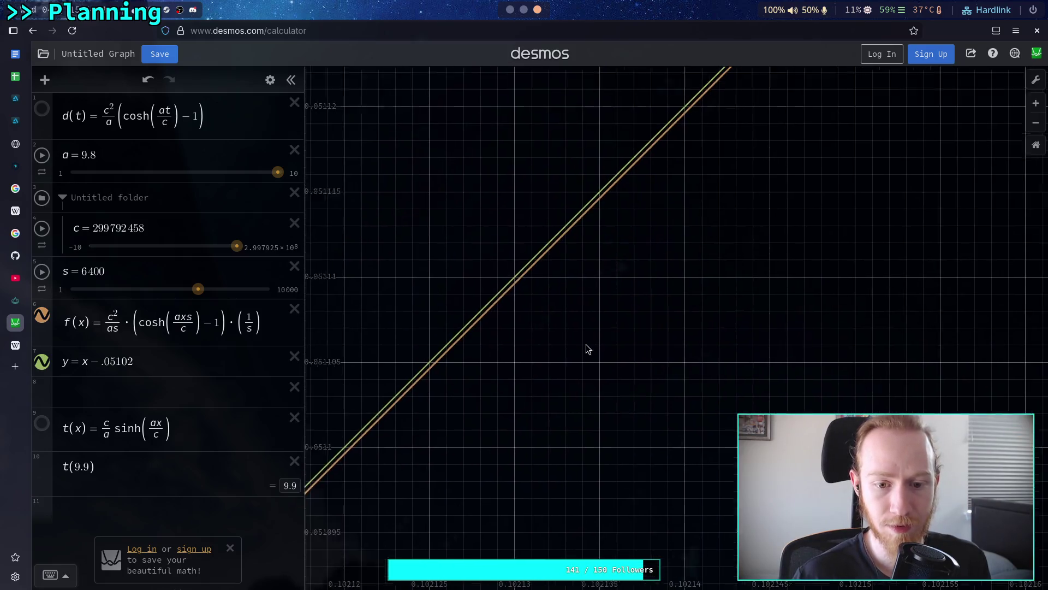
scroll(569, 351, "down", 5)
scroll(609, 355, "up", 5)
scroll(599, 366, "down", 5)
scroll(548, 358, "up", 5)
scroll(649, 295, "down", 5)
scroll(690, 264, "up", 5)
scroll(680, 260, "down", 5)
scroll(725, 218, "up", 5)
scroll(545, 455, "down", 5)
scroll(564, 353, "up", 5)
scroll(455, 447, "down", 5)
scroll(728, 243, "up", 5)
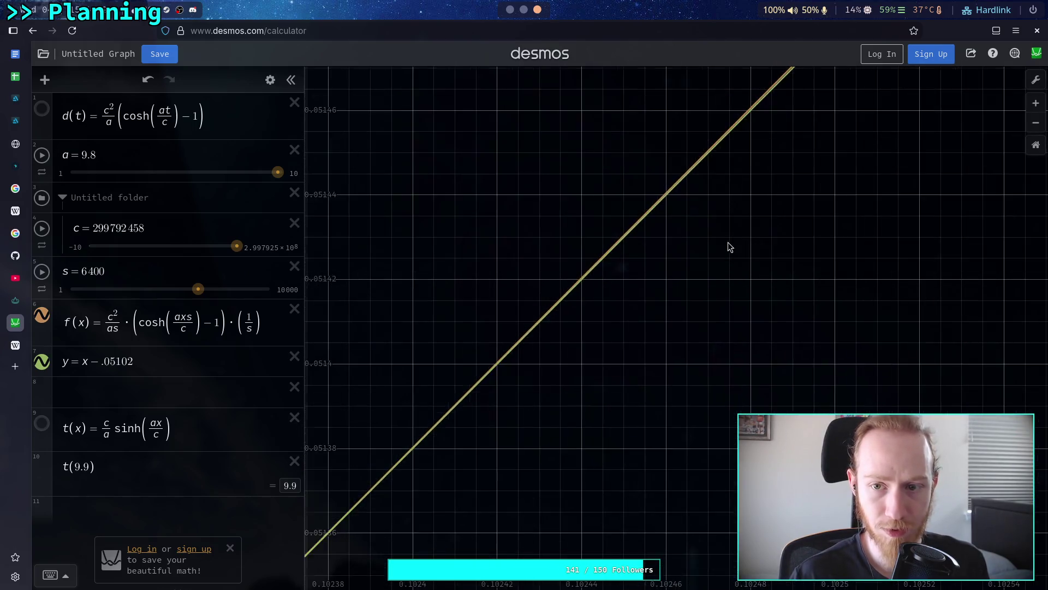
scroll(536, 447, "down", 5)
scroll(648, 324, "down", 5)
scroll(688, 313, "down", 5)
scroll(687, 309, "down", 5)
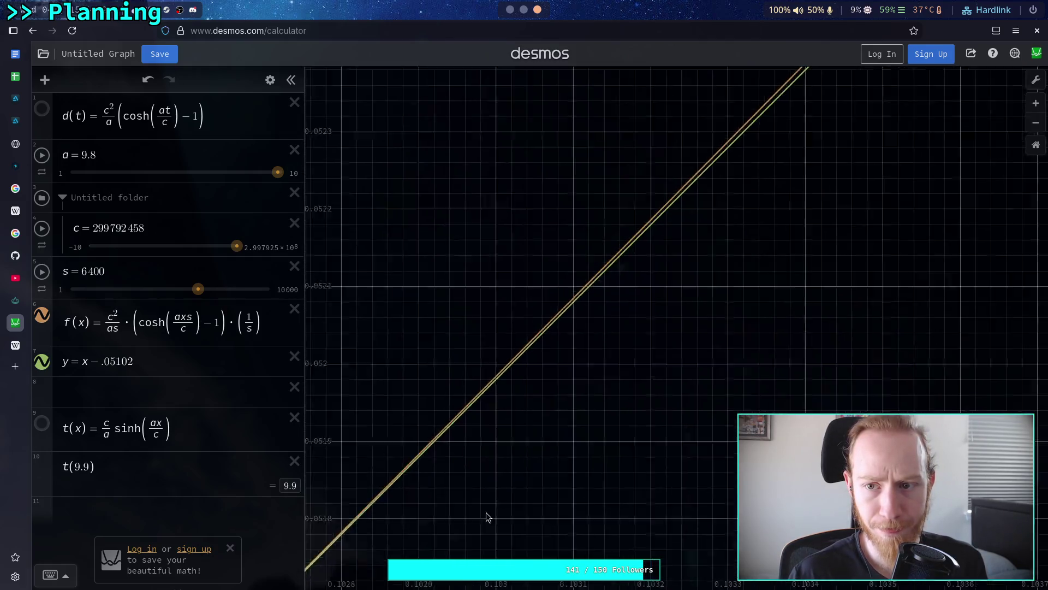
scroll(686, 293, "down", 5)
left_click_drag(523, 424, 508, 437)
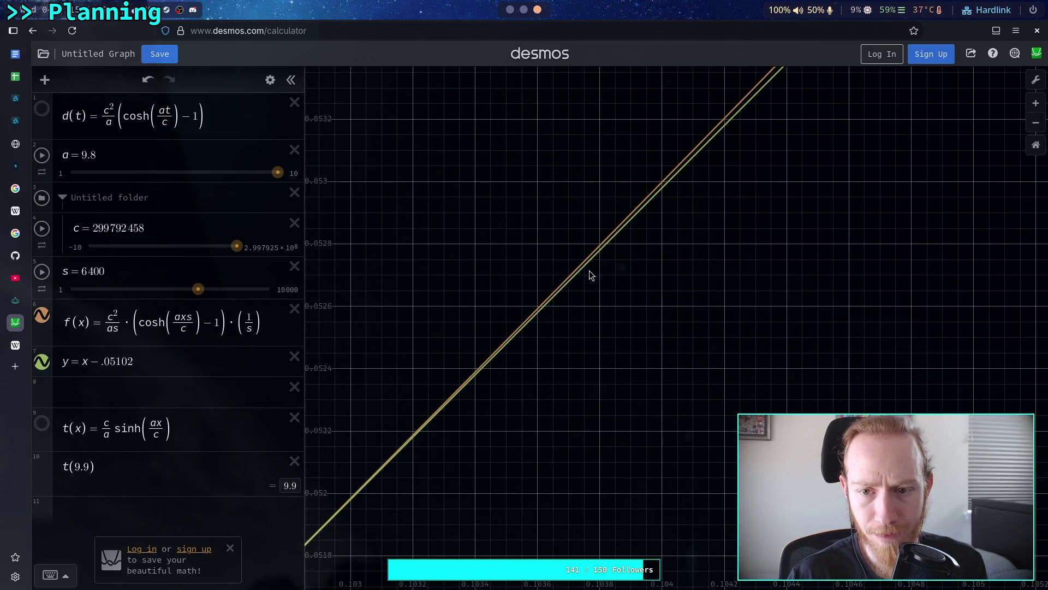
scroll(412, 444, "down", 10)
scroll(566, 363, "down", 2)
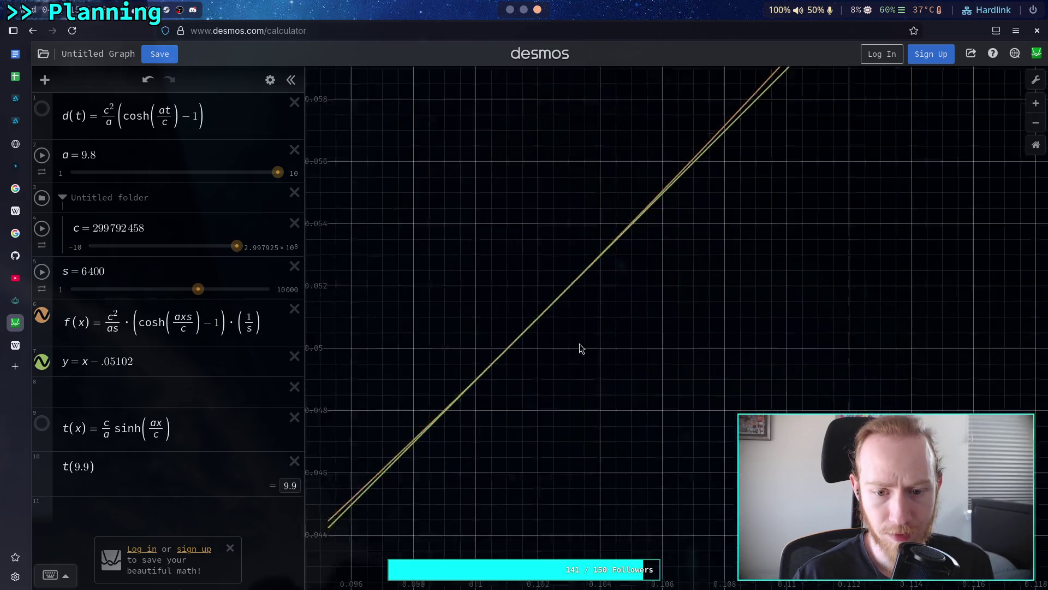
scroll(555, 353, "up", 5)
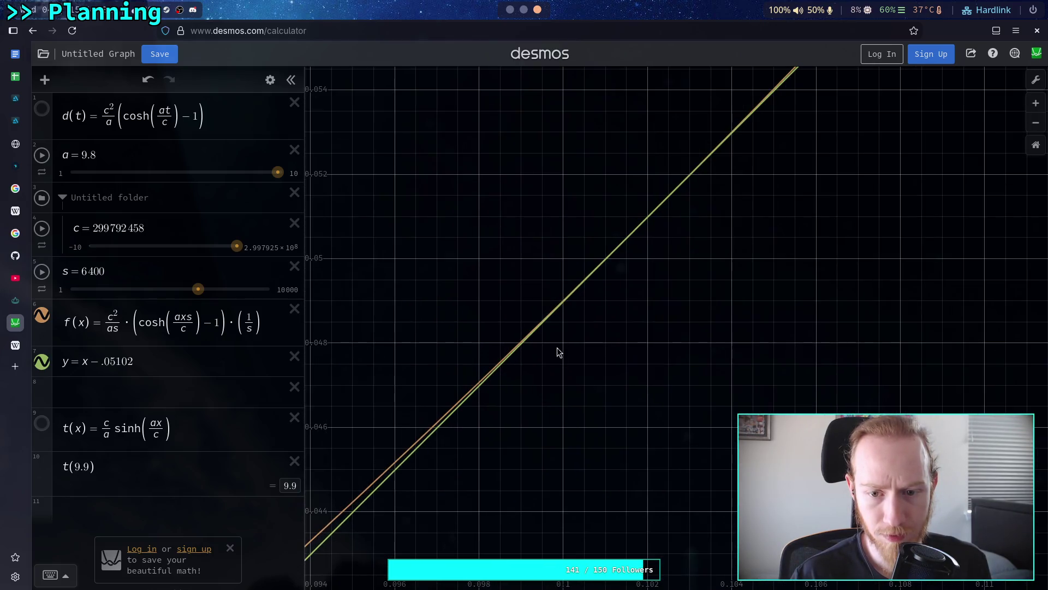
scroll(595, 287, "up", 3)
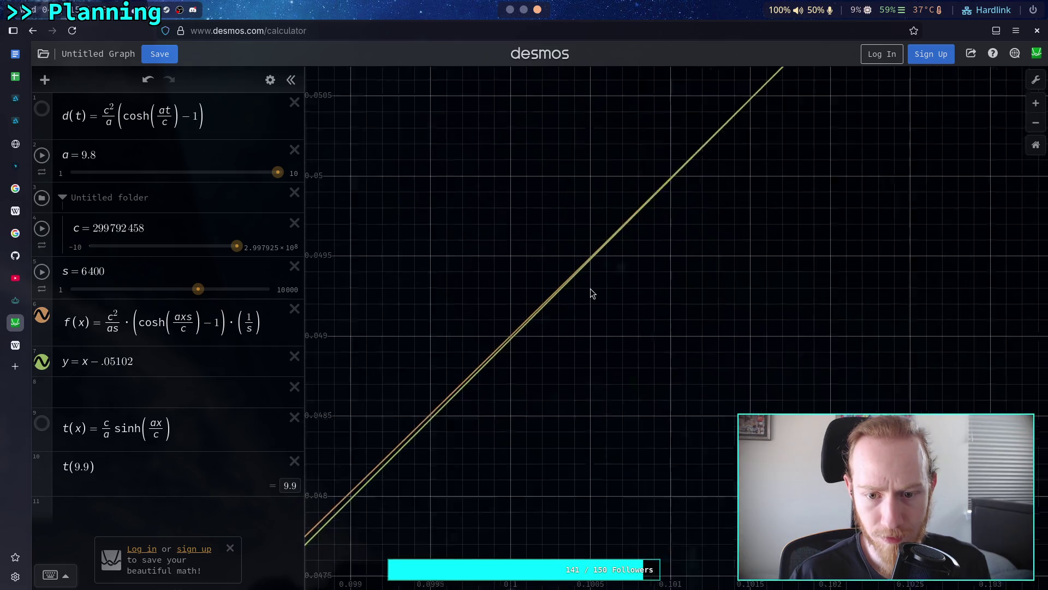
scroll(737, 269, "up", 3)
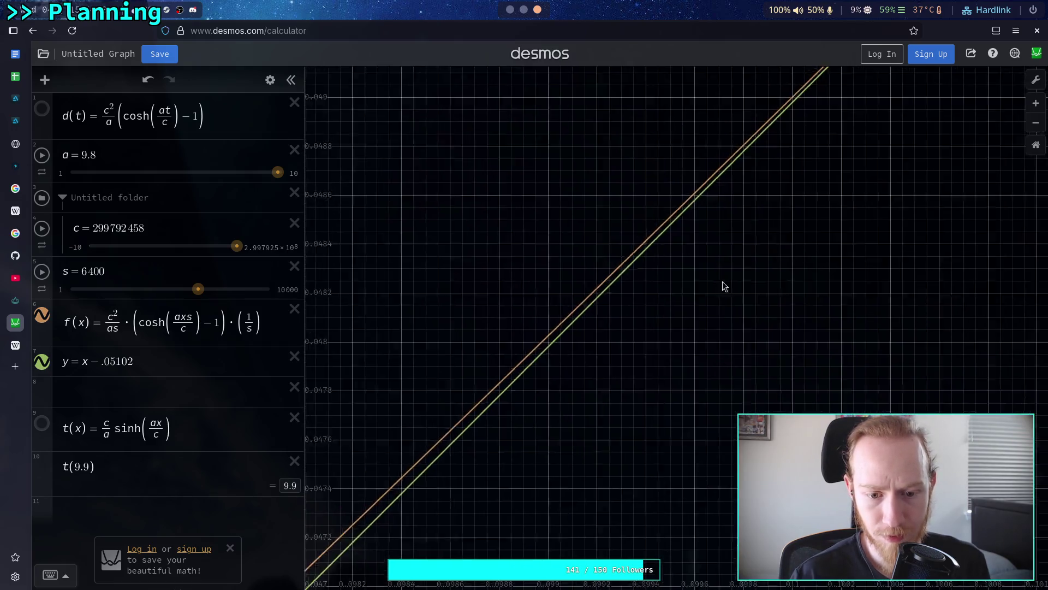
scroll(664, 318, "up", 3)
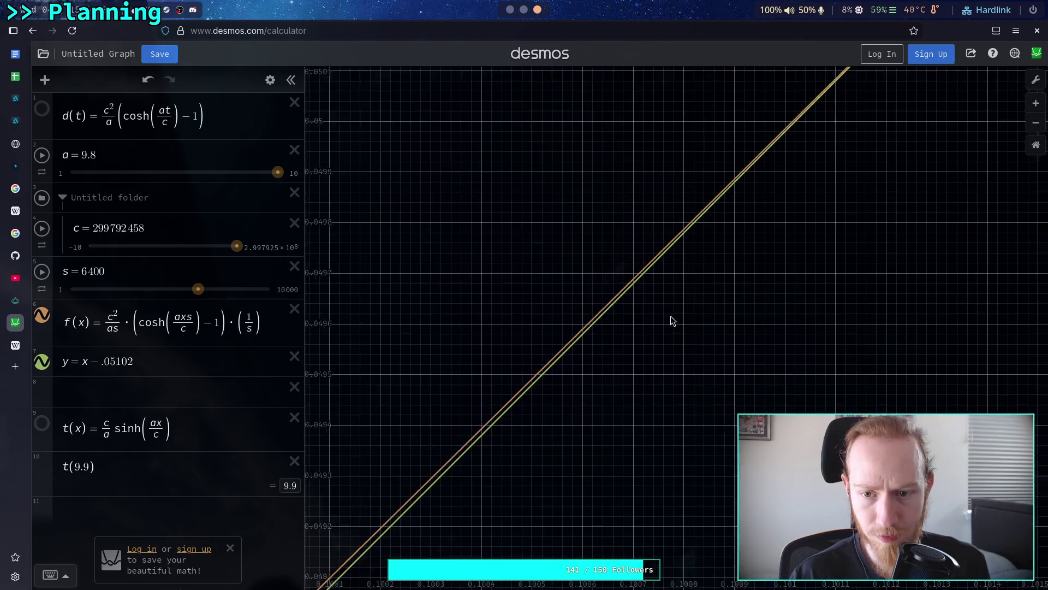
mouse_move(656, 242)
left_mouse_down()
mouse_move(614, 311)
mouse_move(489, 447)
mouse_move(404, 519)
left_mouse_up()
left_click_drag(682, 229, 433, 547)
left_click_drag(465, 508, 457, 513)
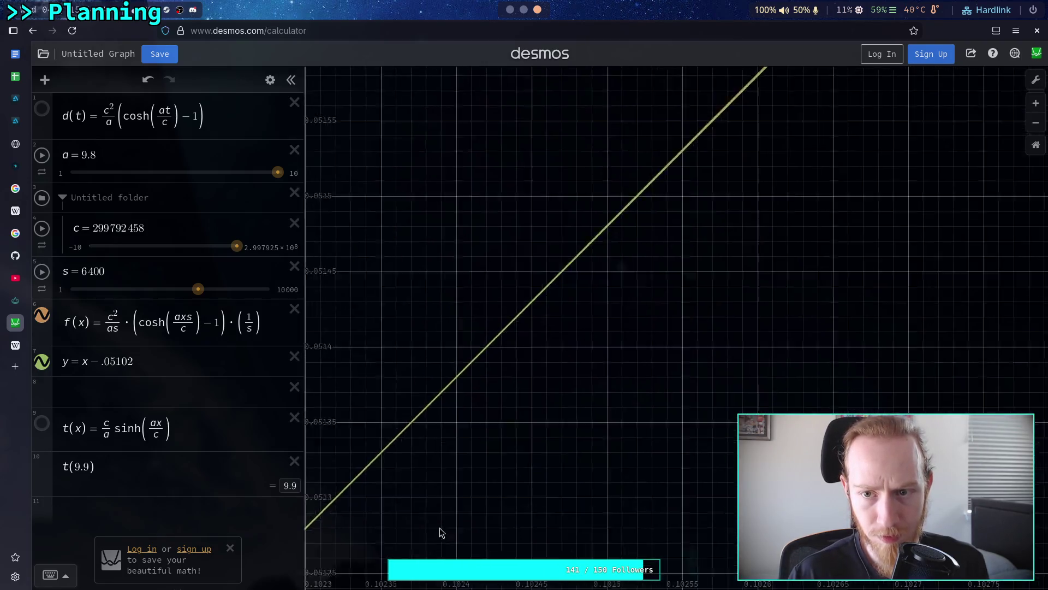
mouse_move(720, 332)
left_mouse_down()
mouse_move(479, 529)
mouse_move(761, 304)
left_mouse_up()
mouse_move(557, 431)
left_mouse_down()
mouse_move(588, 381)
mouse_move(662, 336)
left_mouse_up()
scroll(611, 351, "up", 2)
scroll(611, 351, "up", 3)
mouse_move(650, 248)
left_mouse_down()
mouse_move(672, 313)
mouse_move(512, 488)
left_mouse_up()
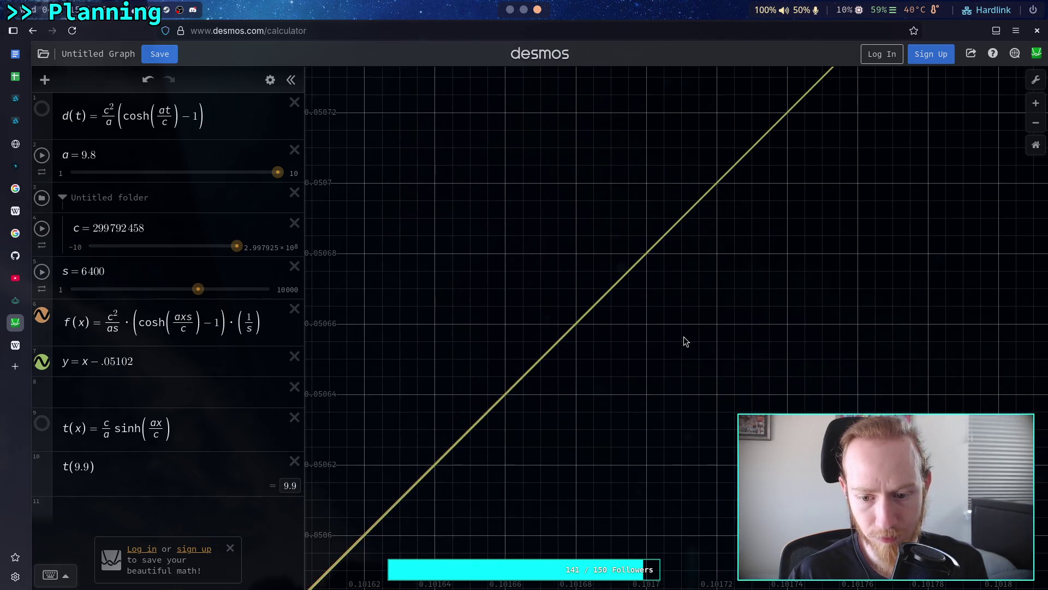
scroll(687, 334, "up", 1)
left_click_drag(690, 332, 519, 509)
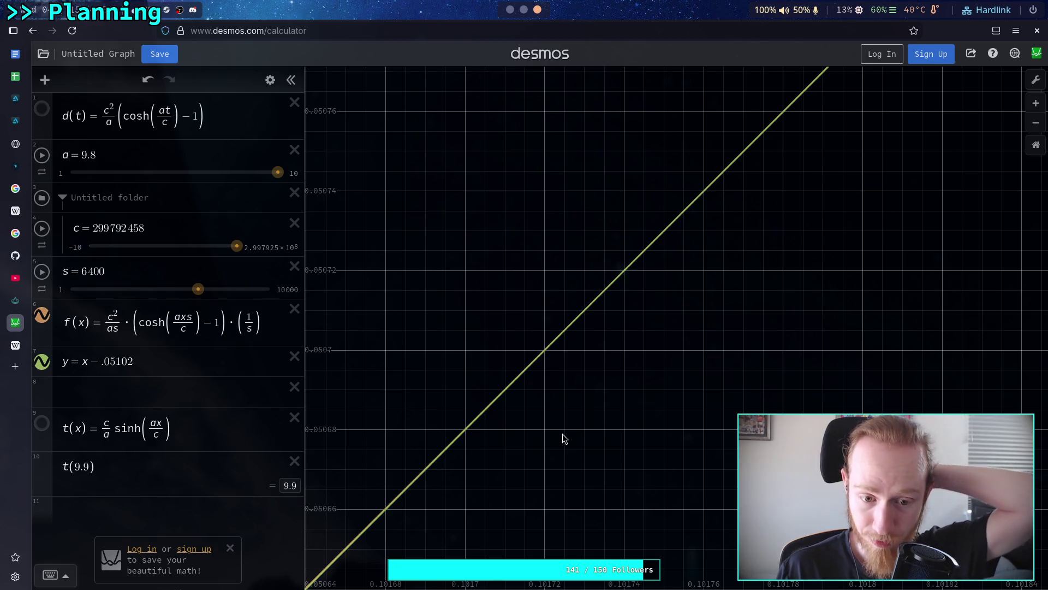
left_click(523, 12)
left_click(510, 14)
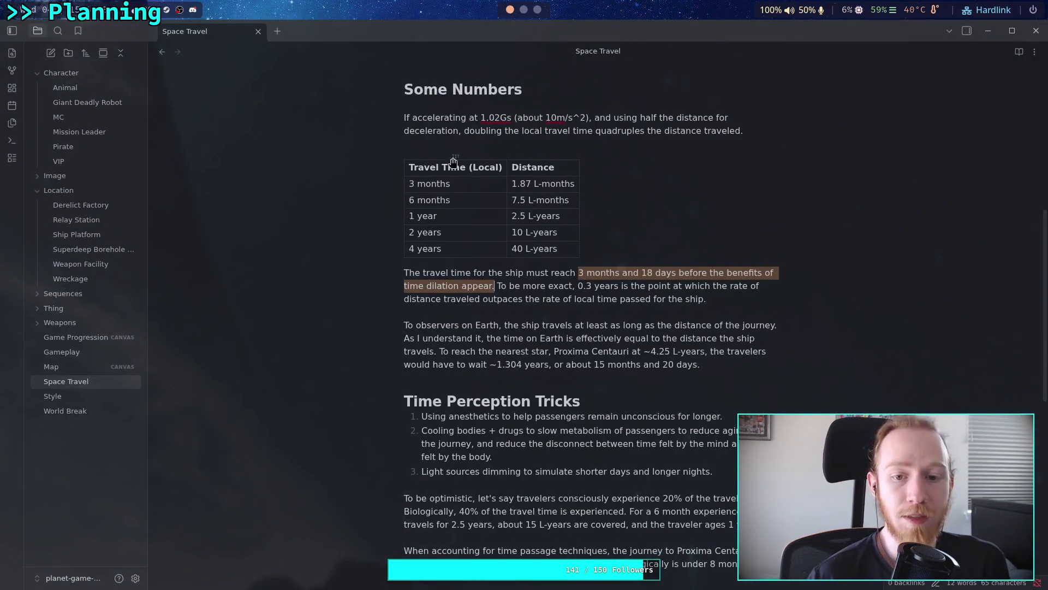
left_click(536, 15)
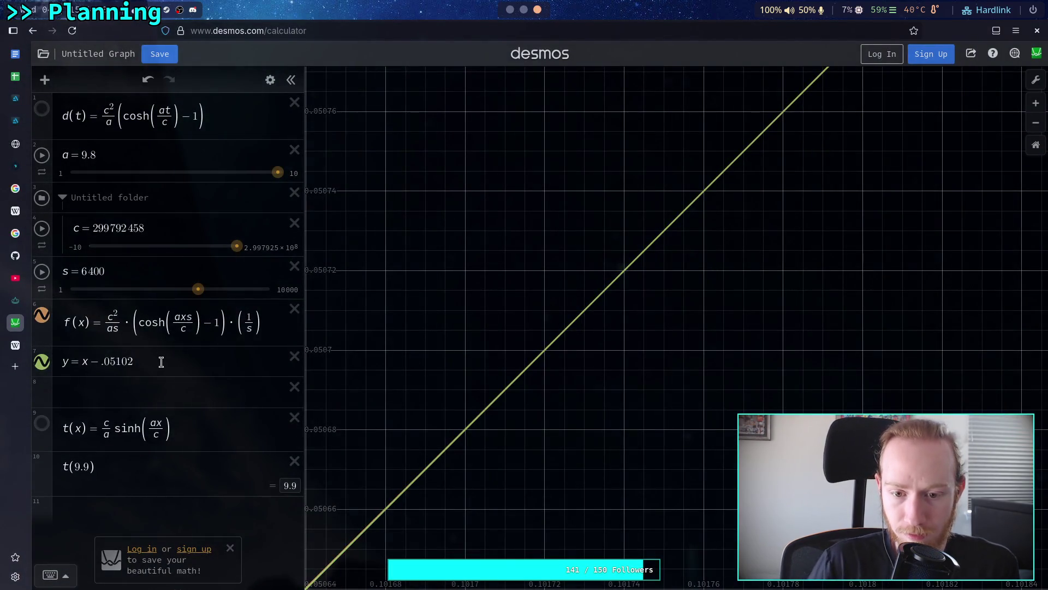
Step: Pan and zoom toward higher x and y to center on the line's step pattern
mouse_move(640, 253)
left_mouse_down()
mouse_move(346, 386)
mouse_move(391, 407)
left_mouse_up()
left_click_drag(483, 284, 490, 278)
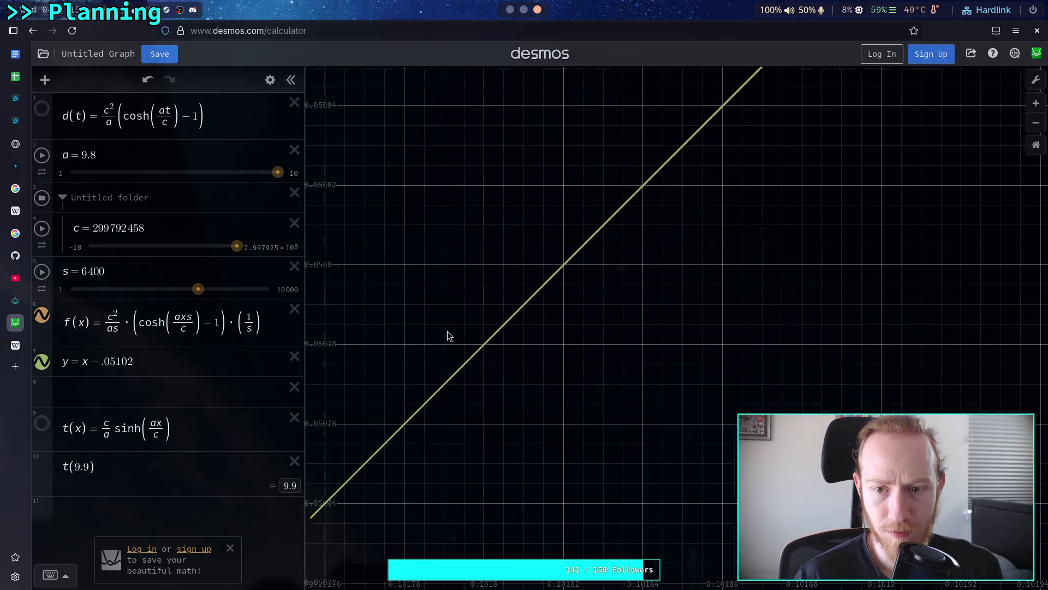
scroll(545, 273, "up", 5)
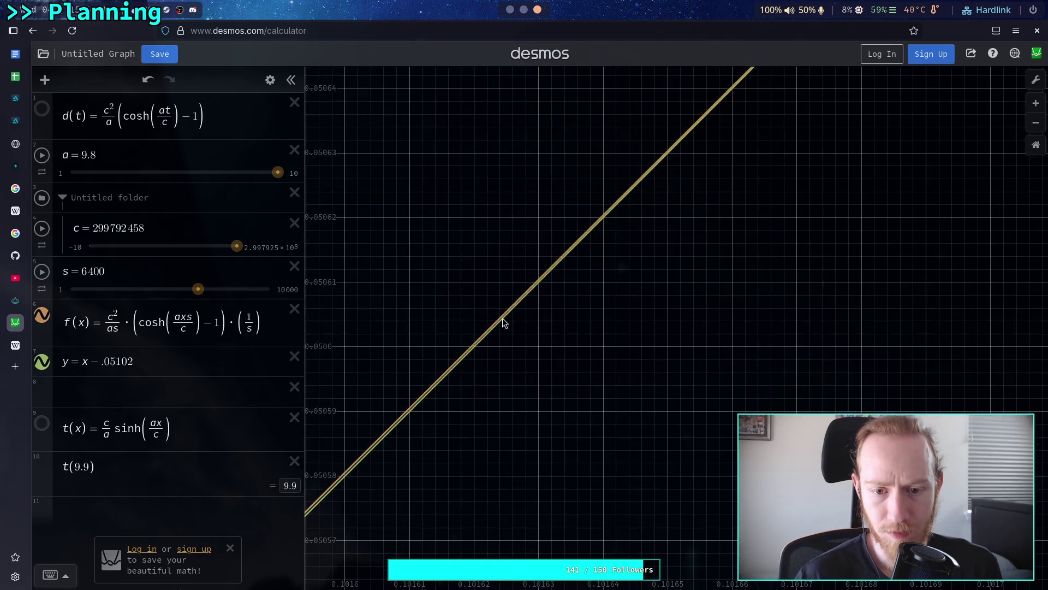
left_click_drag(674, 240, 438, 459)
scroll(498, 471, "up", 2)
mouse_move(498, 471)
left_mouse_down()
mouse_move(447, 463)
mouse_move(540, 393)
mouse_move(533, 307)
mouse_move(561, 243)
mouse_move(520, 358)
mouse_move(674, 271)
mouse_move(604, 250)
mouse_move(662, 280)
mouse_move(597, 362)
mouse_move(690, 276)
left_mouse_up()
scroll(534, 307, "up", 3)
scroll(564, 241, "up", 3)
mouse_move(564, 240)
left_mouse_down()
mouse_move(516, 284)
mouse_move(690, 280)
mouse_move(591, 447)
mouse_move(664, 313)
mouse_move(418, 405)
mouse_move(616, 342)
mouse_move(646, 300)
mouse_move(607, 302)
mouse_move(639, 316)
mouse_move(511, 456)
mouse_move(388, 534)
left_mouse_up()
scroll(664, 313, "up", 2)
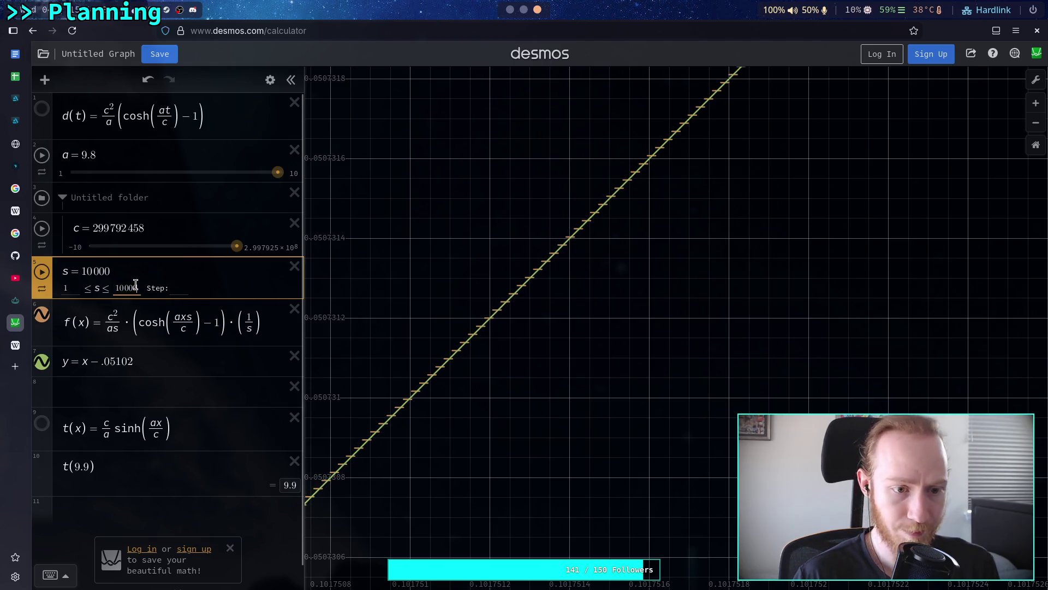
Step: Set the s slider's upper limit to 100000 and s to about 58000
type("0")
key("Return")
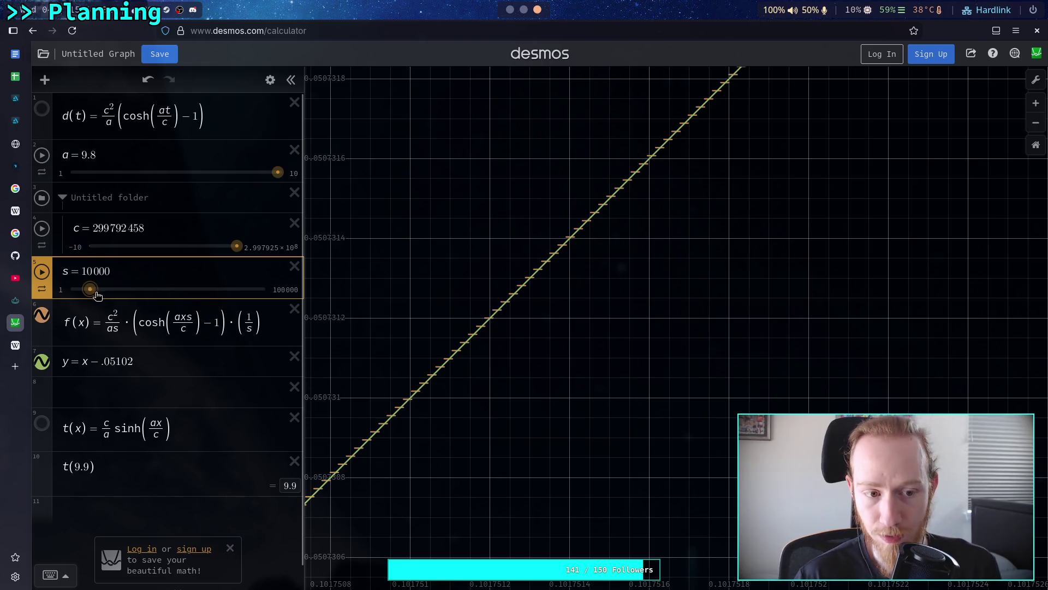
left_click(184, 290)
scroll(418, 411, "up", 5)
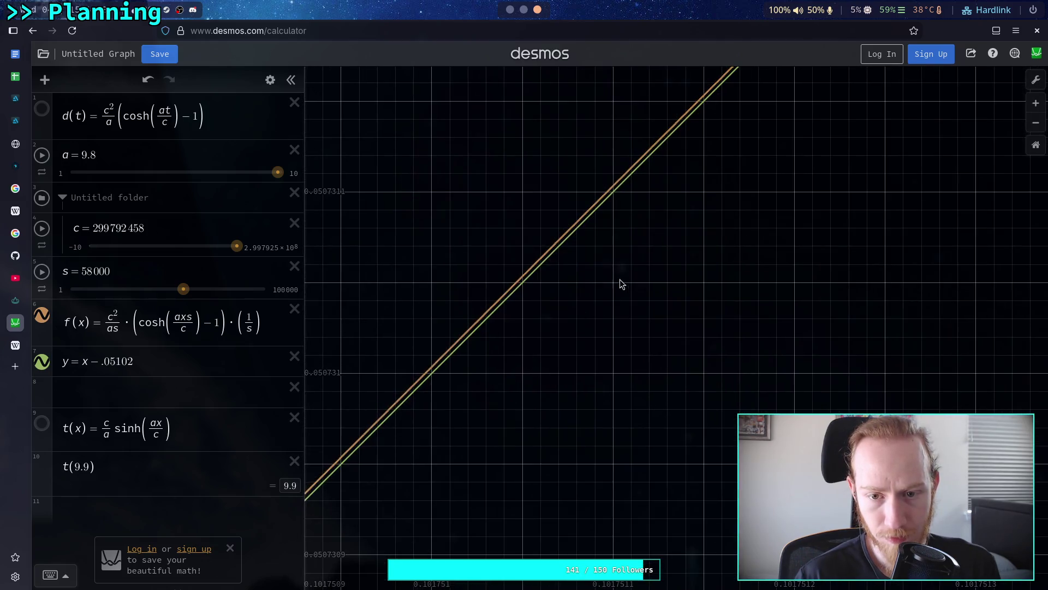
Step: Pan and zoom to compare f's stepped curve with the line y = x − .05102
left_click_drag(625, 282, 558, 290)
mouse_move(511, 378)
left_mouse_down()
mouse_move(559, 401)
mouse_move(508, 430)
mouse_move(487, 419)
mouse_move(419, 463)
mouse_move(358, 529)
left_mouse_up()
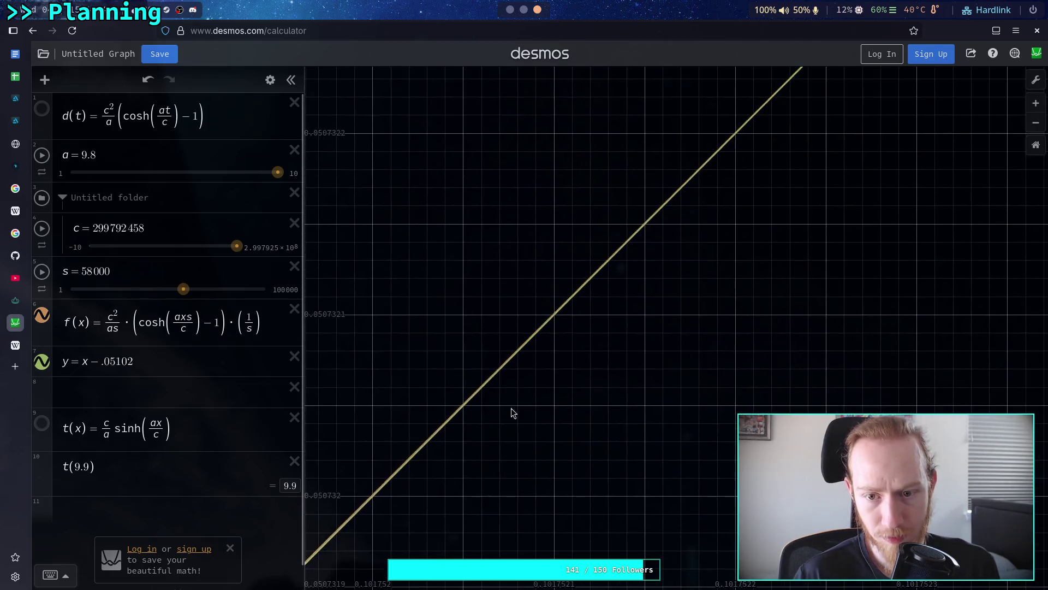
scroll(562, 342, "up", 5)
scroll(562, 343, "up", 5)
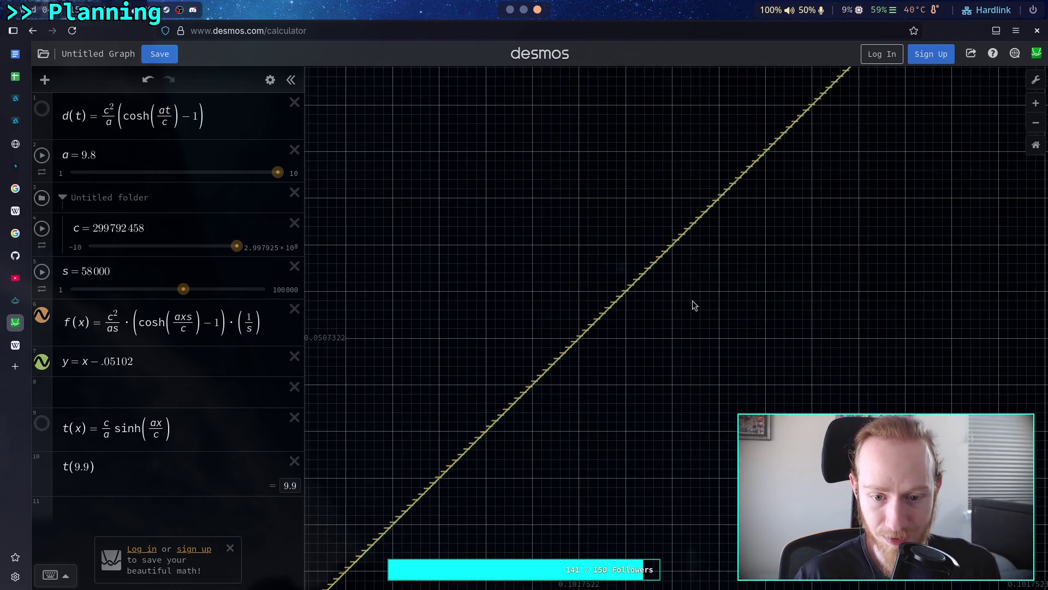
left_click_drag(693, 304, 416, 496)
mouse_move(515, 428)
left_mouse_down()
mouse_move(456, 454)
mouse_move(623, 326)
mouse_move(500, 472)
mouse_move(634, 372)
mouse_move(509, 454)
left_mouse_up()
scroll(505, 458, "up", 5)
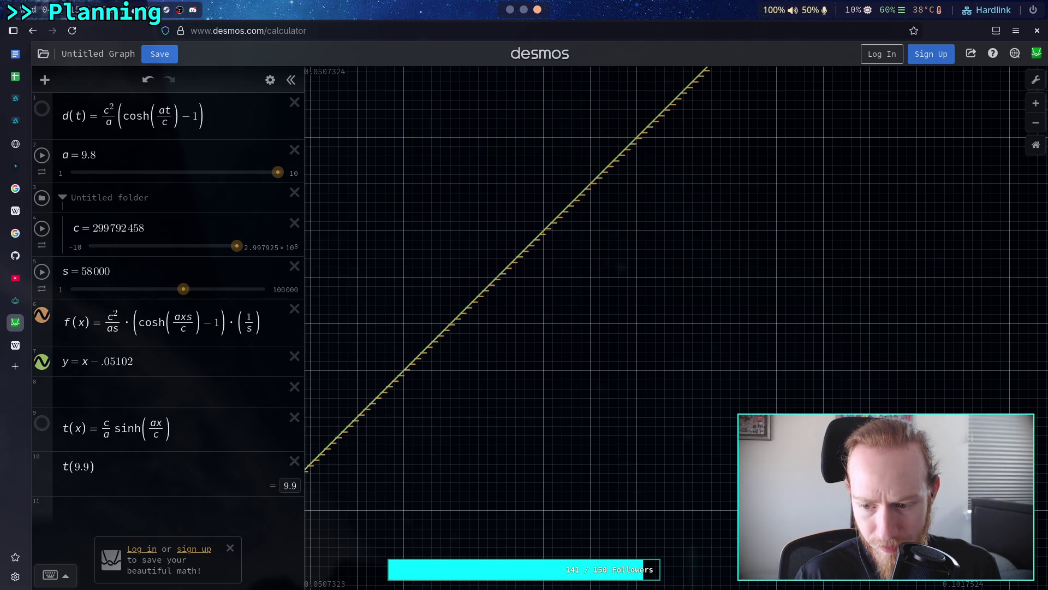
mouse_move(584, 524)
left_mouse_down()
mouse_move(570, 510)
mouse_move(623, 551)
left_mouse_up()
mouse_move(329, 534)
left_mouse_down()
mouse_move(388, 519)
mouse_move(498, 402)
mouse_move(632, 316)
mouse_move(634, 304)
mouse_move(512, 421)
mouse_move(461, 437)
mouse_move(517, 480)
mouse_move(440, 466)
mouse_move(471, 532)
mouse_move(628, 333)
mouse_move(538, 385)
left_mouse_up()
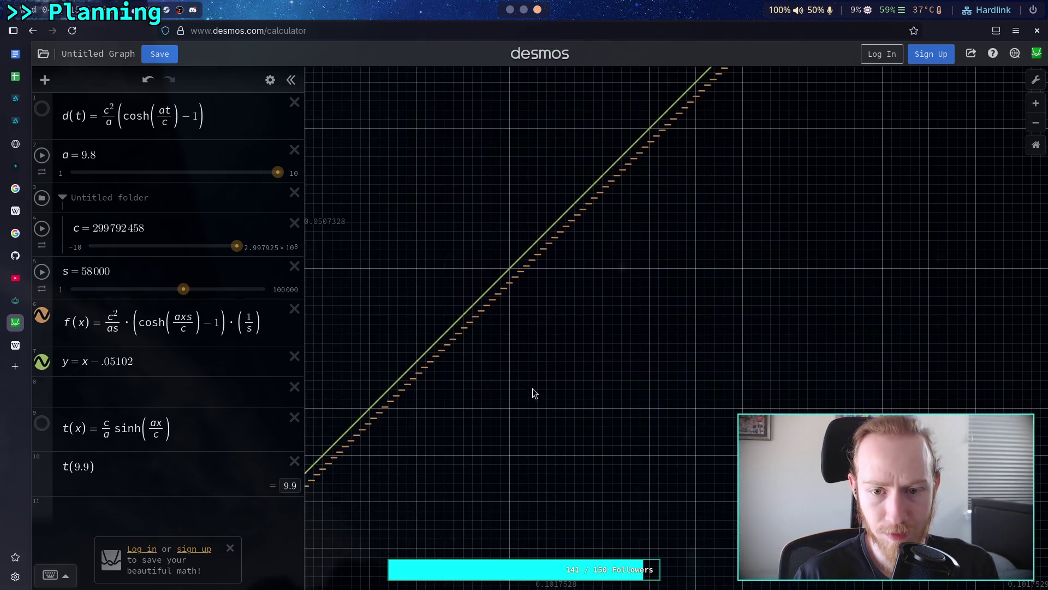
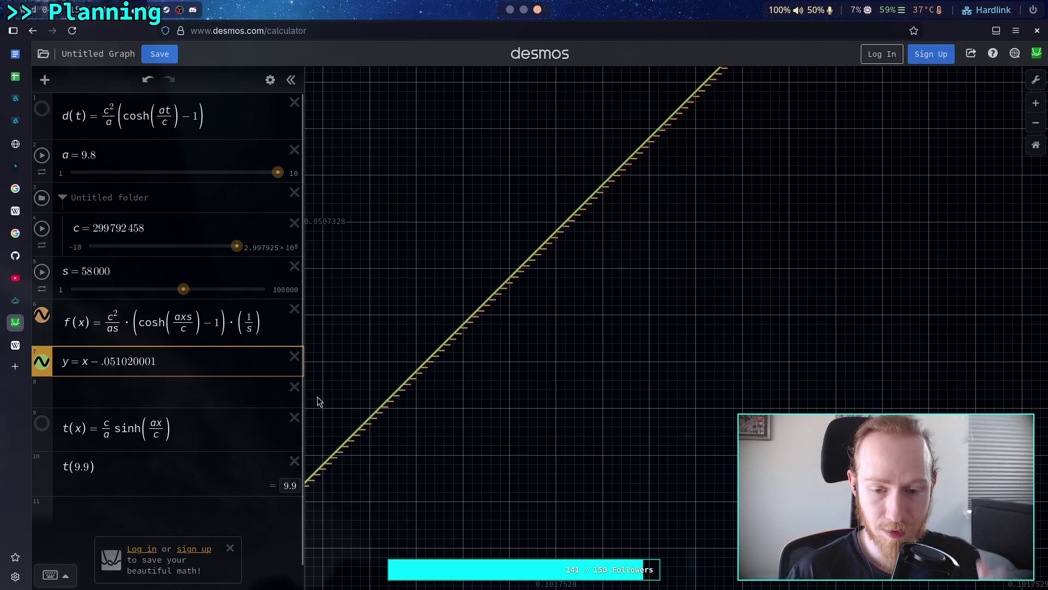
Step: Pan the graph along y = x − .051020005 to compare it against the f(x) curve
mouse_move(547, 264)
left_mouse_down()
mouse_move(400, 499)
mouse_move(490, 435)
mouse_move(447, 496)
mouse_move(303, 555)
mouse_move(393, 552)
mouse_move(383, 520)
mouse_move(500, 483)
mouse_move(499, 398)
mouse_move(666, 277)
mouse_move(615, 274)
mouse_move(567, 327)
mouse_move(589, 352)
left_mouse_up()
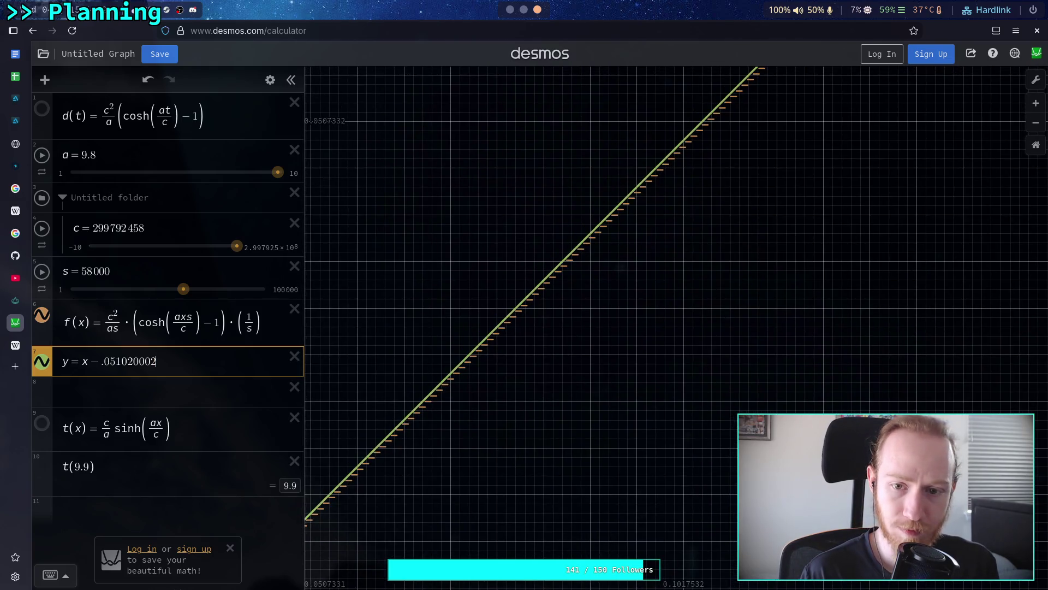
mouse_move(834, 232)
left_mouse_down()
mouse_move(508, 375)
mouse_move(627, 306)
mouse_move(690, 227)
mouse_move(639, 268)
mouse_move(556, 445)
mouse_move(616, 325)
mouse_move(715, 251)
mouse_move(559, 402)
mouse_move(679, 286)
mouse_move(663, 232)
mouse_move(661, 309)
mouse_move(665, 295)
mouse_move(677, 333)
left_mouse_up()
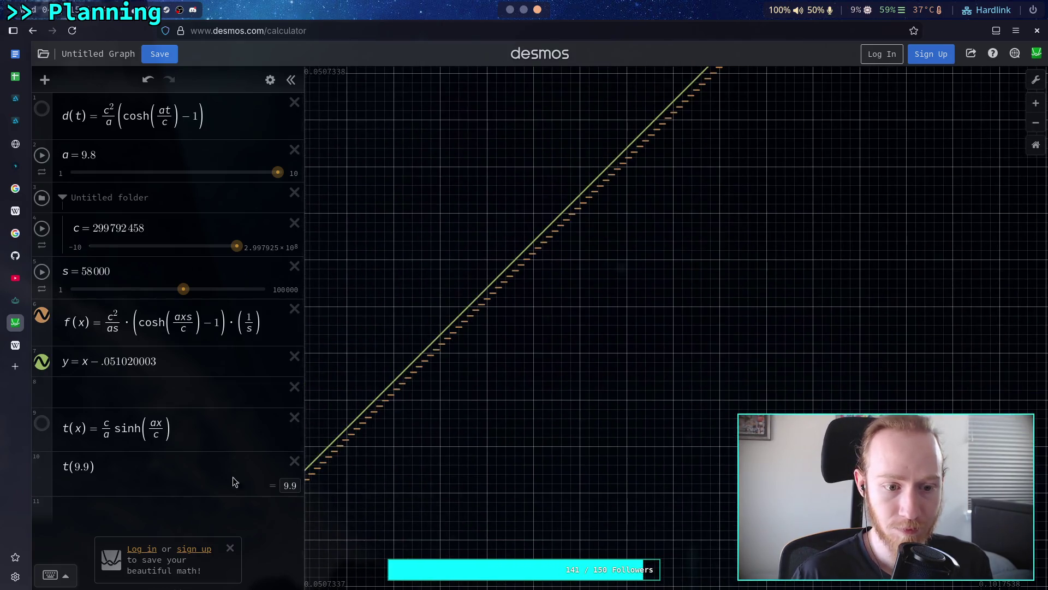
mouse_move(540, 308)
left_mouse_down()
mouse_move(604, 321)
mouse_move(775, 267)
mouse_move(729, 255)
mouse_move(714, 210)
mouse_move(742, 237)
mouse_move(659, 280)
mouse_move(692, 281)
mouse_move(367, 498)
mouse_move(269, 548)
mouse_move(471, 531)
left_mouse_up()
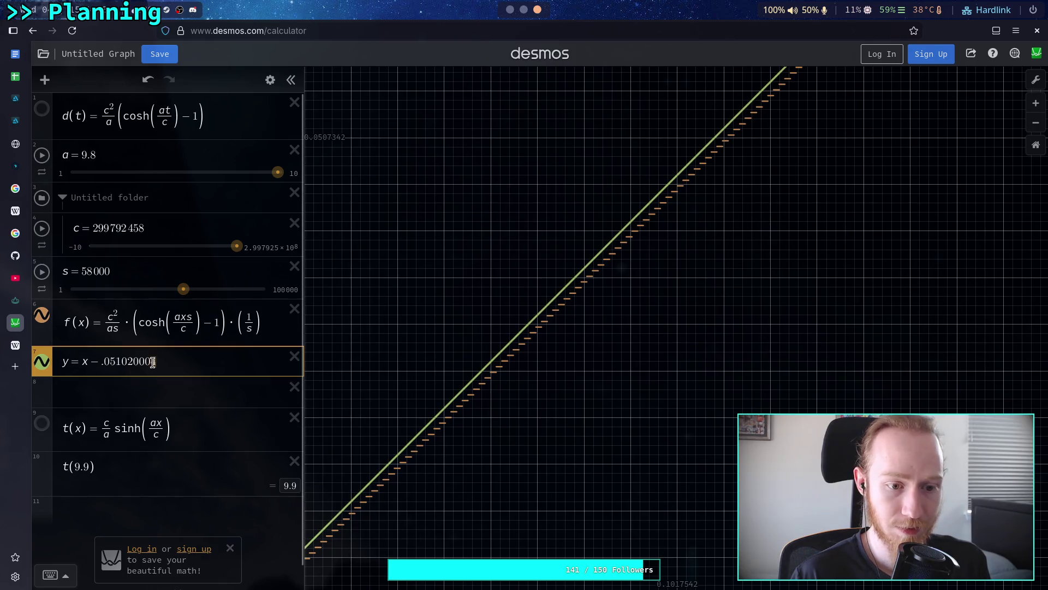
mouse_move(489, 307)
left_mouse_down()
mouse_move(654, 364)
mouse_move(706, 270)
mouse_move(673, 238)
mouse_move(575, 308)
left_mouse_up()
scroll(682, 251, "down", 3)
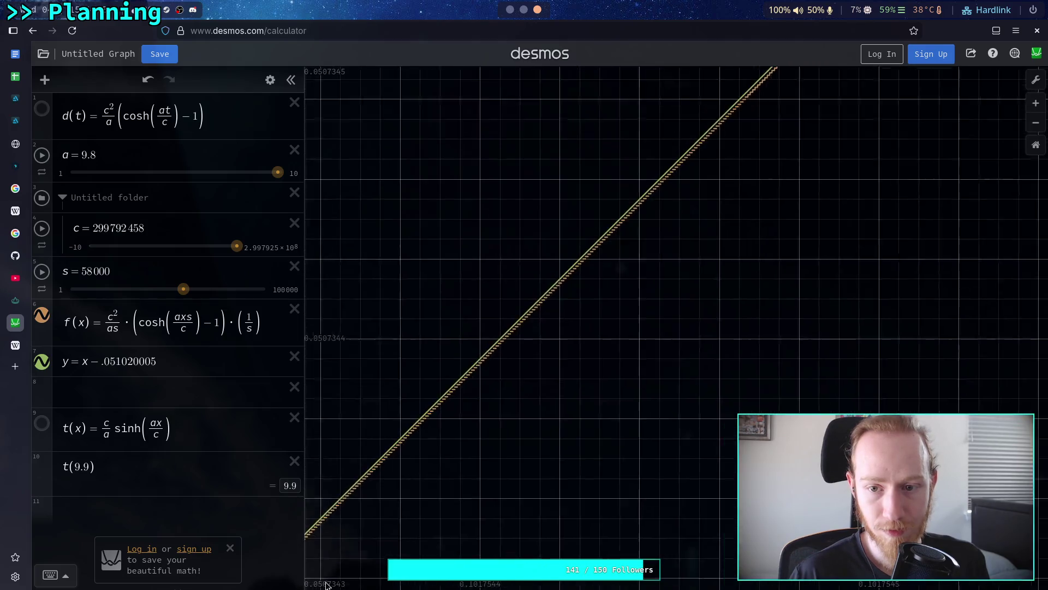
Step: Zoom and pan toward the region where the line and the f(x) curve meet
scroll(650, 289, "down", 3)
left_click_drag(651, 289, 460, 471)
scroll(656, 310, "up", 3)
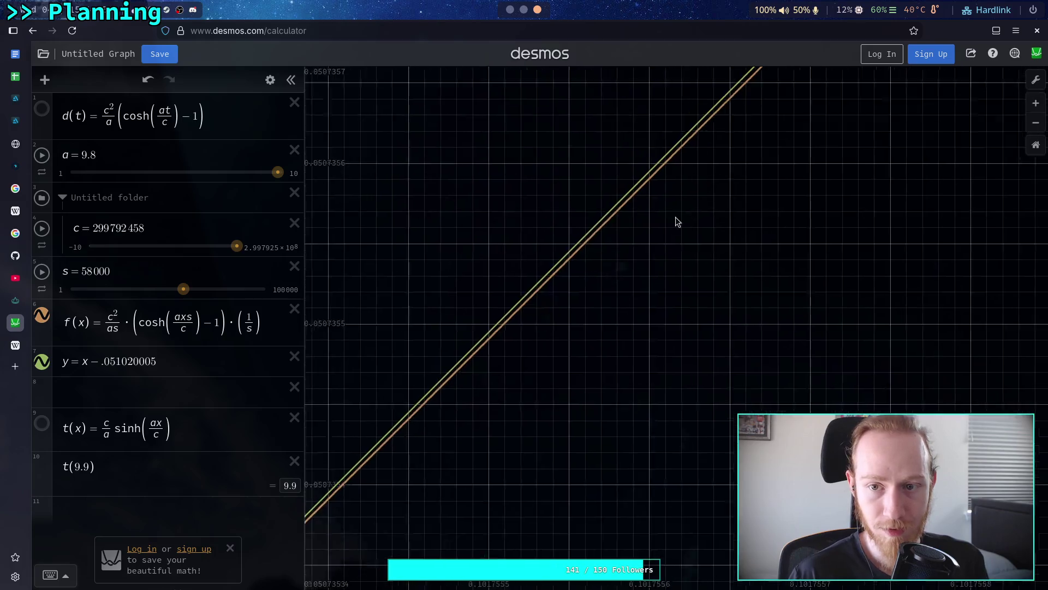
left_click_drag(747, 317, 679, 348)
scroll(681, 390, "down", 3)
mouse_move(680, 390)
left_mouse_down()
mouse_move(611, 385)
mouse_move(478, 497)
left_mouse_up()
scroll(478, 497, "down", 10)
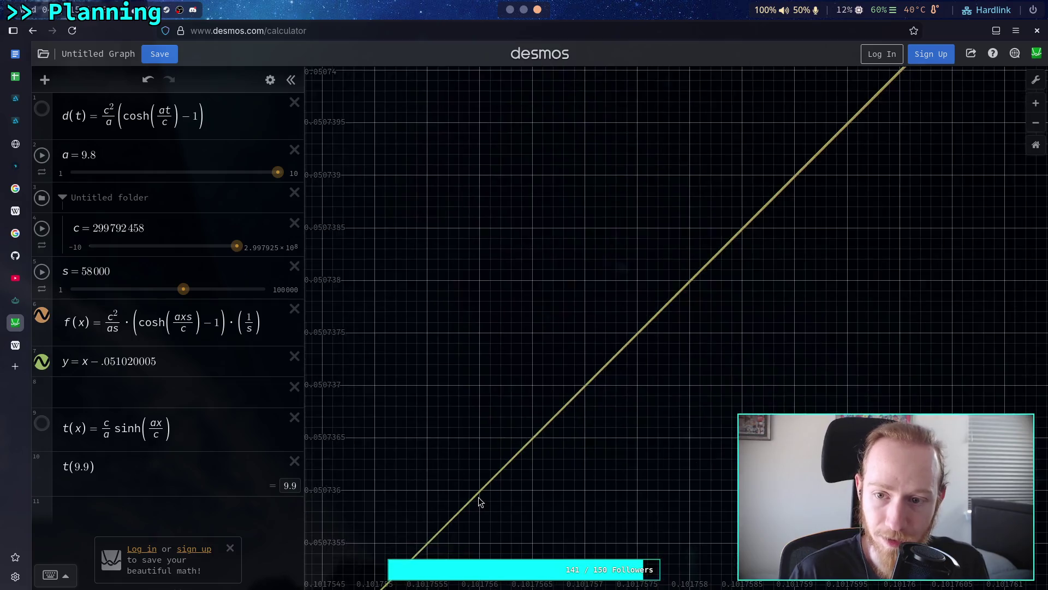
scroll(478, 497, "down", 10)
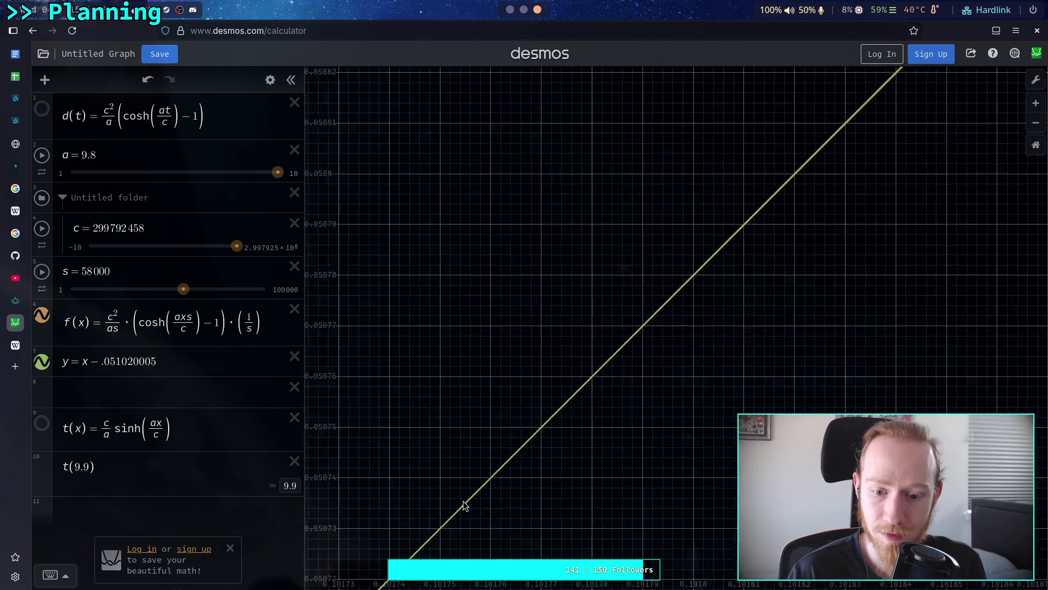
scroll(463, 500, "down", 8)
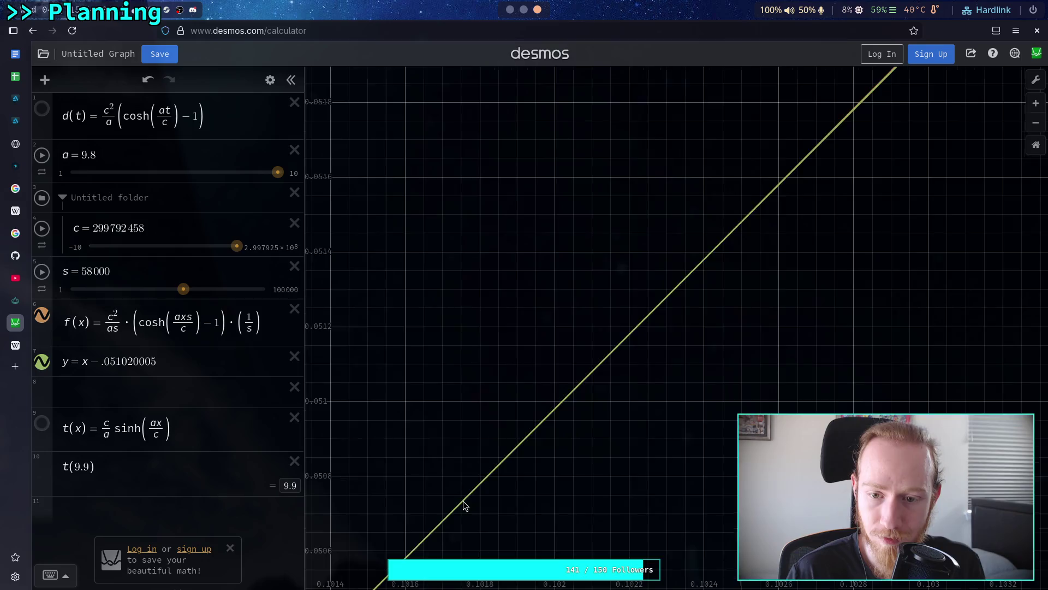
scroll(499, 502, "down", 2)
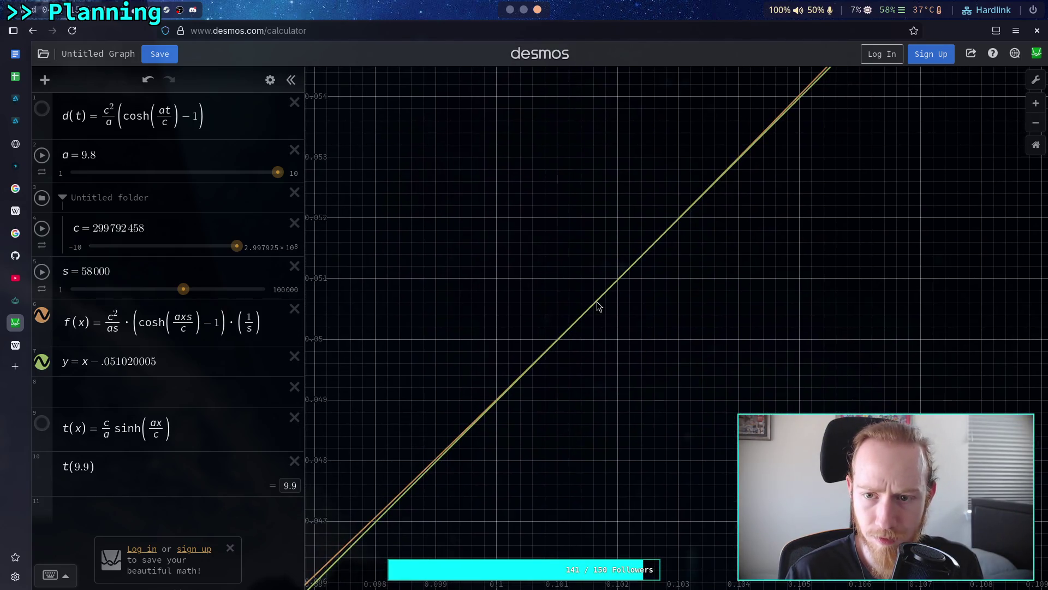
scroll(578, 323, "up", 1)
Step: Center on the crossing and read its coordinates off the line: (0.1023276, 0.0513076)
left_click(588, 382)
scroll(591, 382, "up", 3)
scroll(594, 372, "up", 3)
left_click_drag(594, 373, 551, 432)
scroll(564, 405, "up", 3)
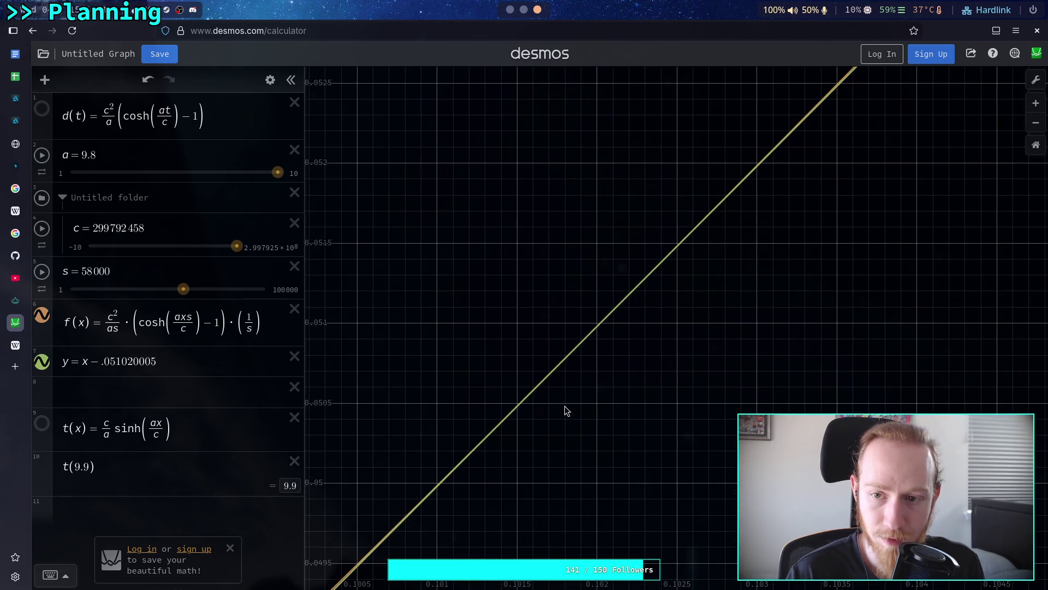
scroll(575, 391, "up", 1)
left_click_drag(575, 391, 535, 435)
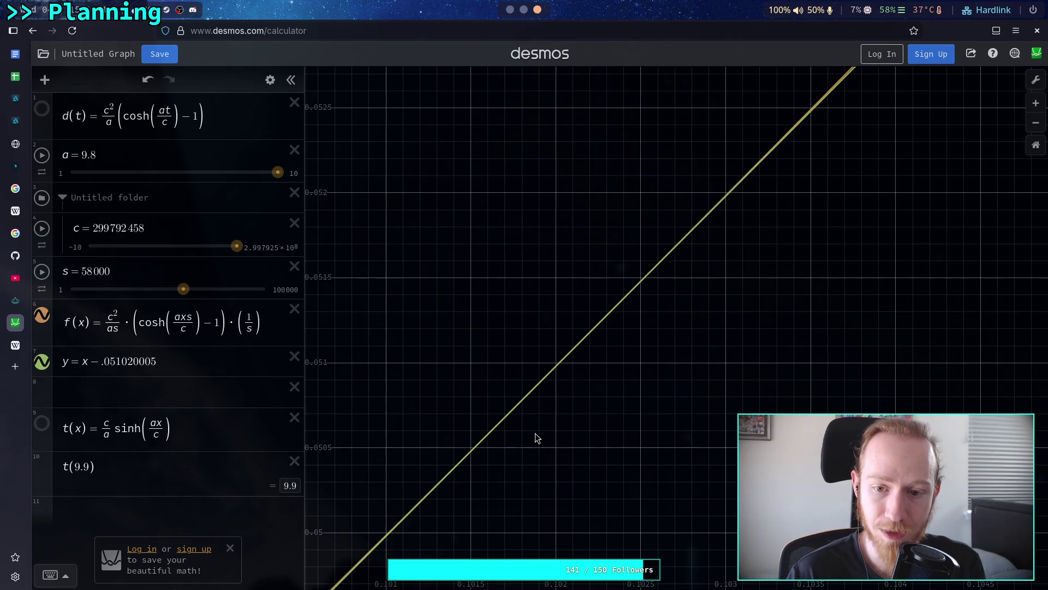
left_click(598, 323)
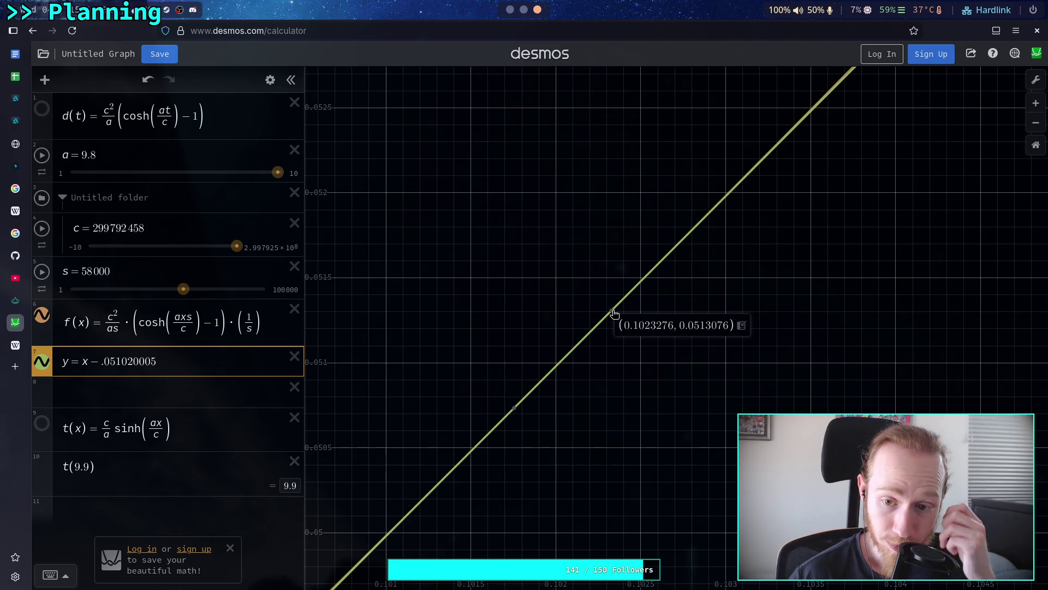
left_click(523, 10)
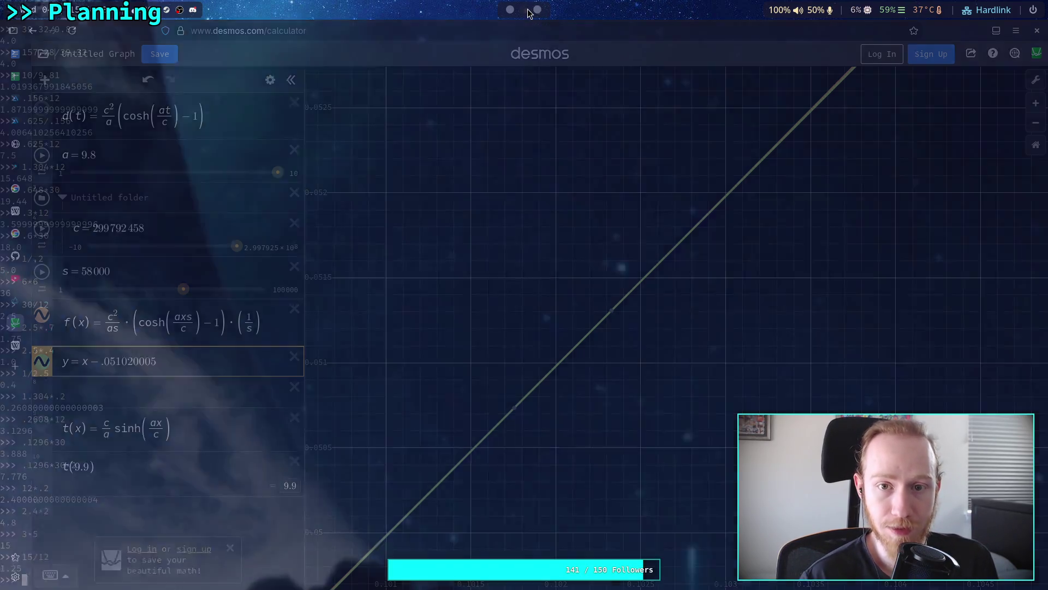
Step: Convert 0.1023 years to months in Python with .1023*12, giving 1.2276
left_click(509, 10)
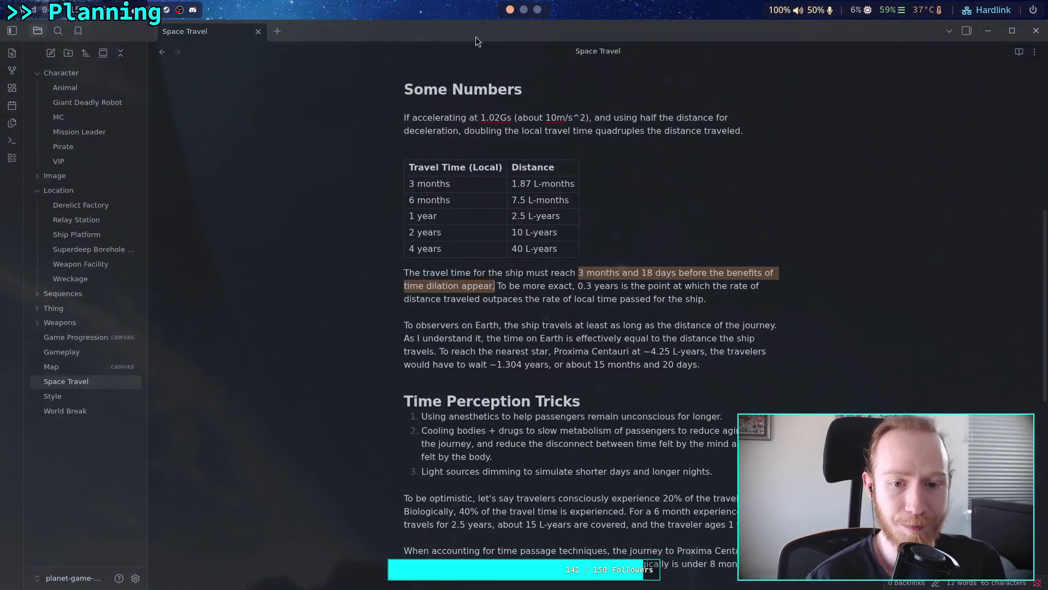
left_click(523, 10)
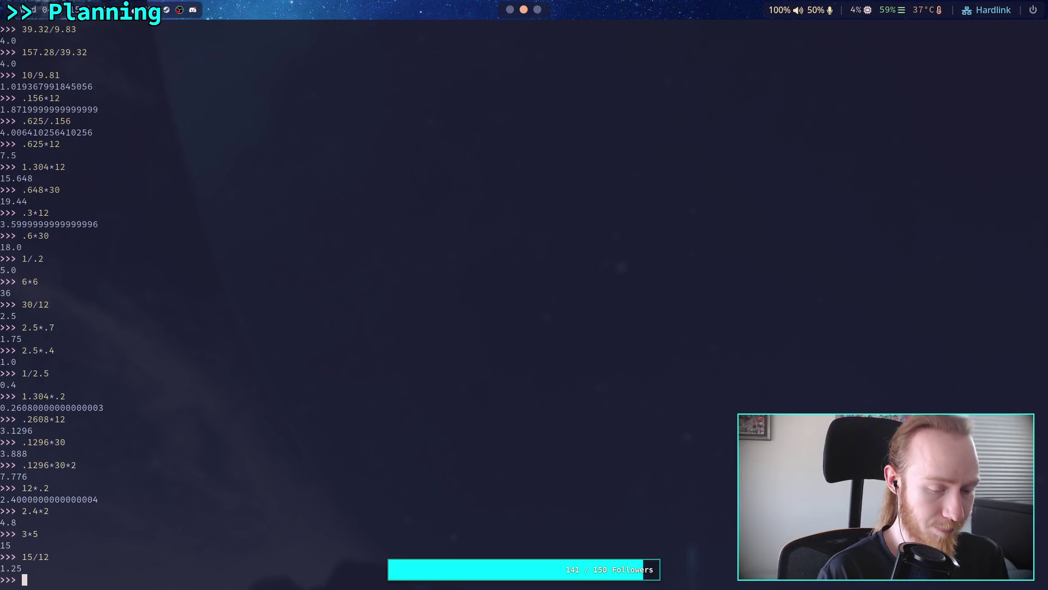
type(".1023")
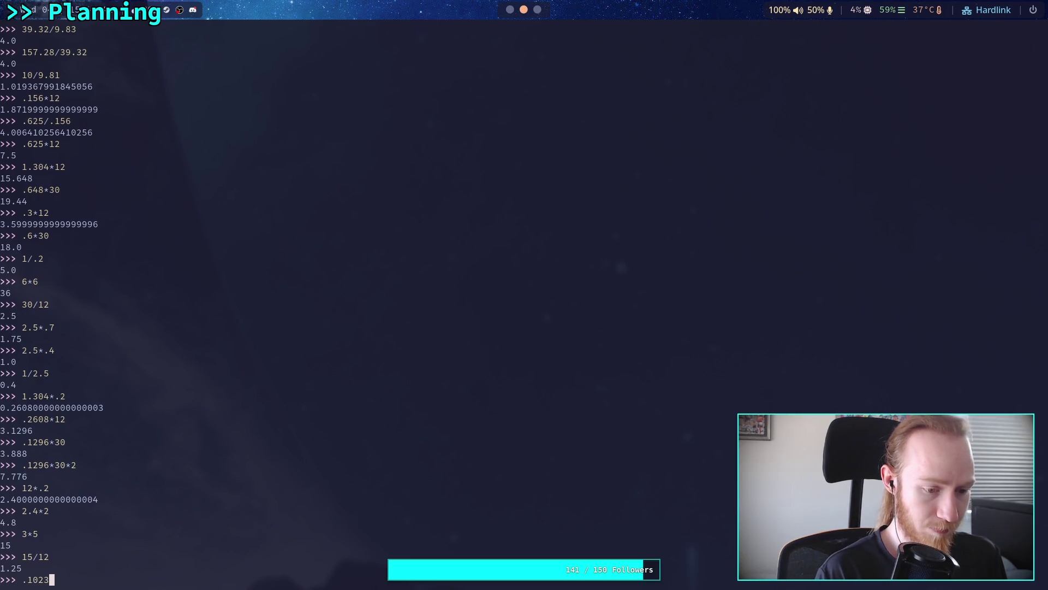
left_click(511, 11)
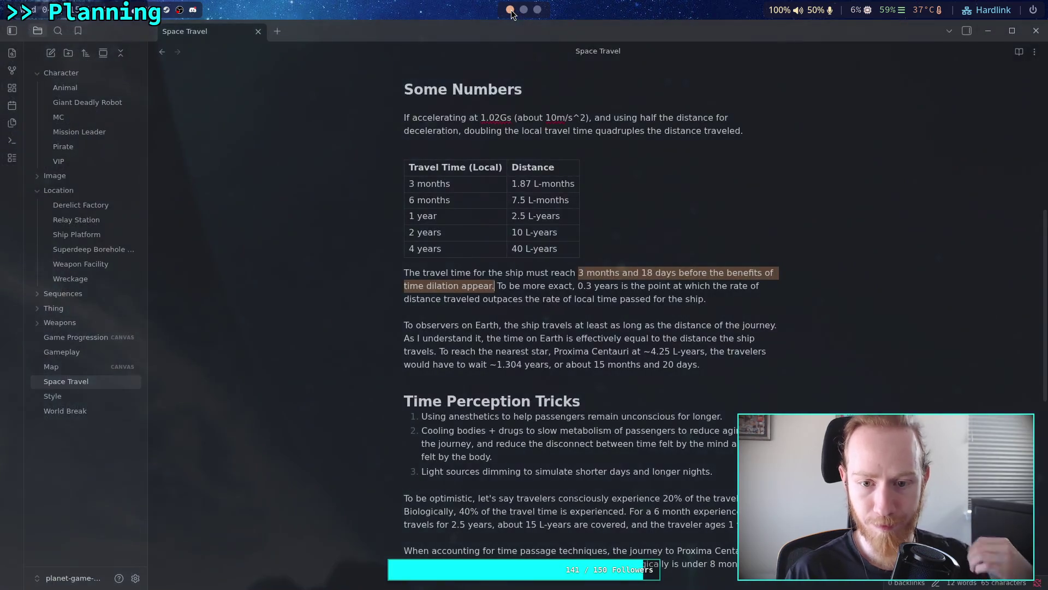
left_click(523, 10)
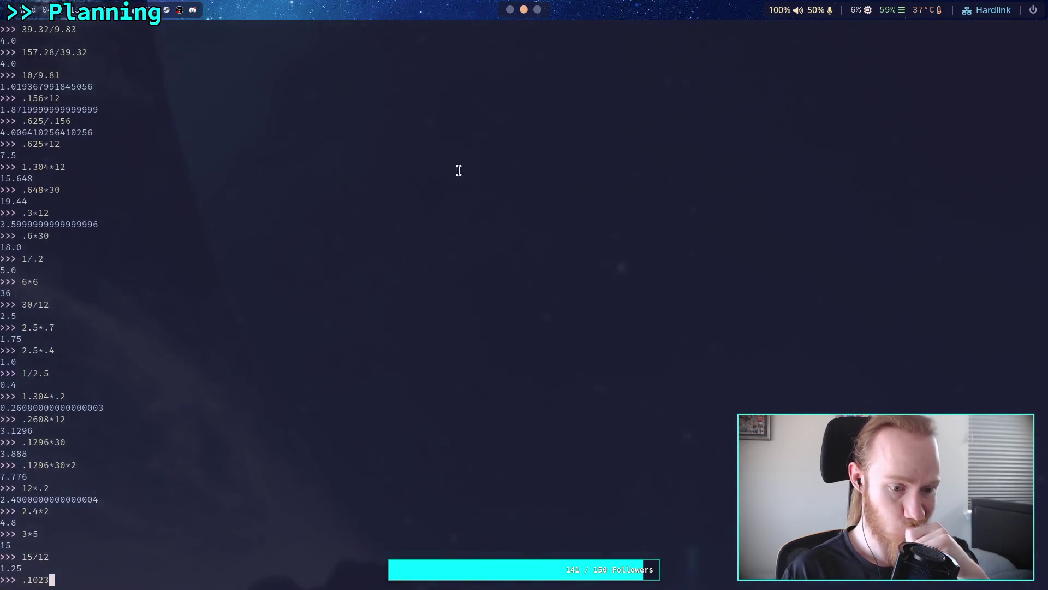
type("*12")
key("Return")
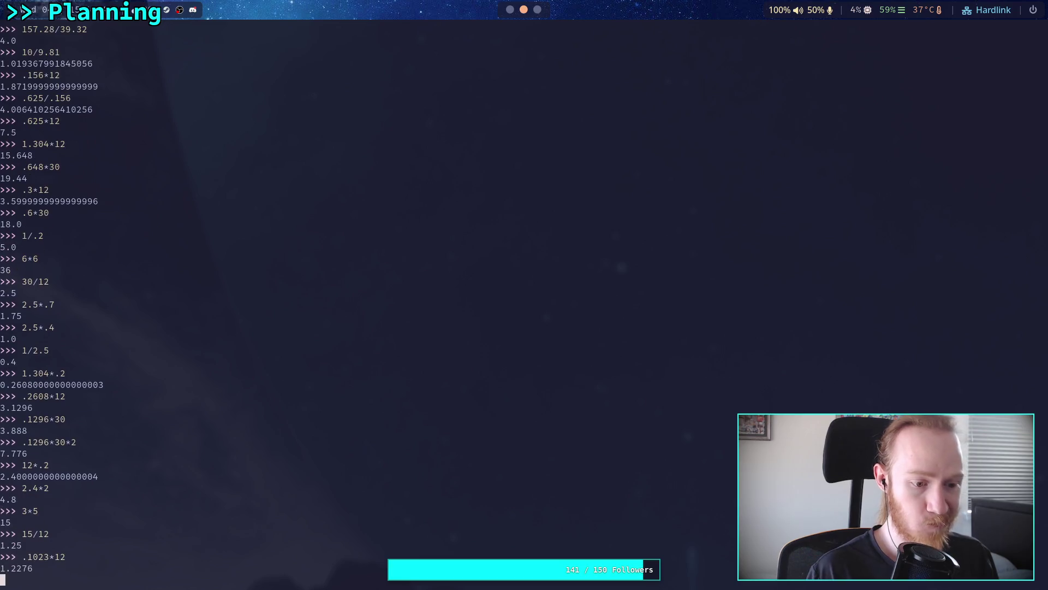
Step: Convert the 0.2276-month remainder to days with .2276*30
left_click(510, 10)
left_click(579, 272)
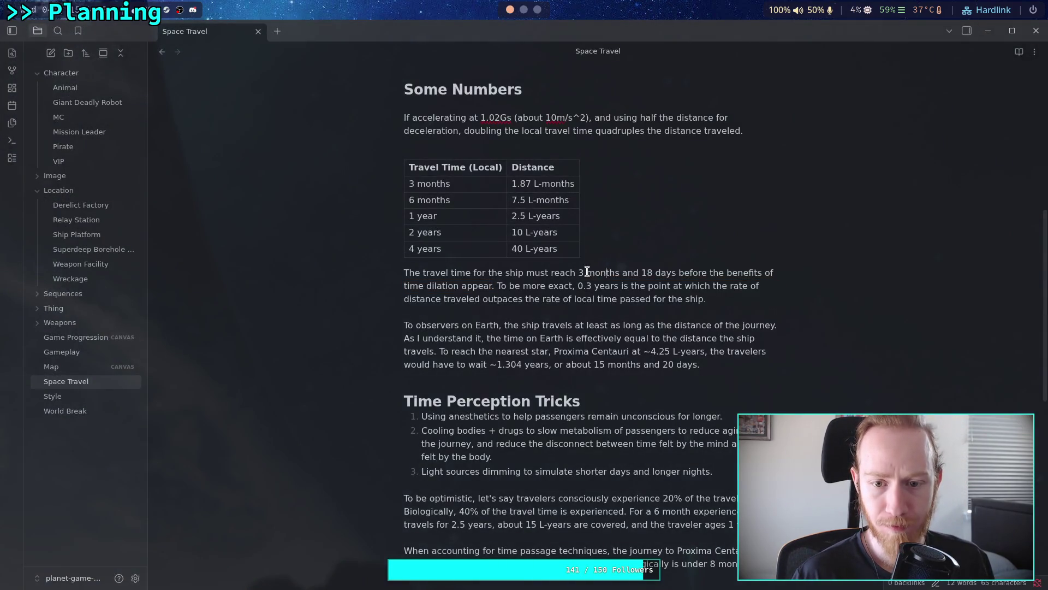
left_click(523, 9)
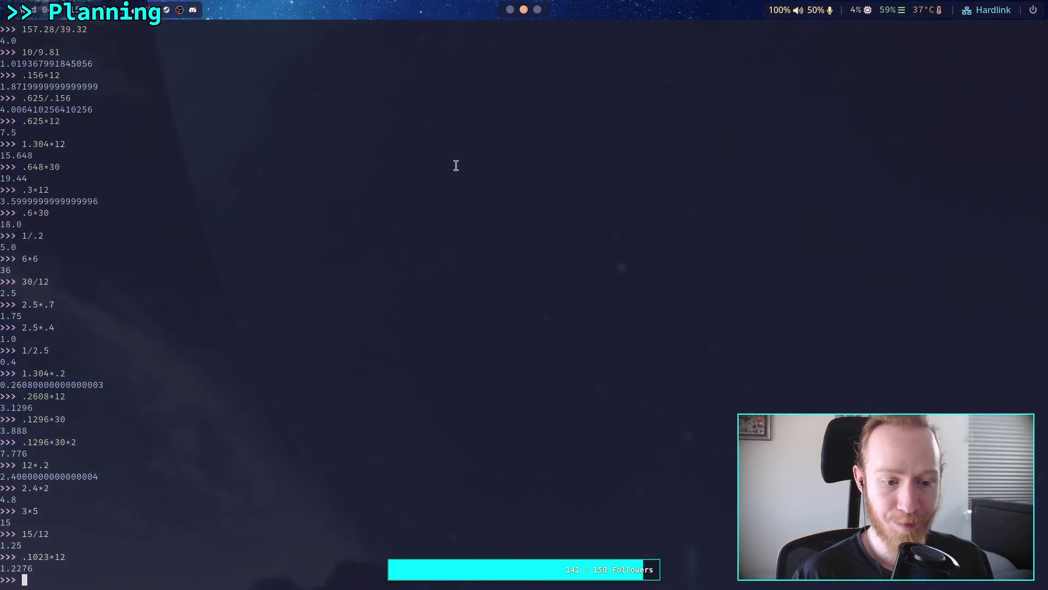
type(".2276")
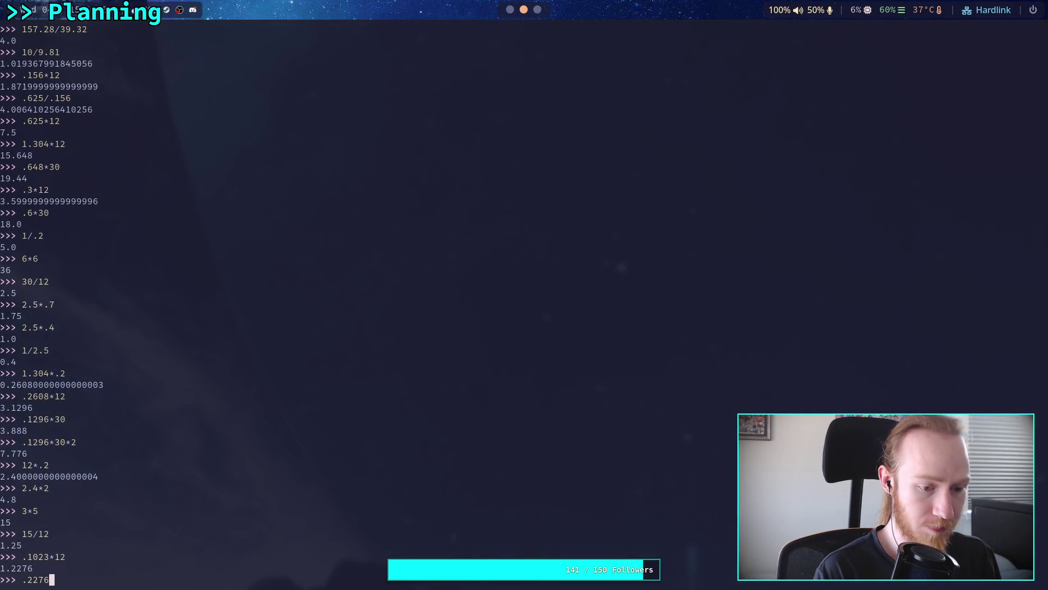
type("*30")
key("Return")
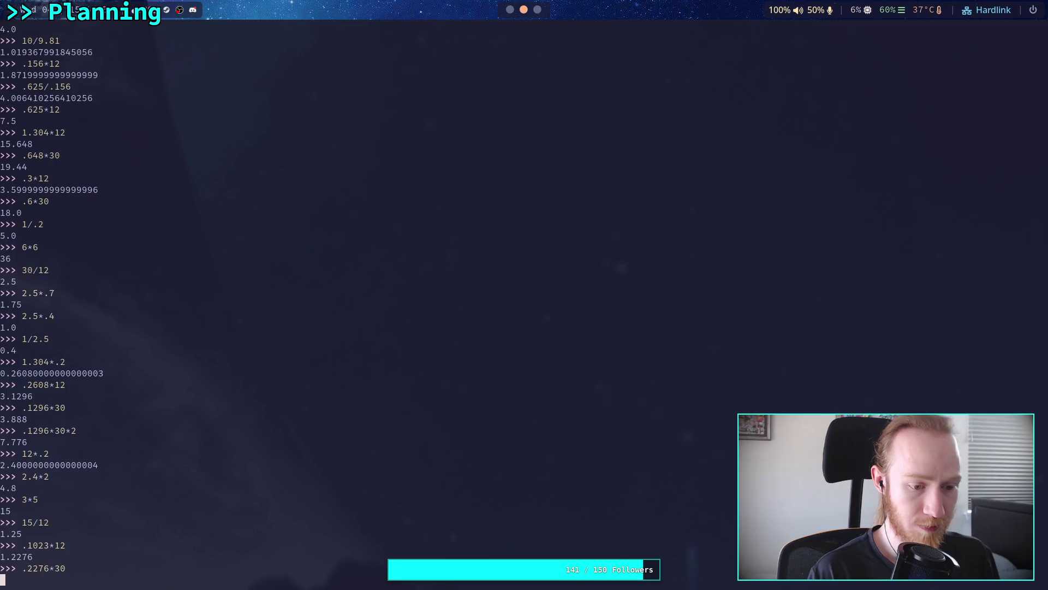
left_click(509, 10)
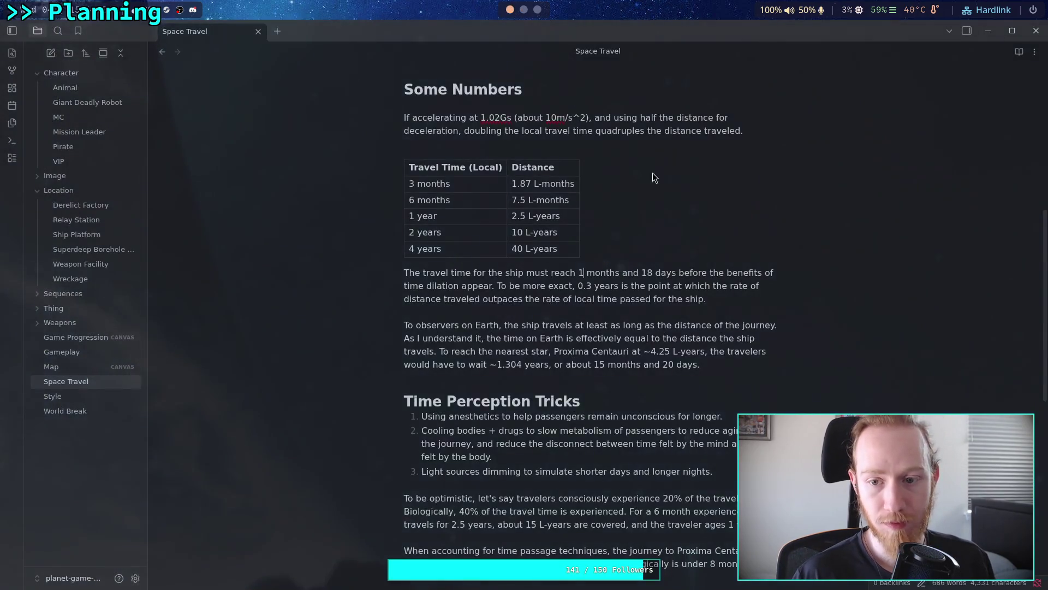
Step: Change the note's threshold to '1 months and 7 days' and the exact figure to 0.10 years
left_click_drag(639, 271, 650, 267)
type("7")
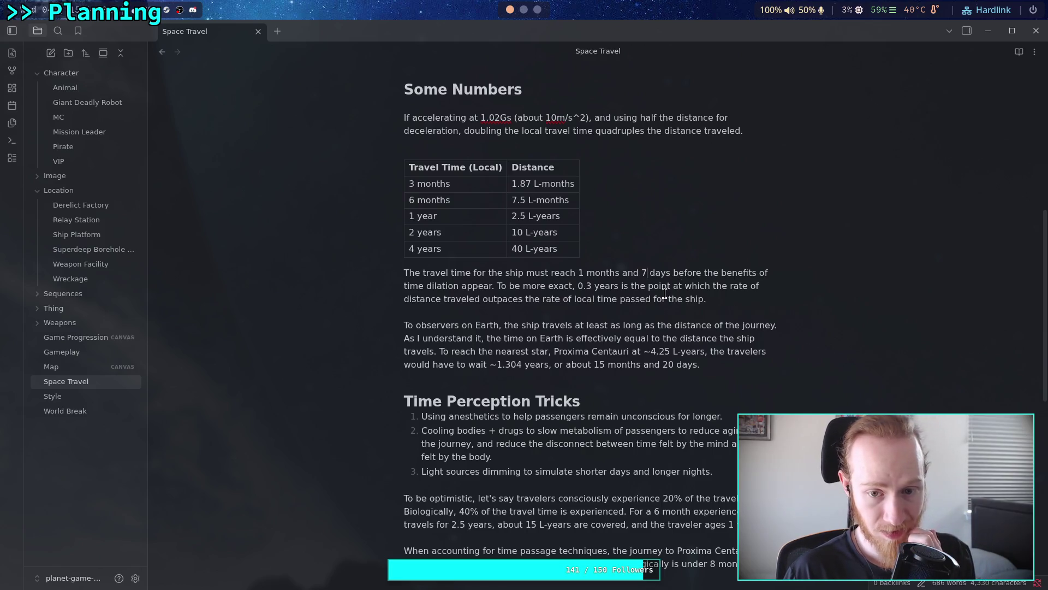
double_click(588, 287)
type("10")
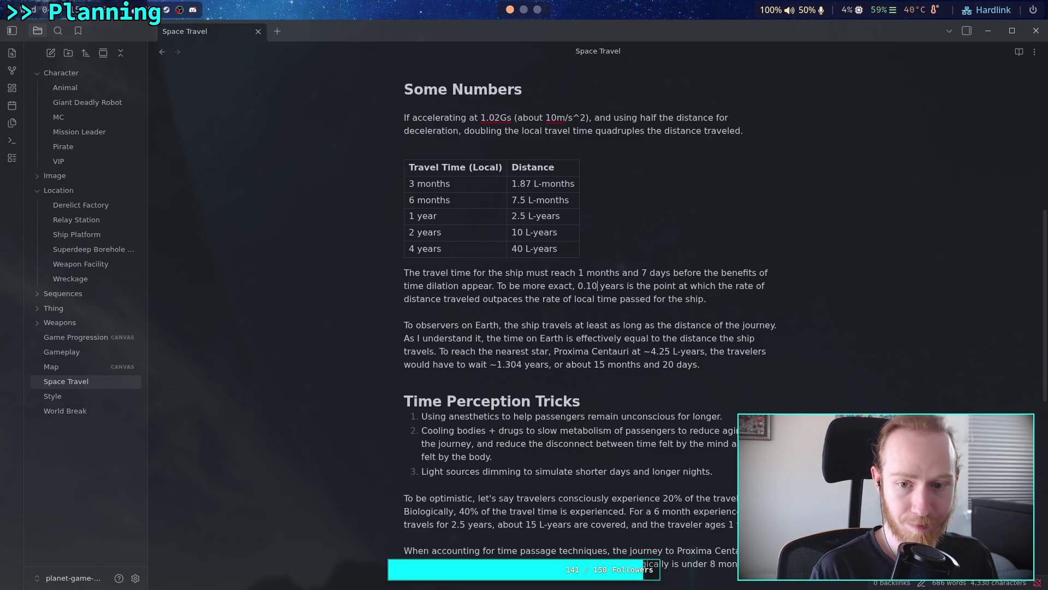
left_click(536, 10)
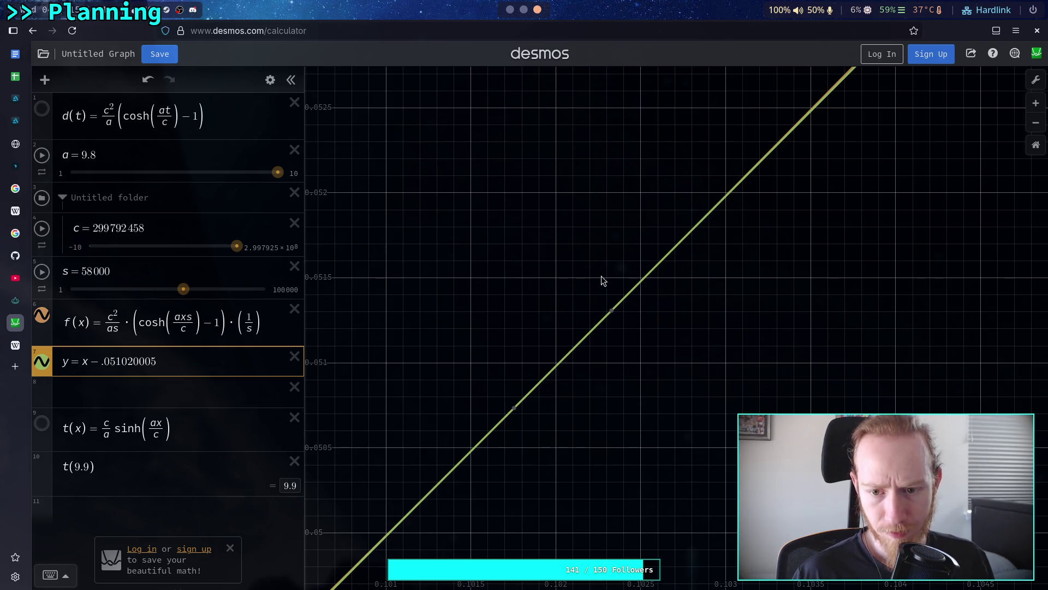
Step: Zoom in and compare crossing points (0.101754, 0.050734) and (0.1023276, 0.0513076)
mouse_move(612, 312)
scroll(529, 404, "up", 3)
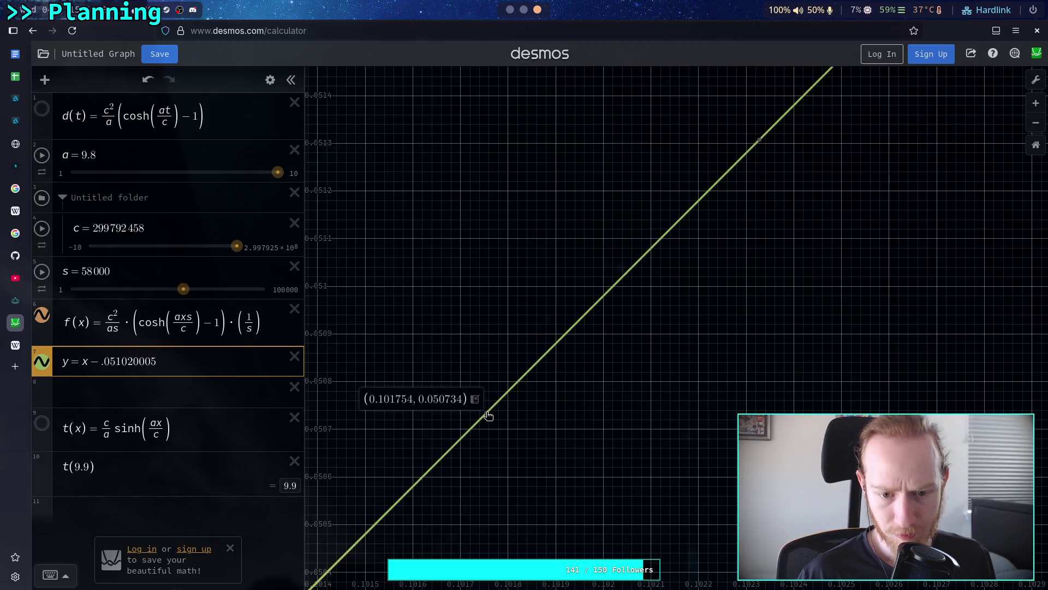
mouse_move(763, 148)
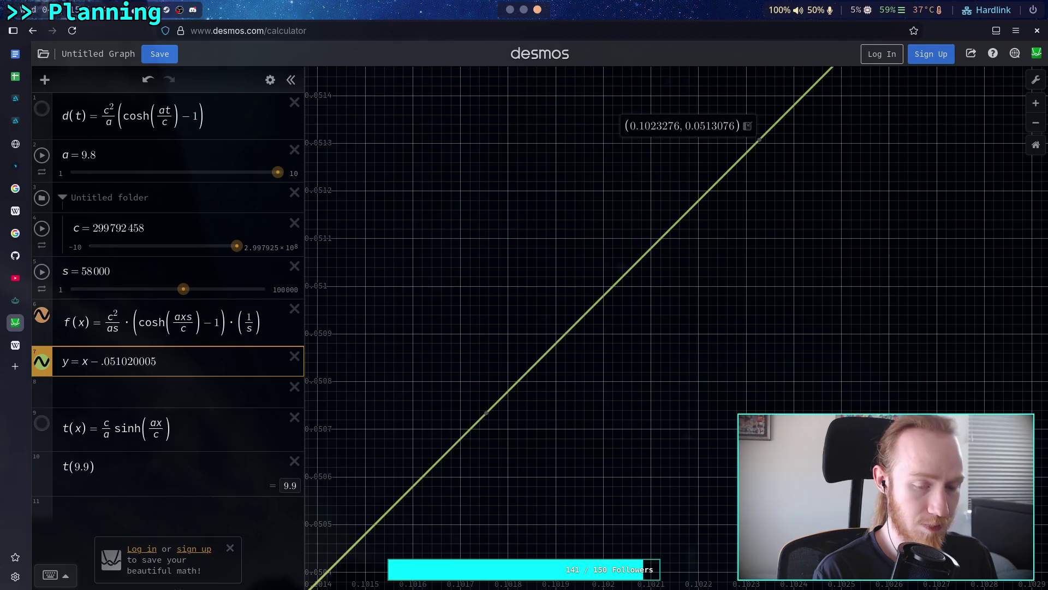
key("super+2")
type(".101754+.10")
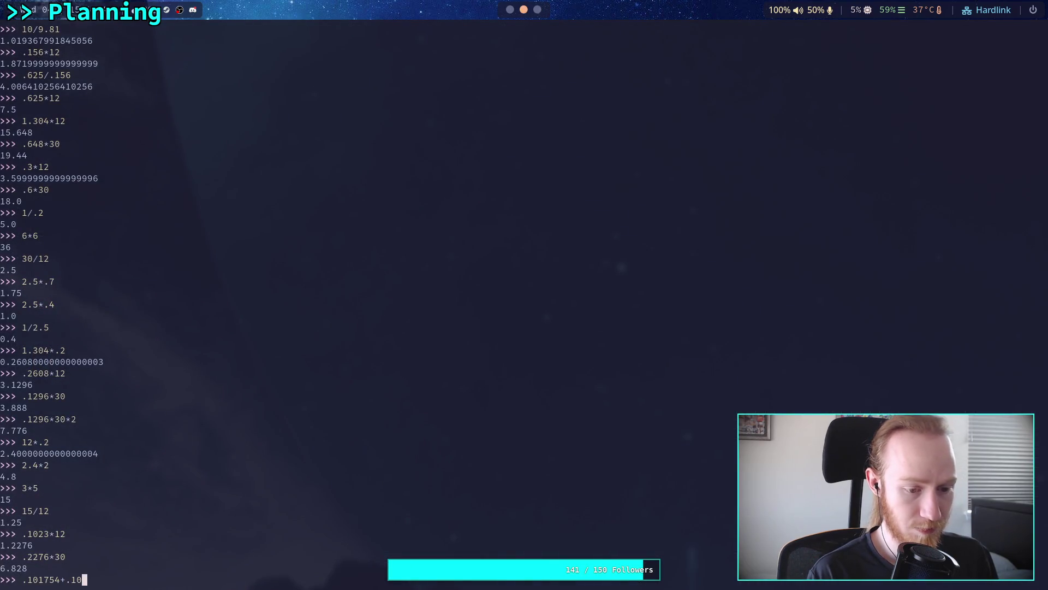
type("23286")
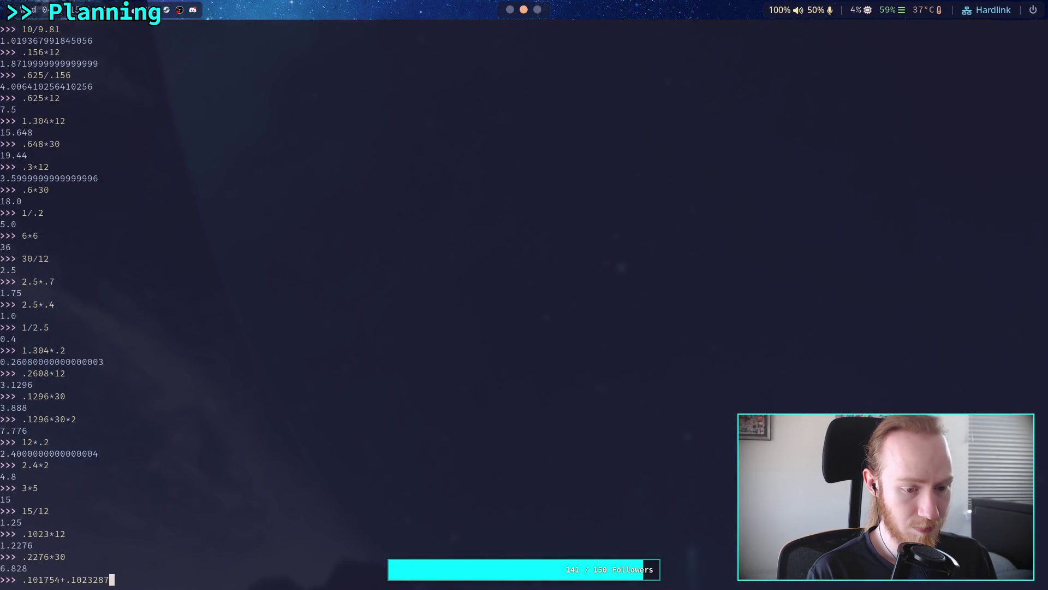
Step: Average the crossing x-values with (.101754+.1023276)/2, giving 0.1020408
key("BackSpace")
type("76")
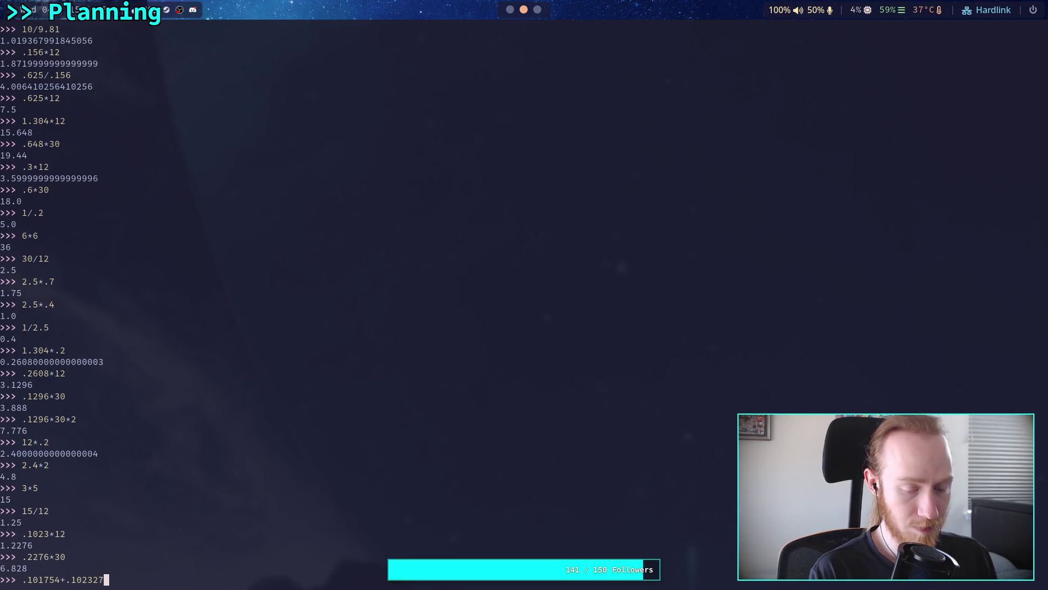
key("Return")
key("Up")
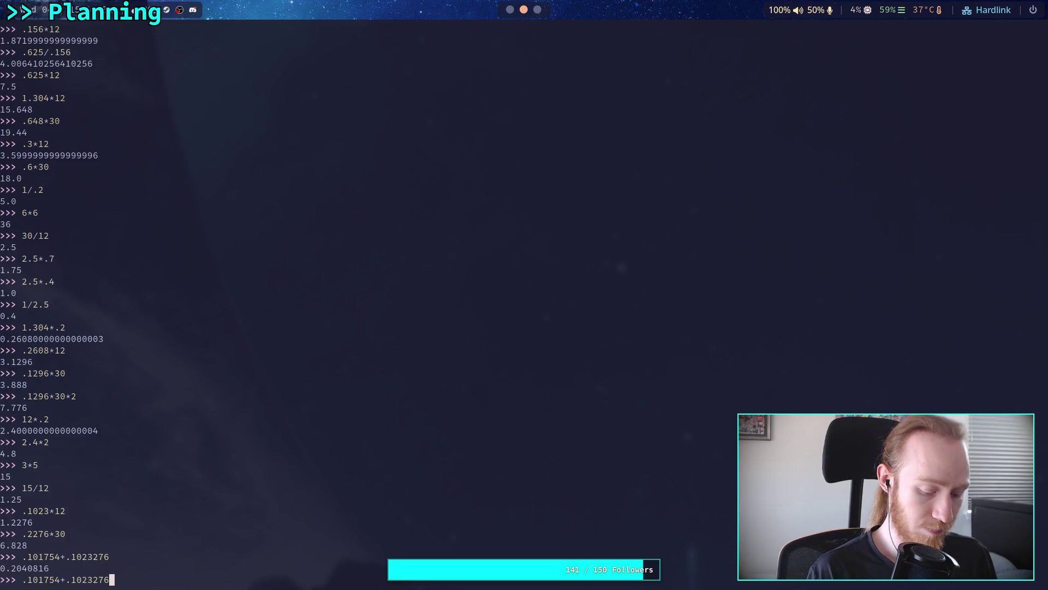
key("Left")
key("Left")
key("Left")
type("(")
key("Right")
key("Right")
key("Right")
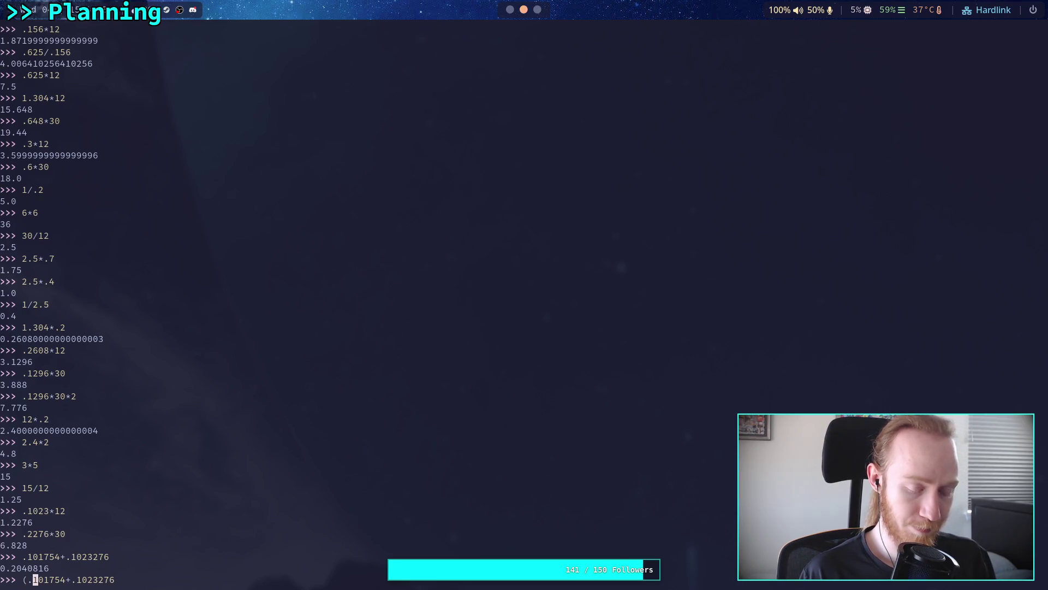
key("End")
type(")/1")
key("Return")
key("Up")
key("BackSpace")
type("2")
key("Return")
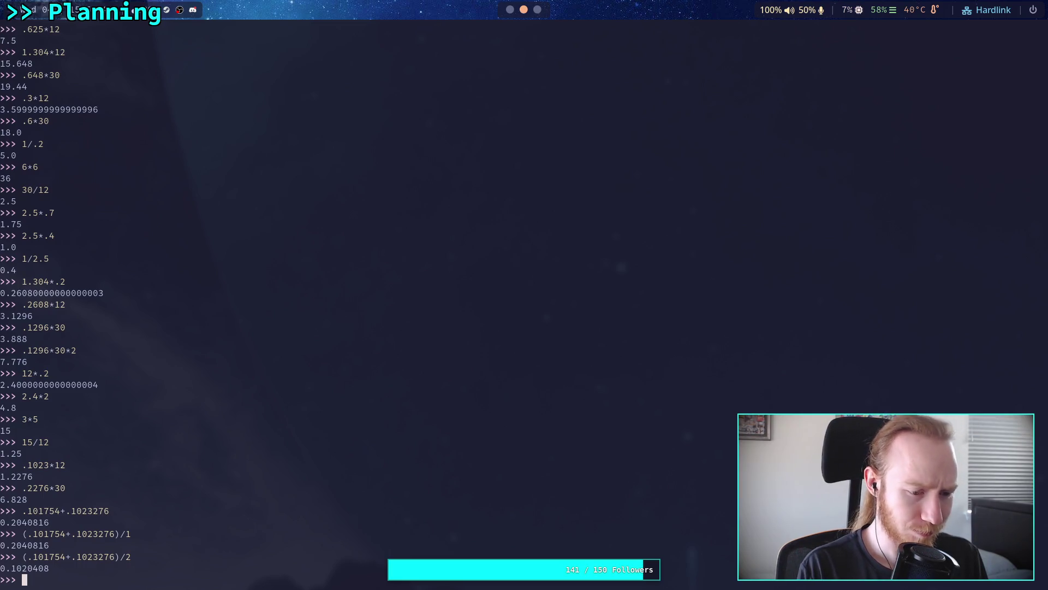
Step: Convert 0.1020408 years into 1.2244896 months, then the remainder into 6.734688 days
type(".10204")
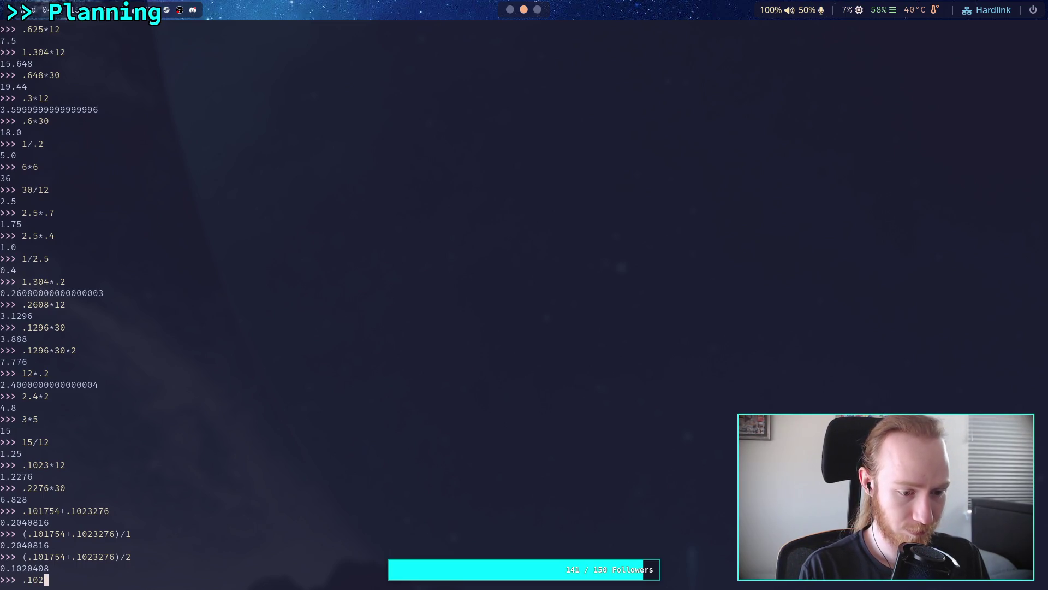
type("08*2")
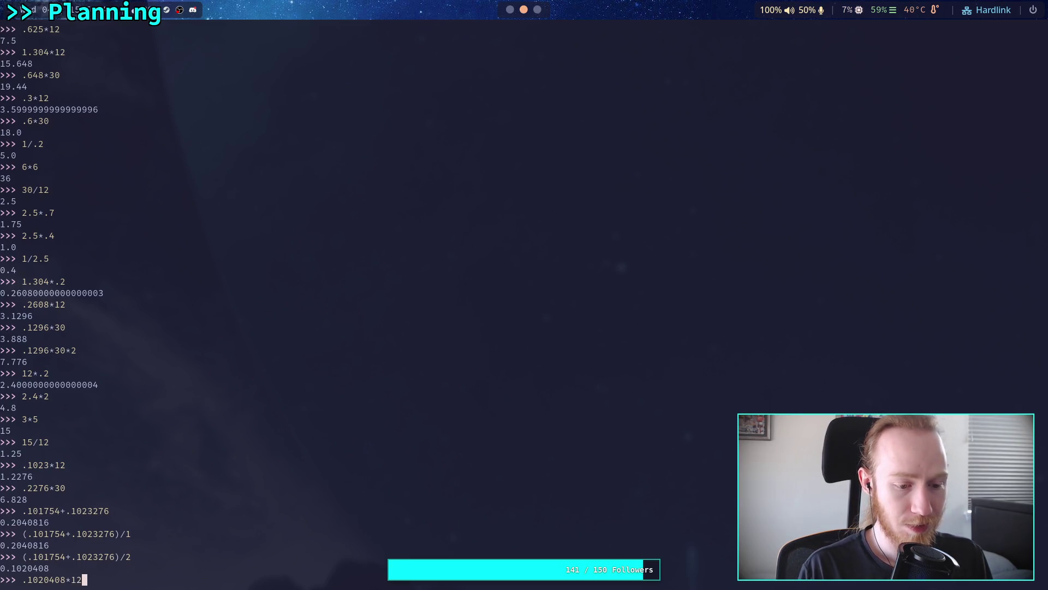
type("2")
key("Return")
type(".22448")
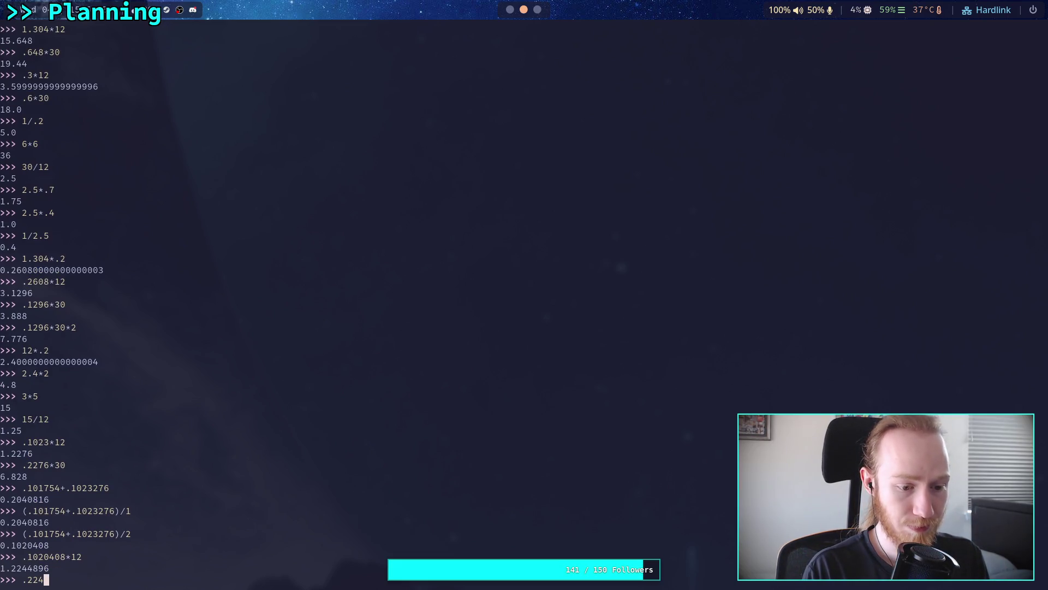
type("96*3")
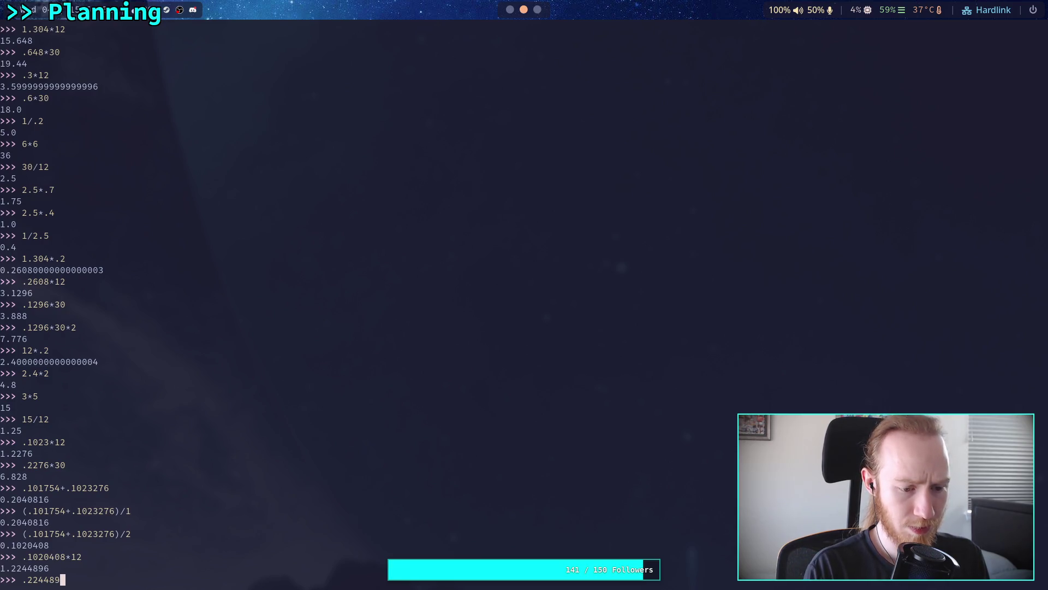
type("0")
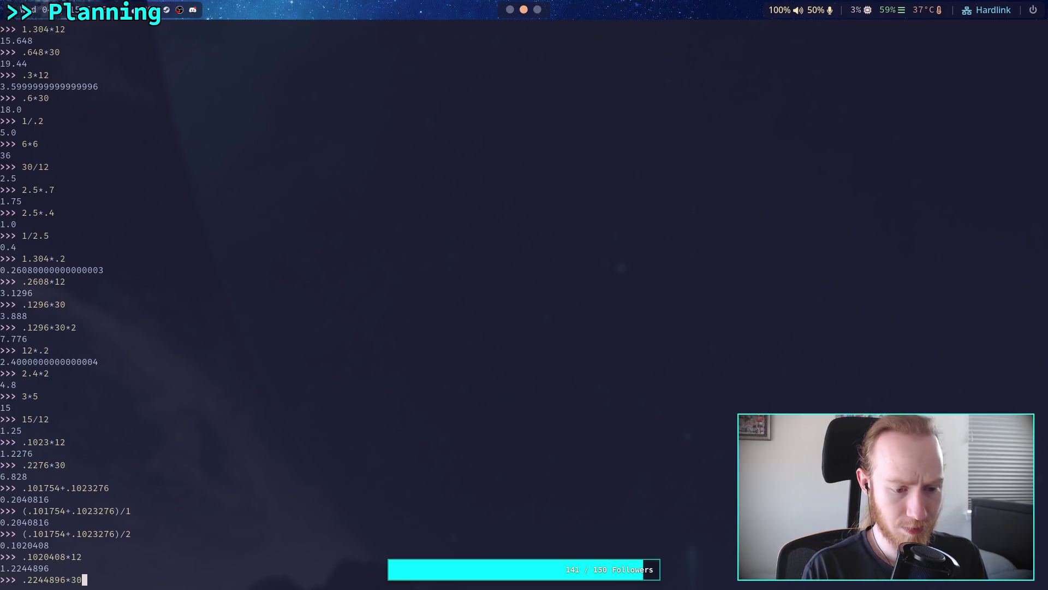
key("Return")
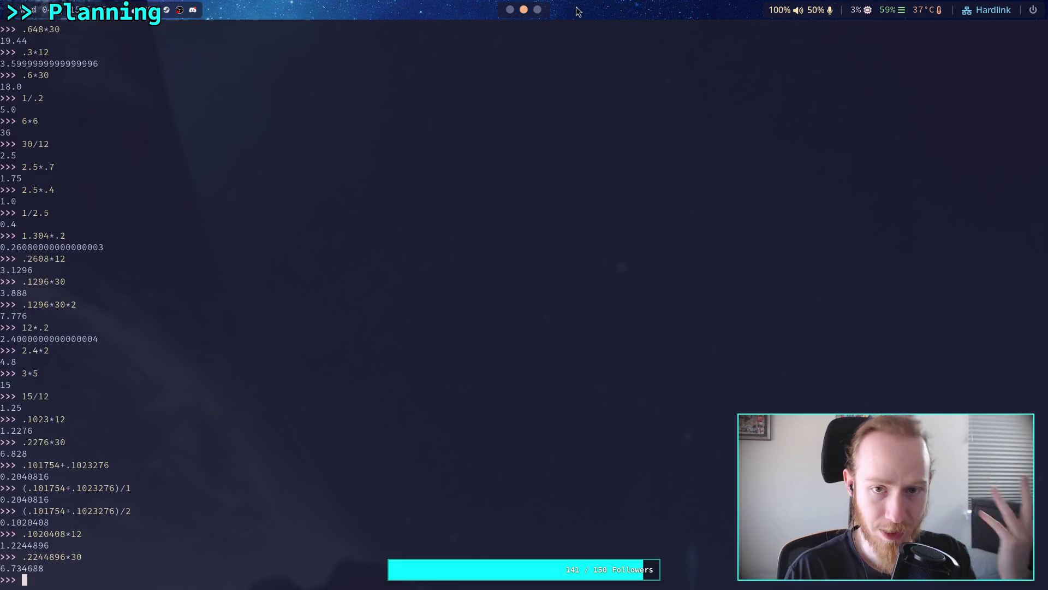
left_click(511, 9)
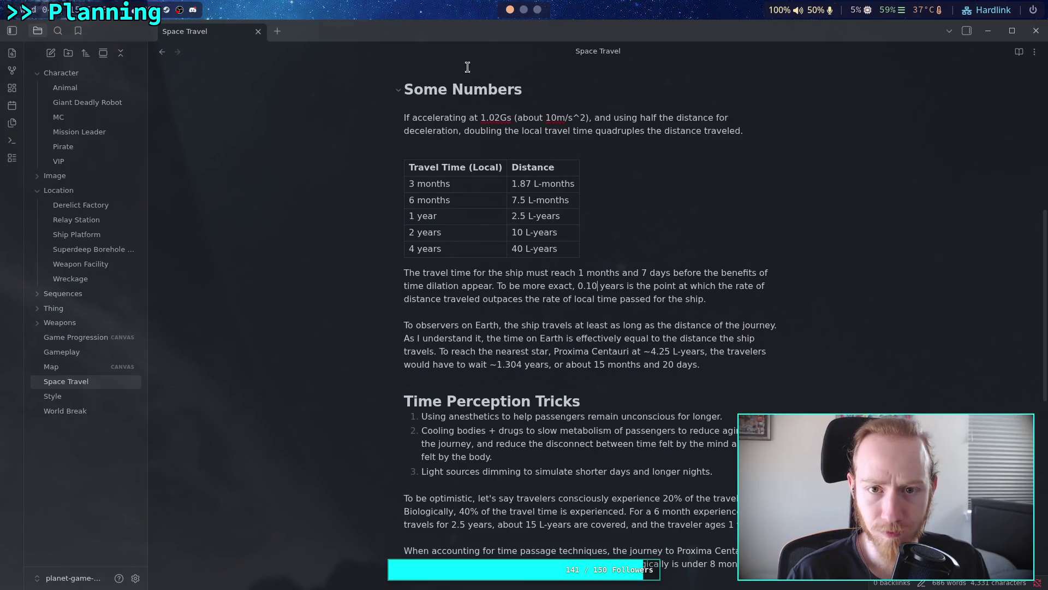
Step: Change the note's exact threshold from 0.10 to ~0.102 years
type("2")
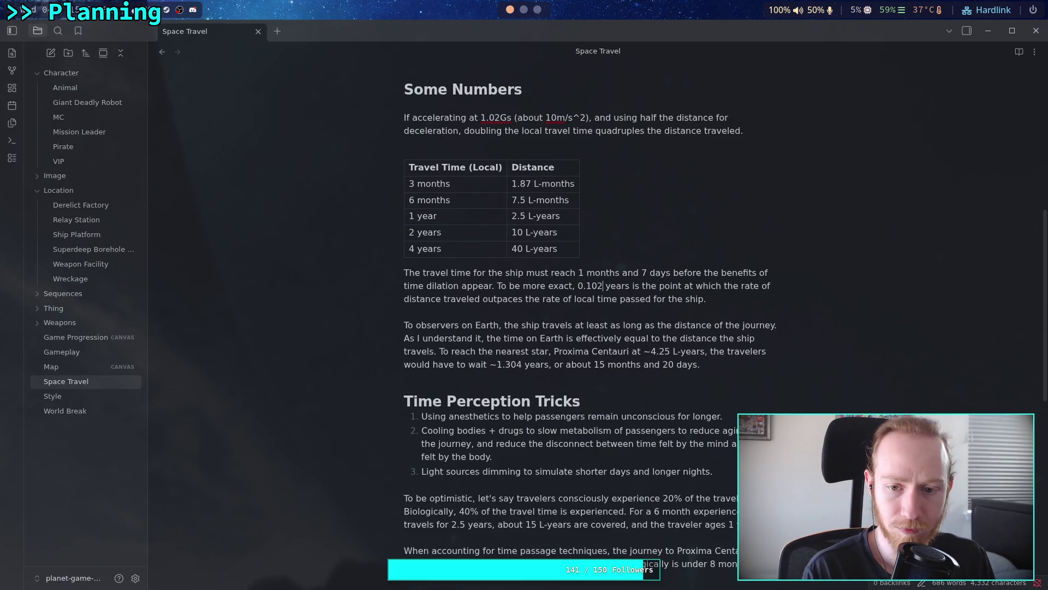
left_click(524, 10)
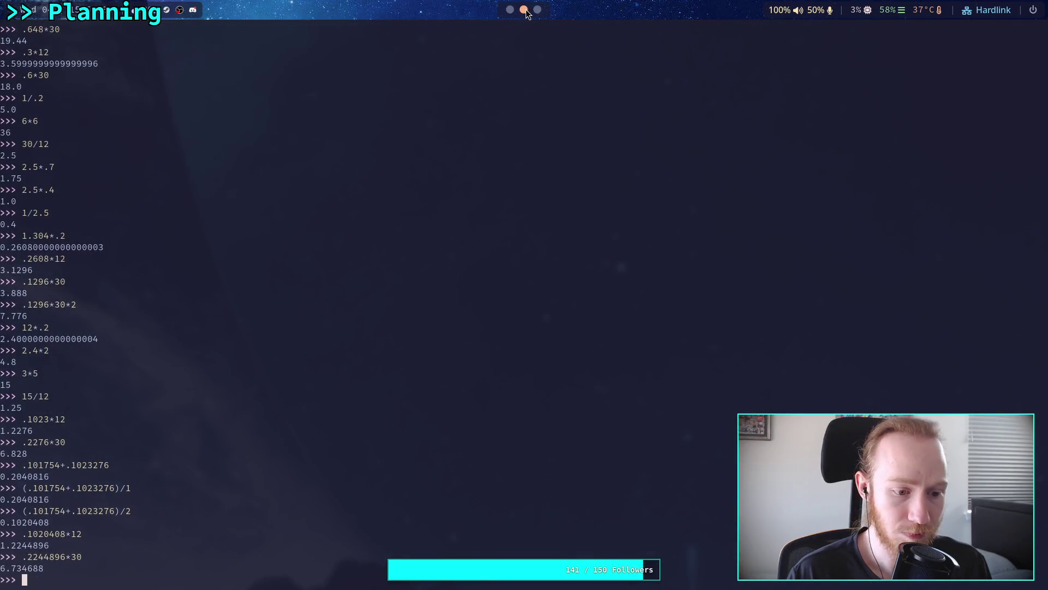
left_click(510, 10)
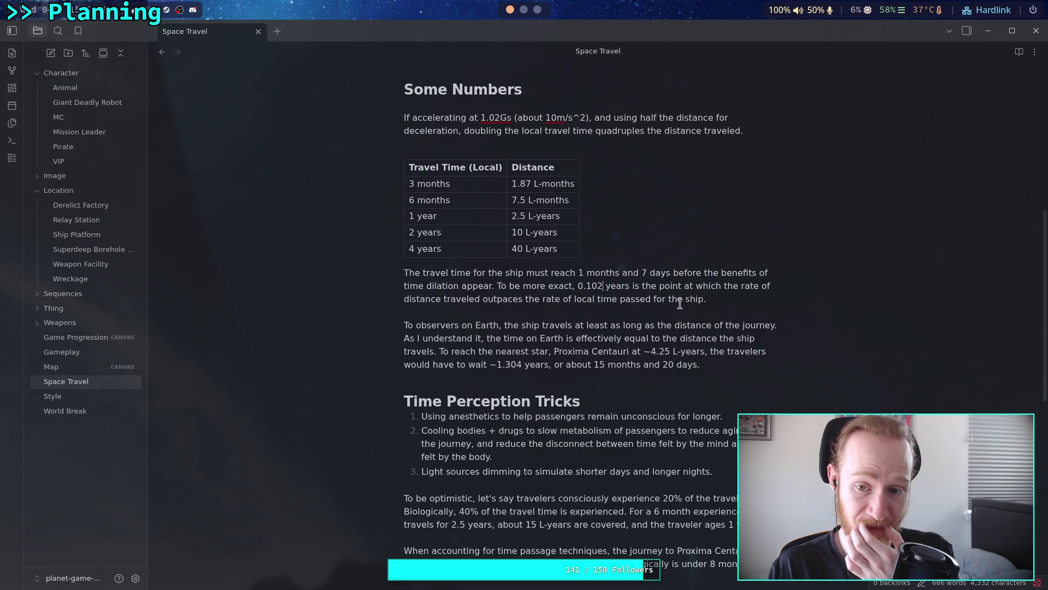
left_click(577, 285)
type("`")
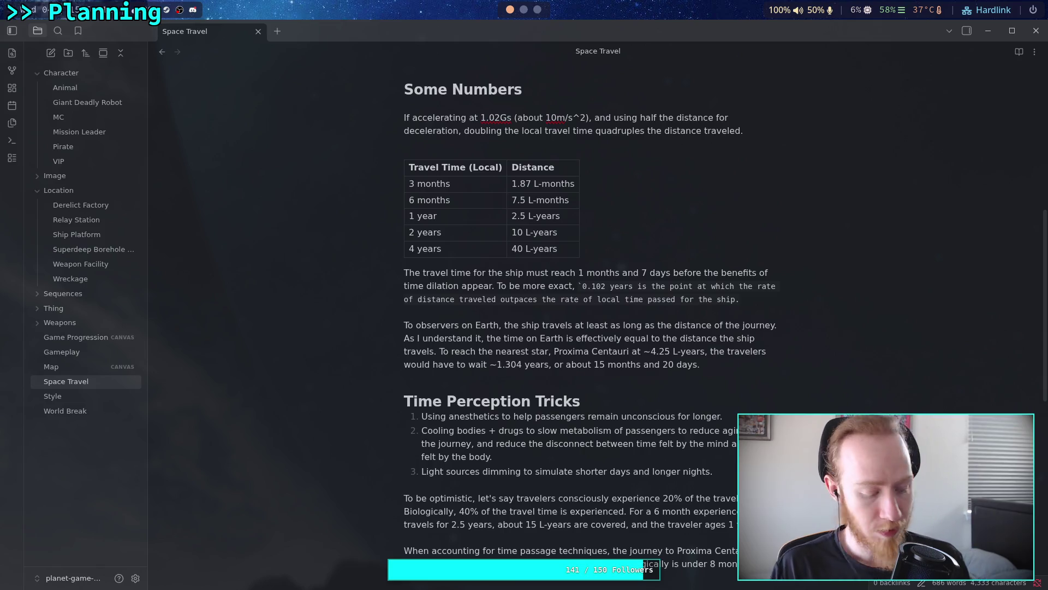
key("BackSpace")
type("~")
left_click(737, 295)
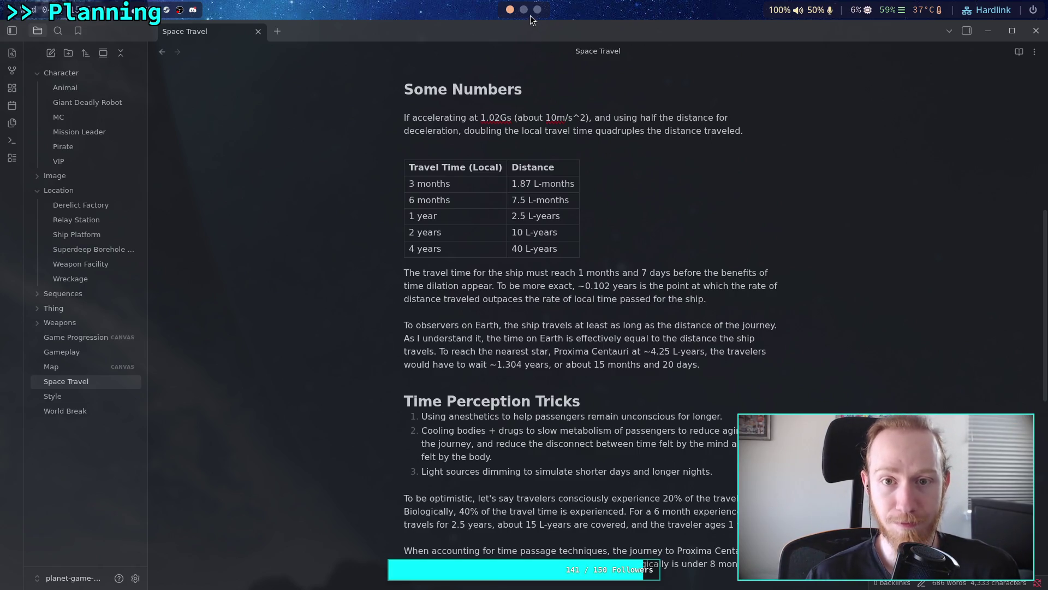
scroll(529, 15, "down", 2)
scroll(397, 478, "down", 10)
Step: Zoom near the tangent point and trial different trailing digits for the line's offset
scroll(427, 486, "down", 3)
mouse_move(427, 486)
left_mouse_down()
mouse_move(558, 392)
mouse_move(539, 347)
mouse_move(517, 365)
mouse_move(529, 346)
left_mouse_up()
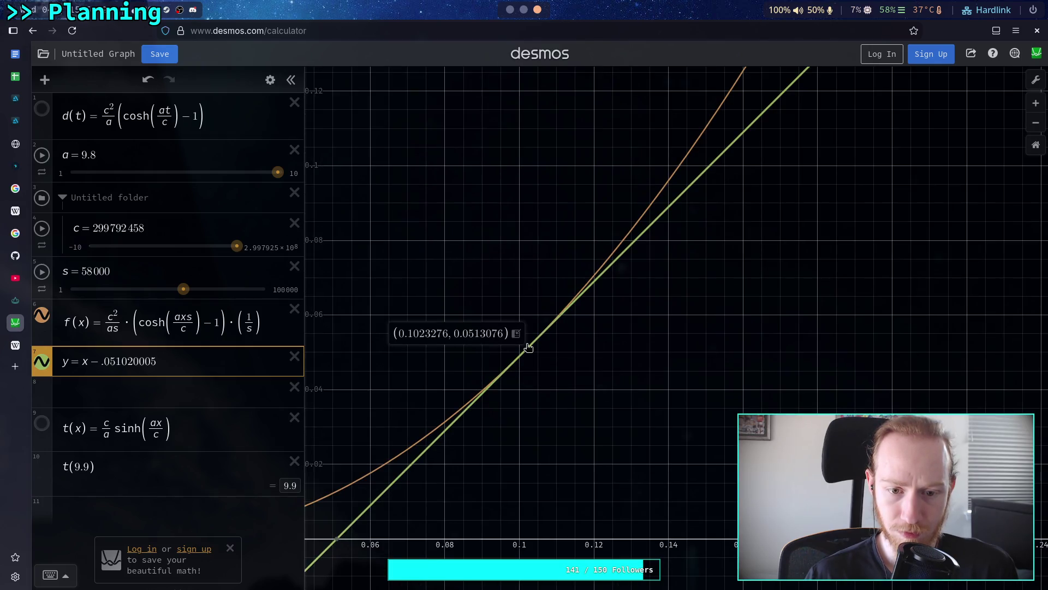
scroll(526, 359, "down", 2)
scroll(526, 358, "down", 2)
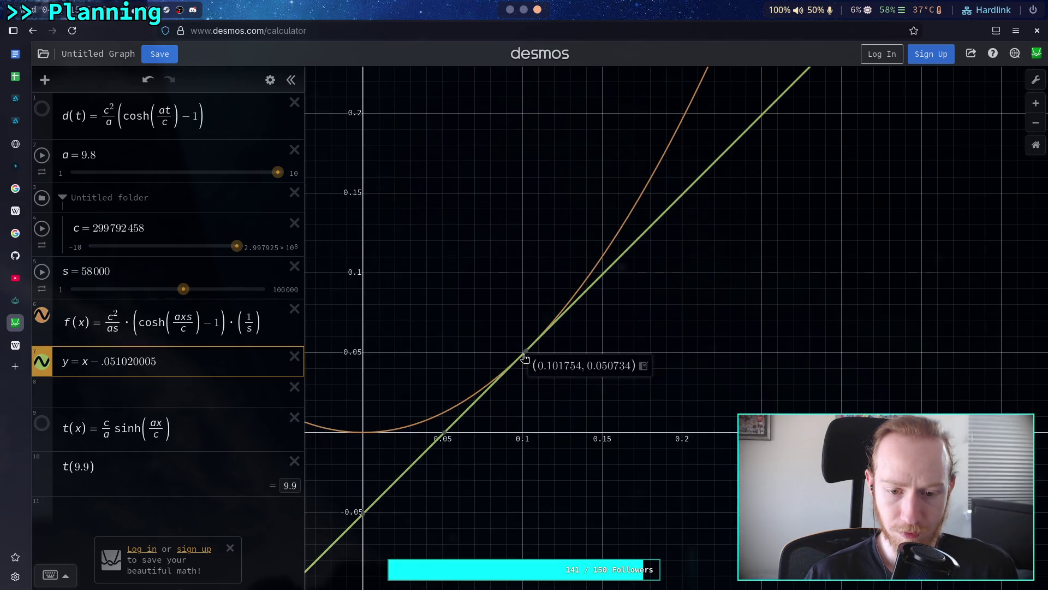
scroll(526, 355, "up", 10)
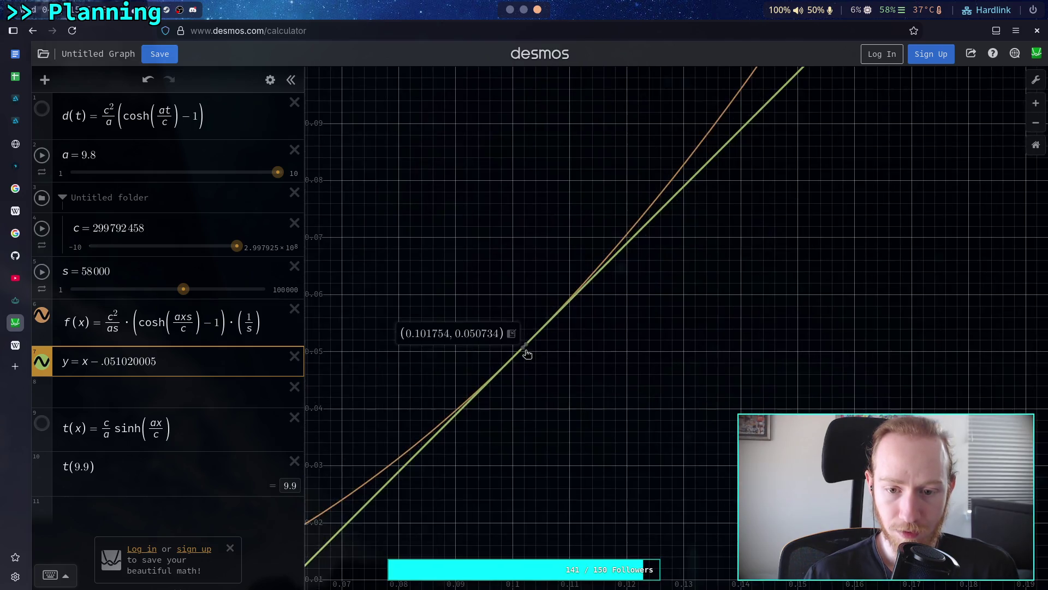
scroll(524, 349, "up", 10)
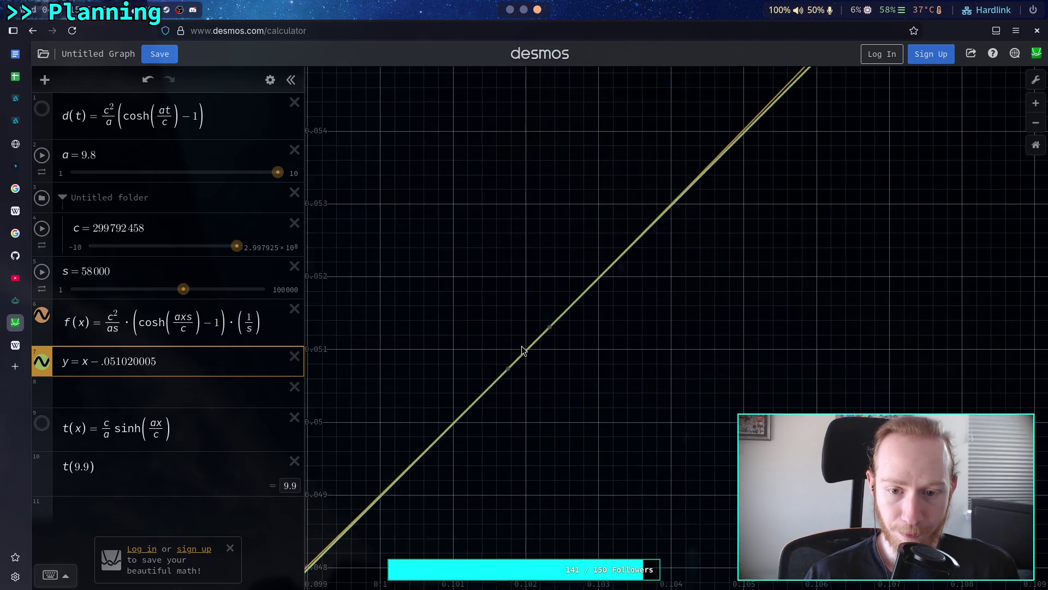
scroll(524, 351, "up", 2)
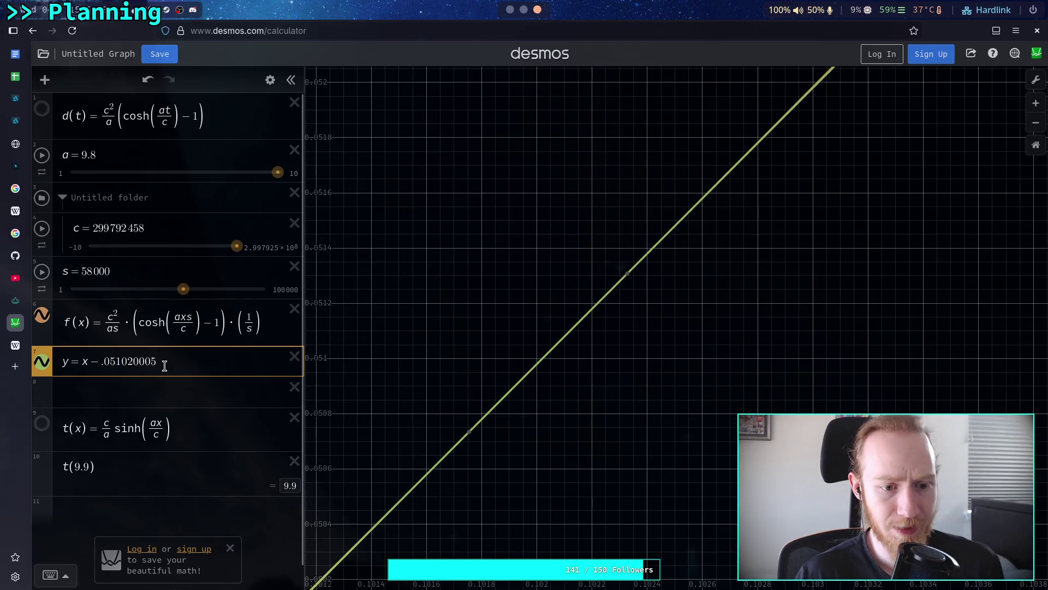
key("BackSpace")
type("7")
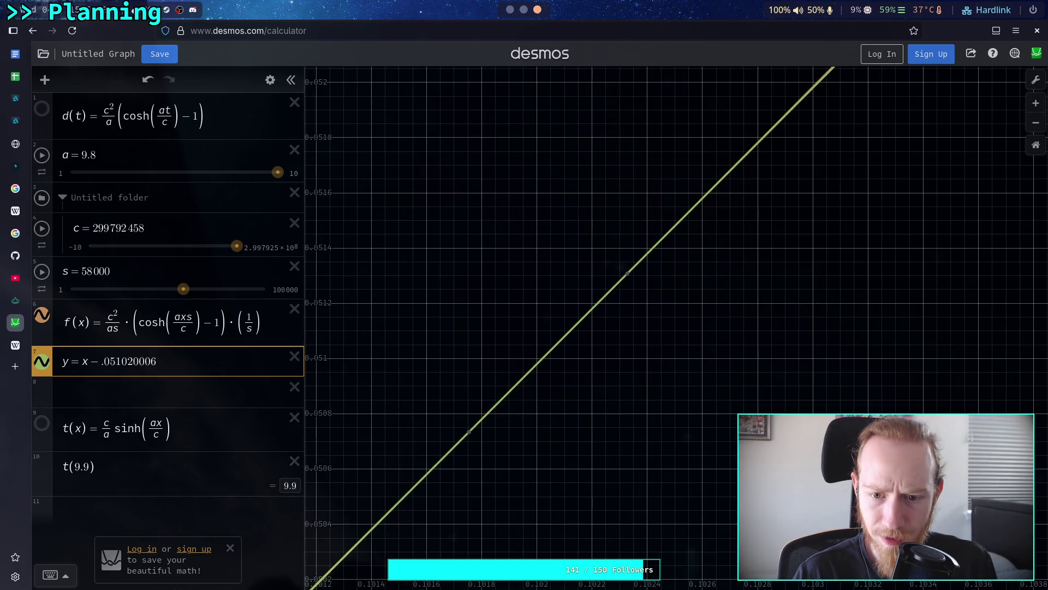
key("BackSpace")
type("8")
key("shift+Left")
key("shift+Left")
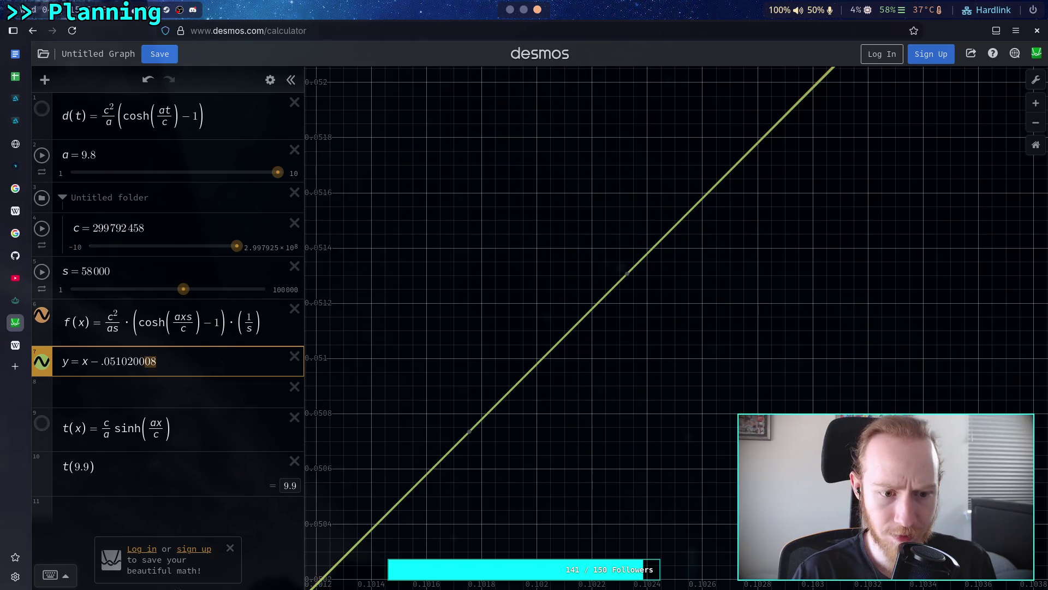
type("1")
key("BackSpace")
type("2")
key("shift+Left")
type("6")
key("shift+Left")
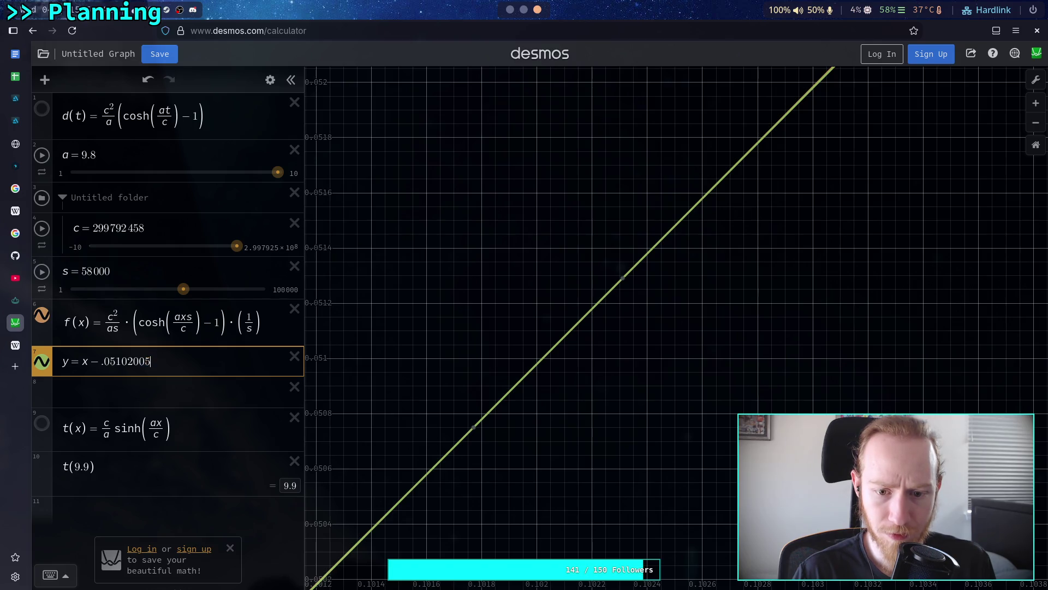
key("shift+Left")
type("2")
key("shift+Left")
type("3")
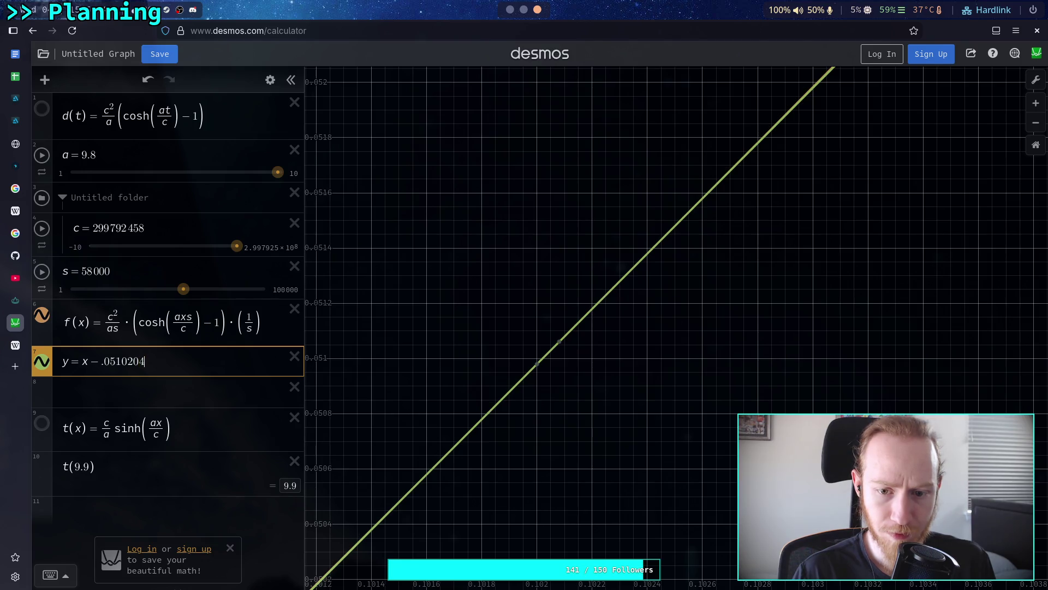
Step: Settle the comparison line's offset so it reads y = x − .051020408
scroll(541, 354, "up", 5)
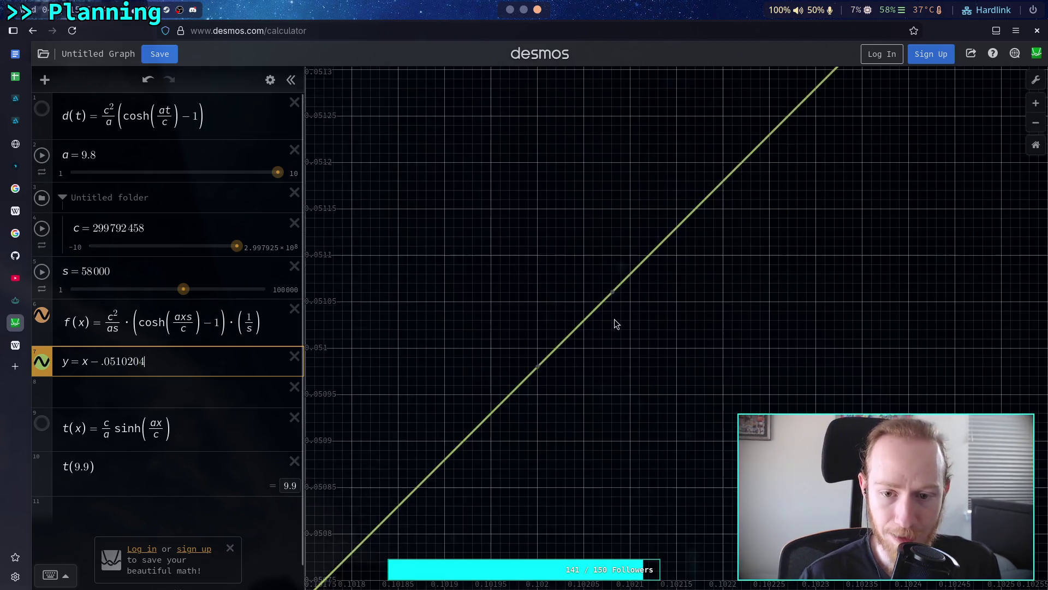
scroll(594, 330, "up", 3)
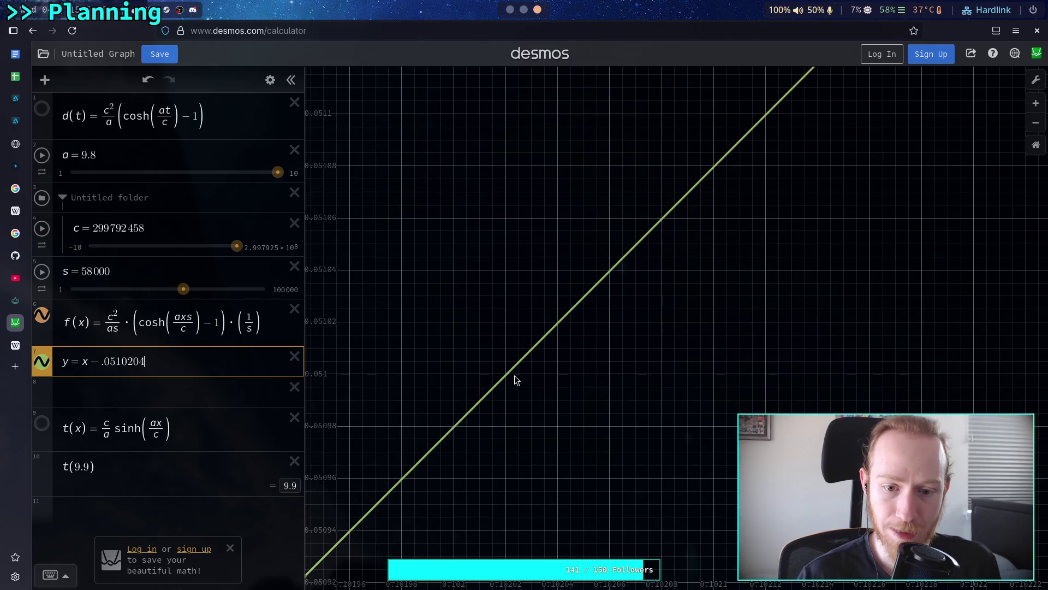
type("1")
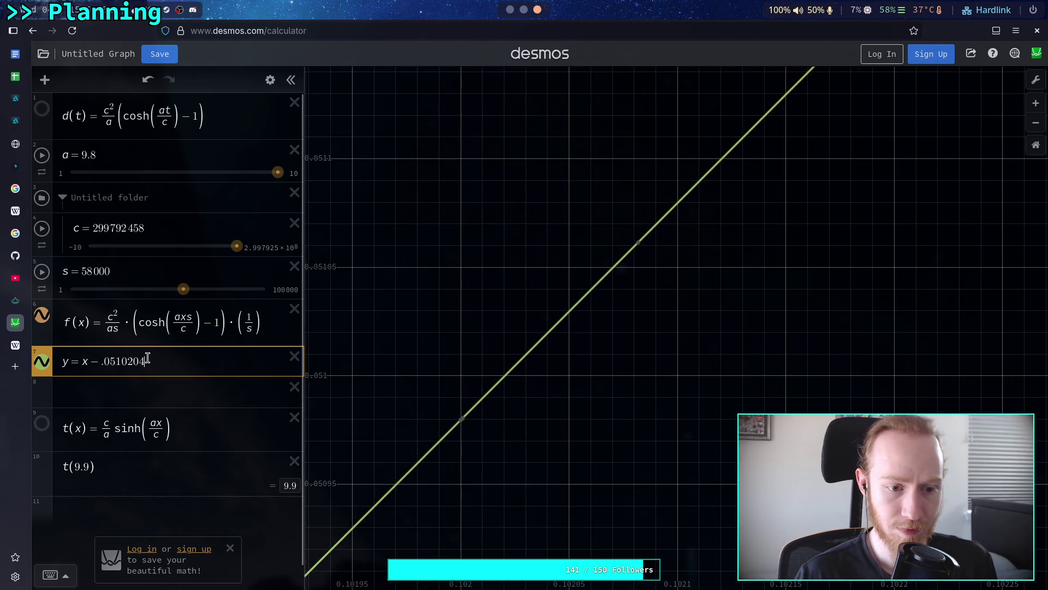
key("BackSpace")
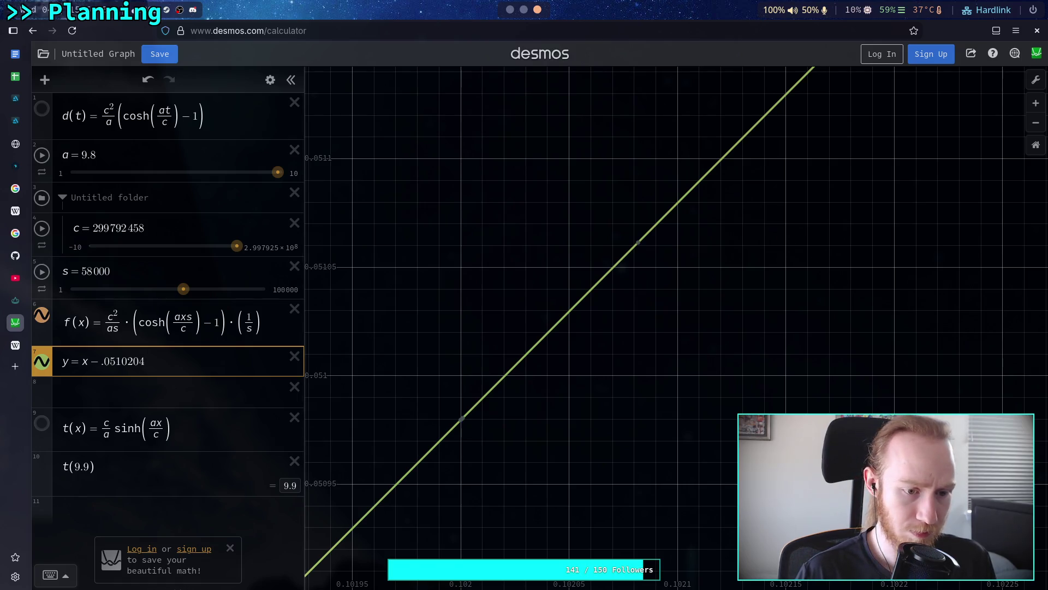
type("012")
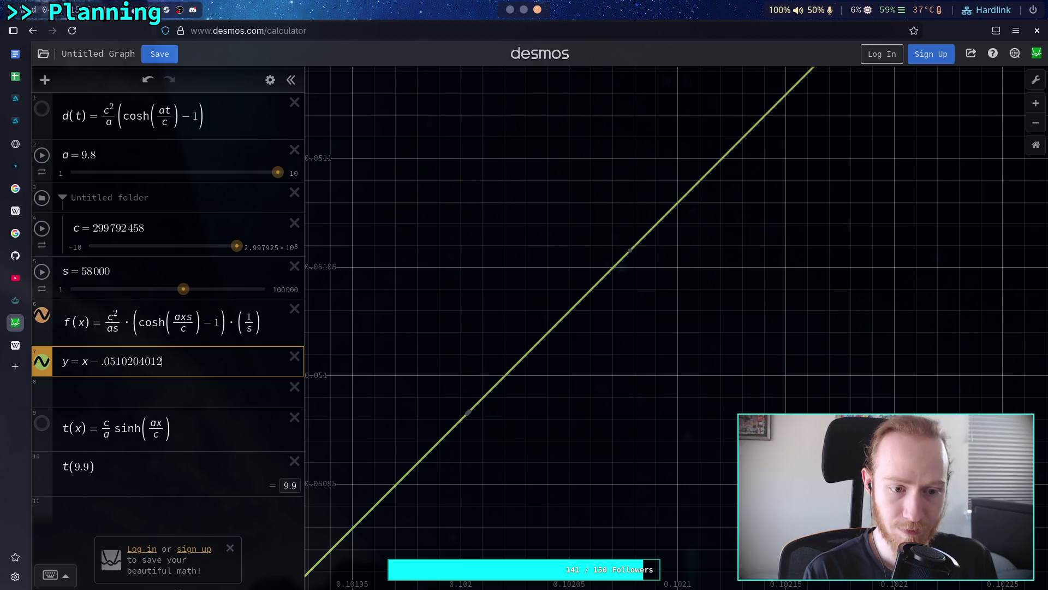
key("BackSpace")
key("BackSpace")
type("5")
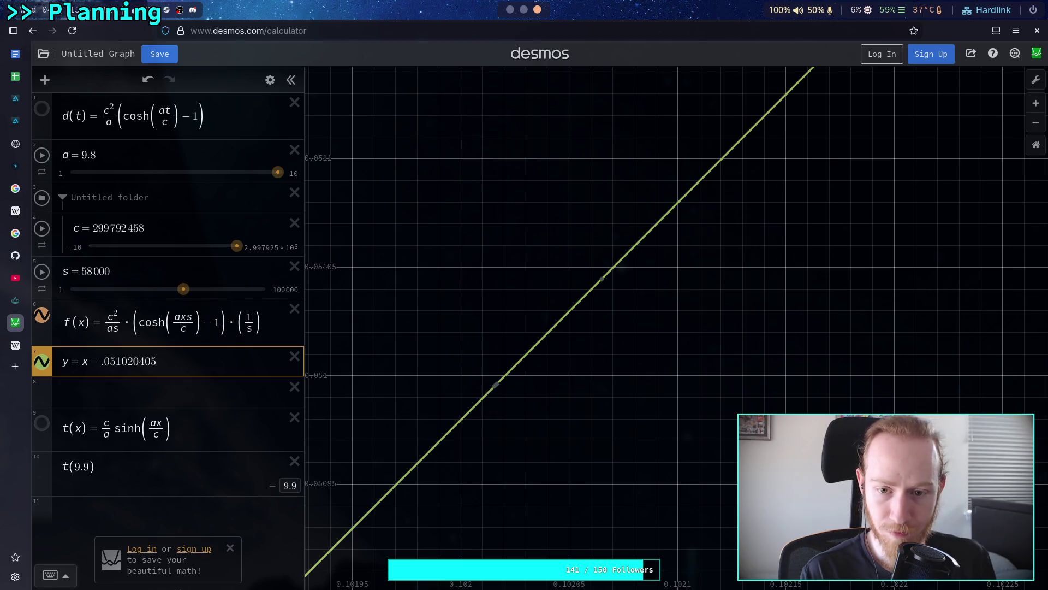
key("BackSpace")
type("8")
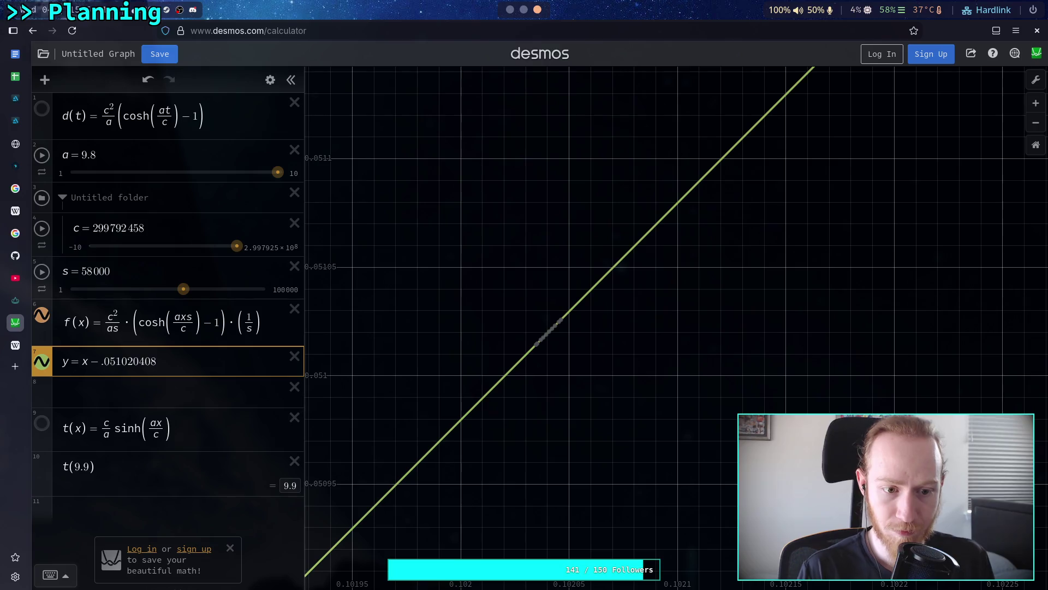
scroll(555, 330, "up", 10)
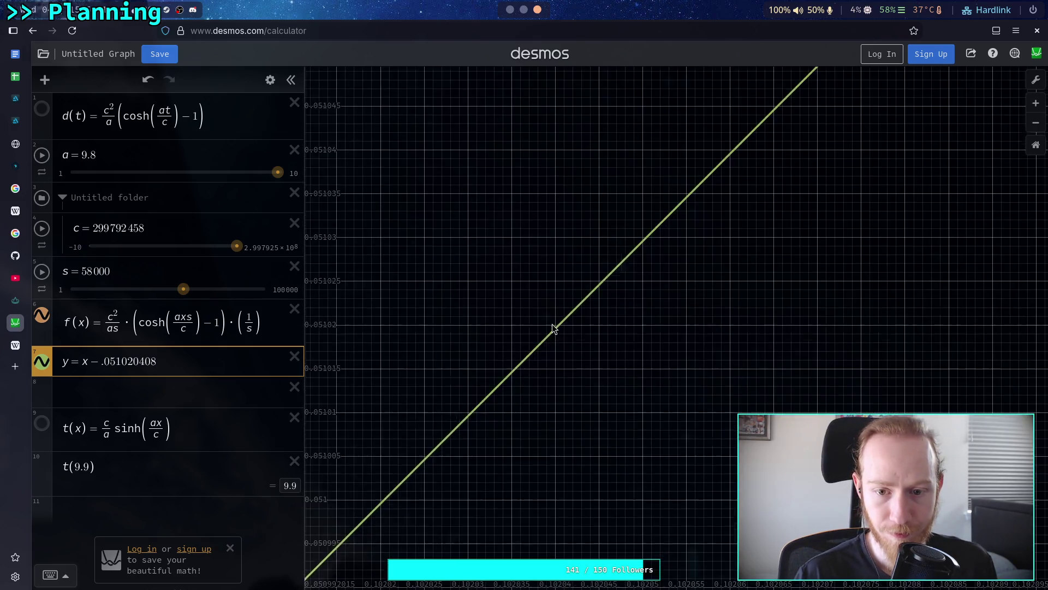
Step: Trace coordinates along the line near x ≈ 0.10203 and cross-check them with the note
scroll(556, 327, "up", 4)
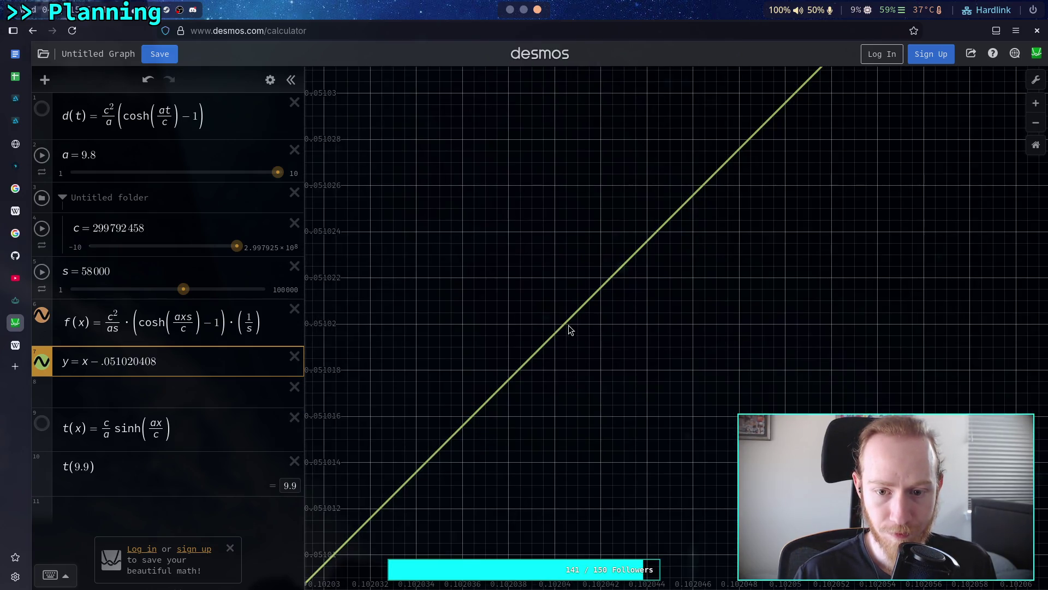
key("shift+Left")
key("shift+Left")
key("shift+Left")
left_click_drag(183, 364, 95, 363)
left_click(184, 363)
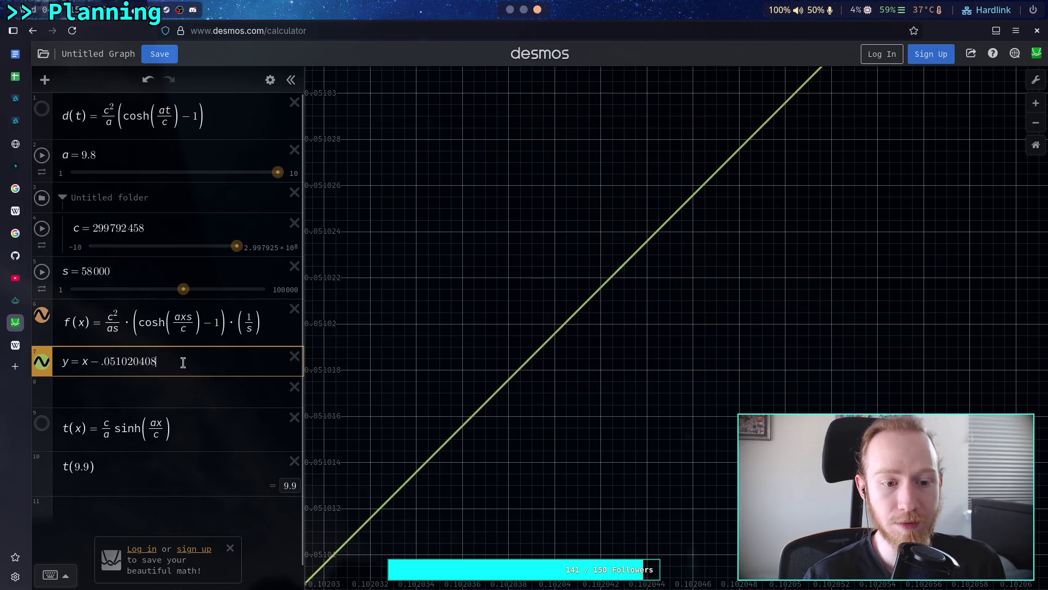
scroll(546, 392, "down", 5)
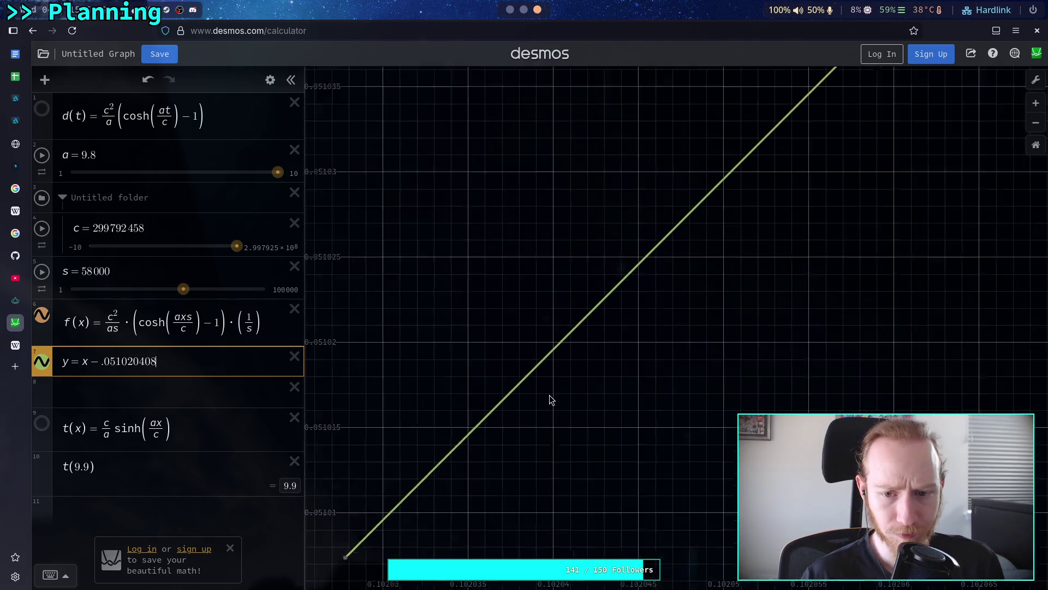
scroll(545, 392, "down", 4)
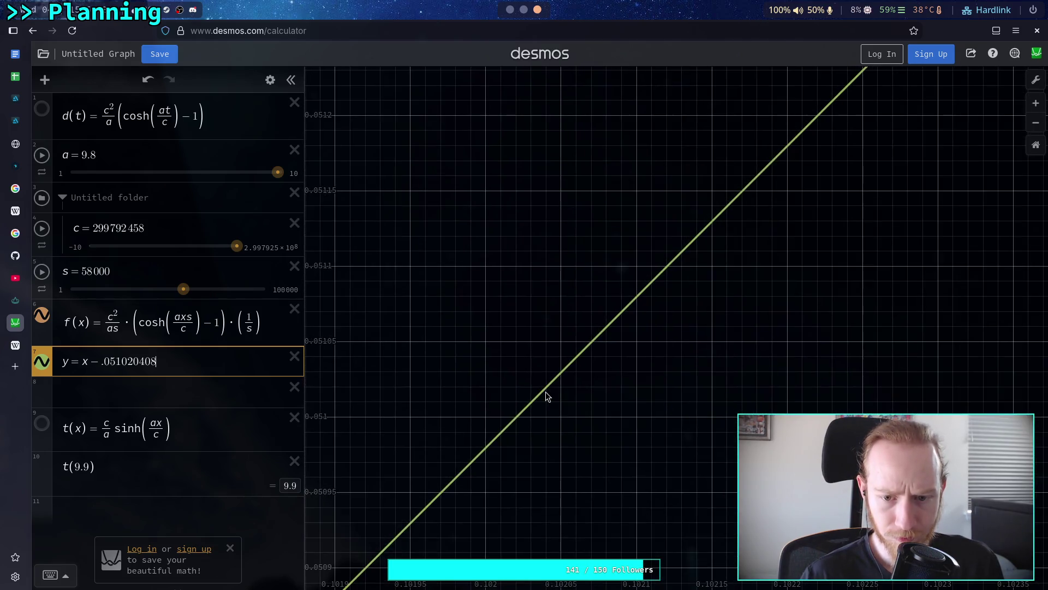
left_click(549, 382)
mouse_move(548, 382)
left_mouse_down()
mouse_move(566, 369)
mouse_move(537, 404)
left_mouse_up()
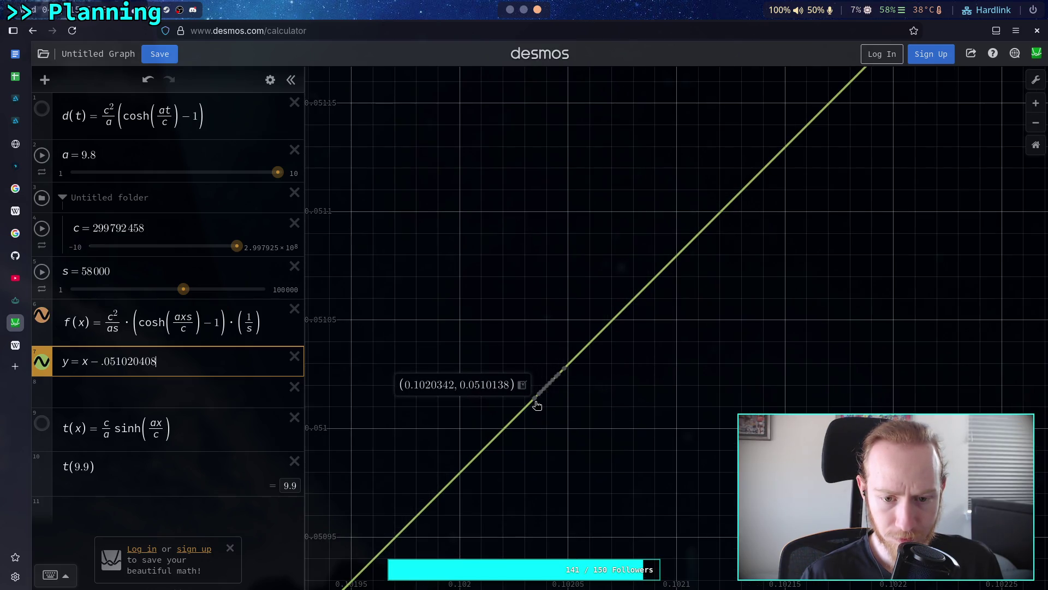
left_click(509, 10)
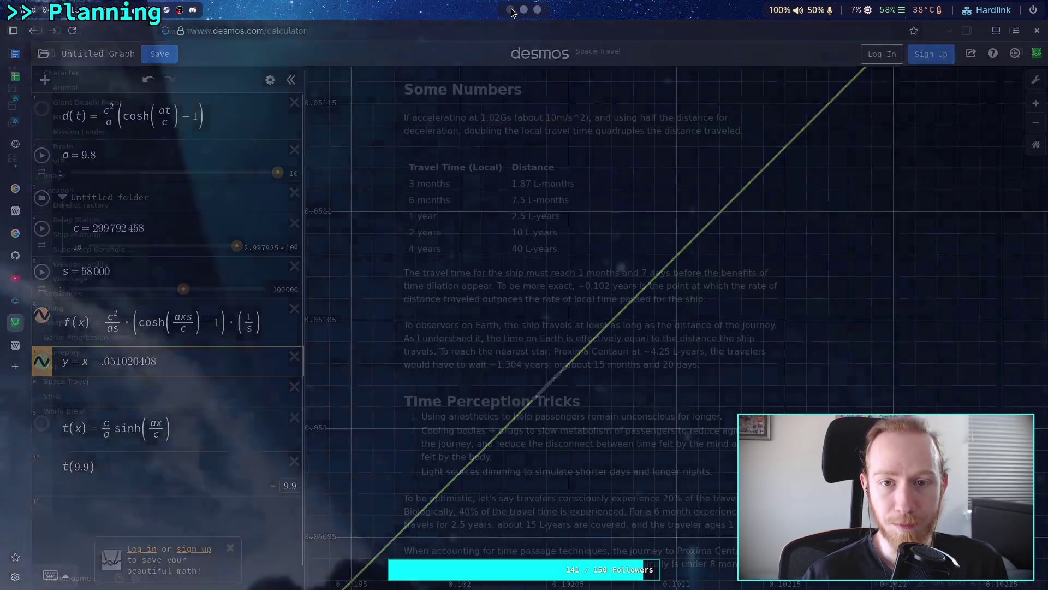
scroll(524, 16, "down", 1)
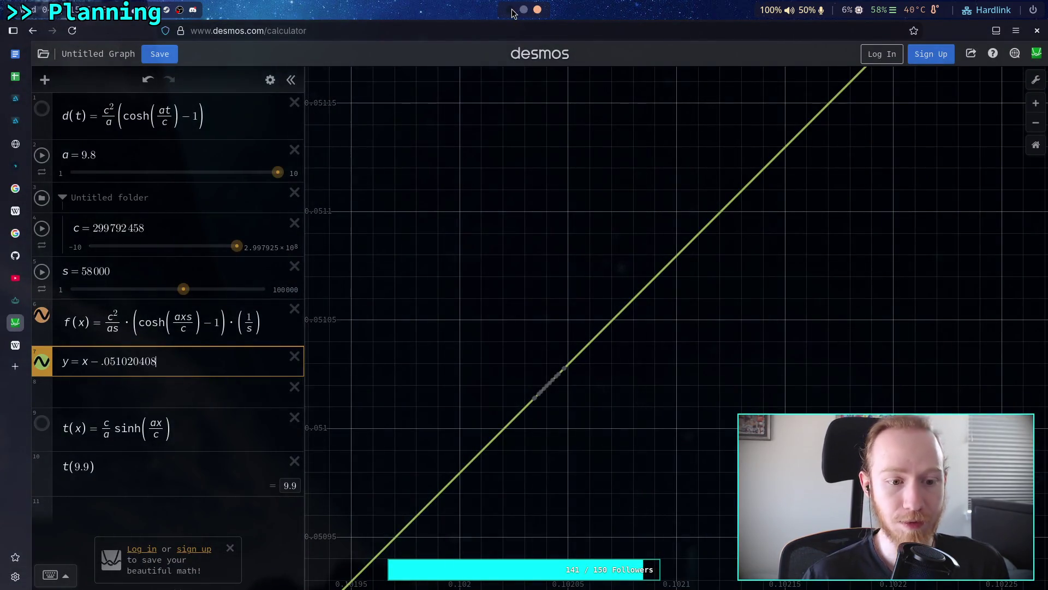
left_click(510, 10)
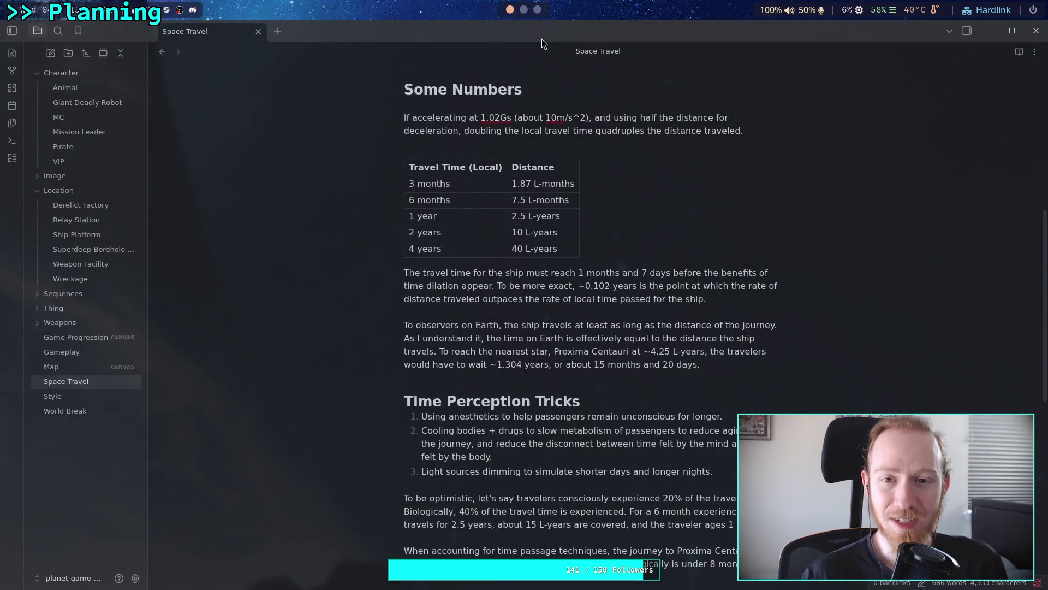
scroll(538, 11, "down", 1)
scroll(538, 11, "down", 1)
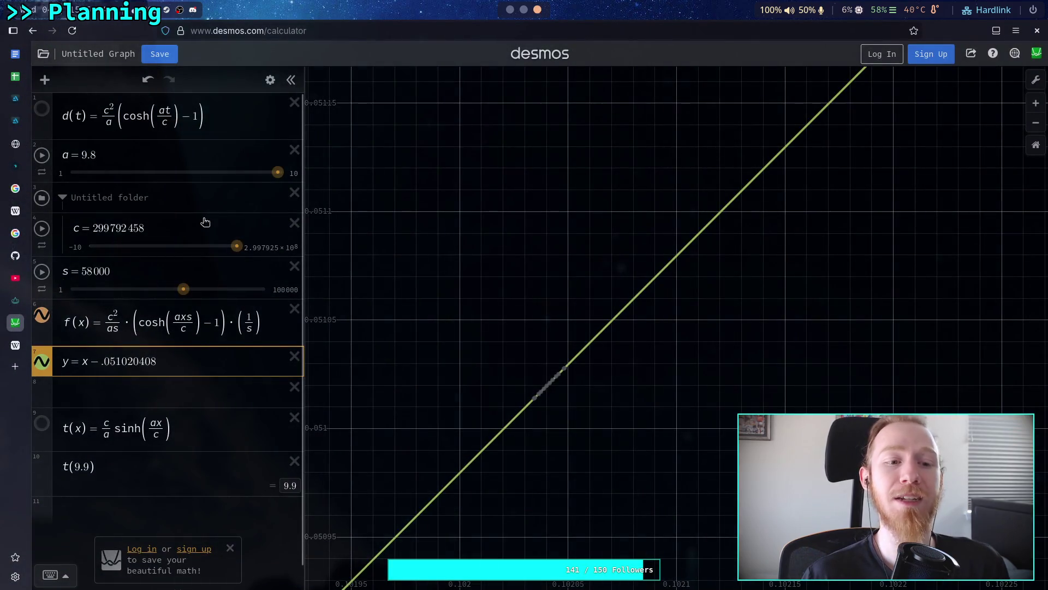
Step: Raise the s slider from 58000 to its maximum of 100000
left_click(153, 227)
left_click_drag(154, 228, 94, 228)
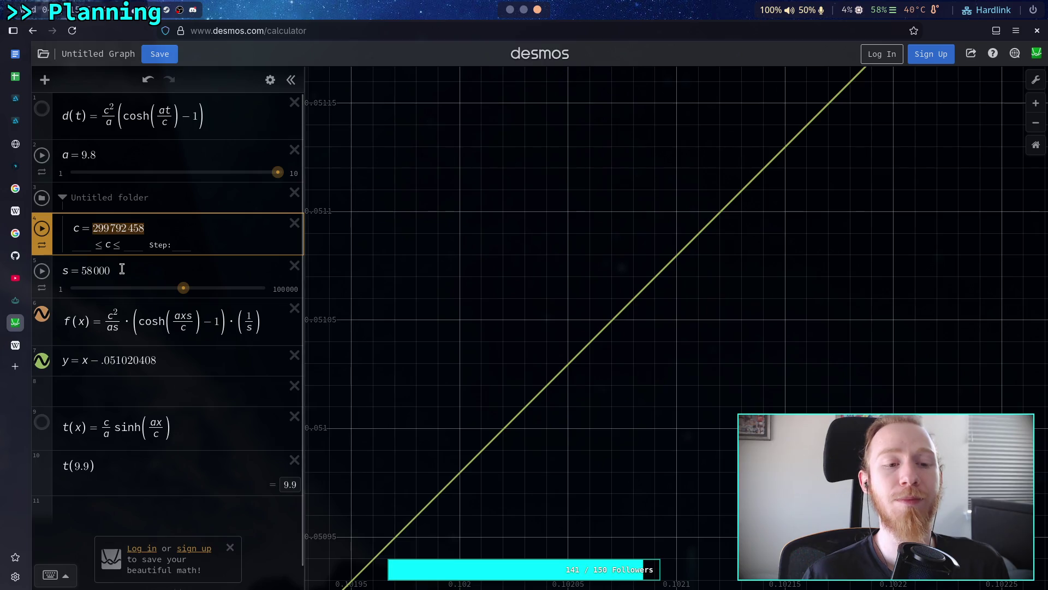
left_click_drag(184, 288, 265, 289)
scroll(568, 365, "up", 5)
scroll(568, 360, "up", 5)
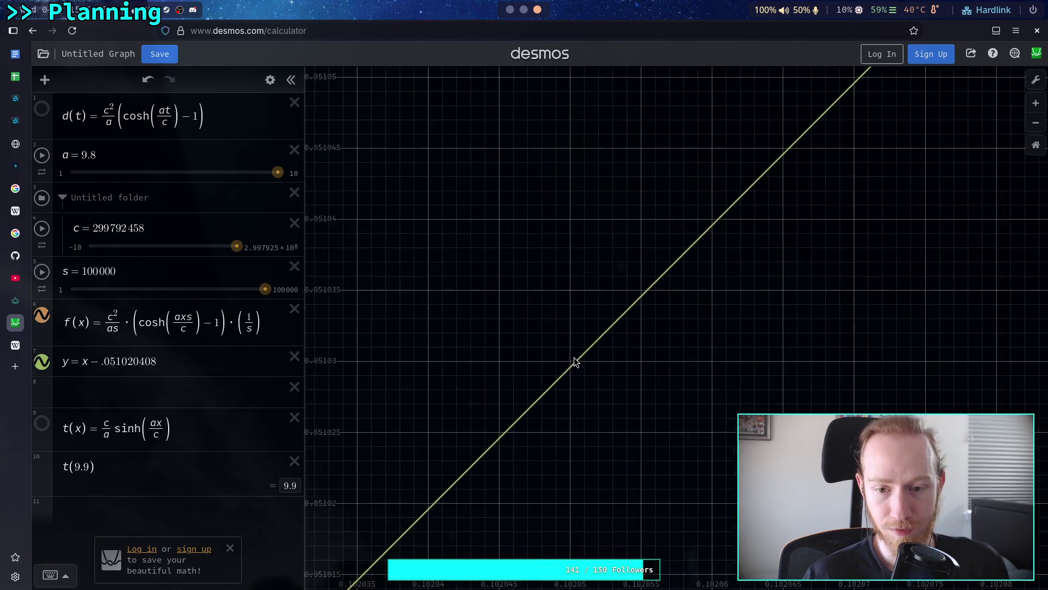
scroll(581, 362, "up", 5)
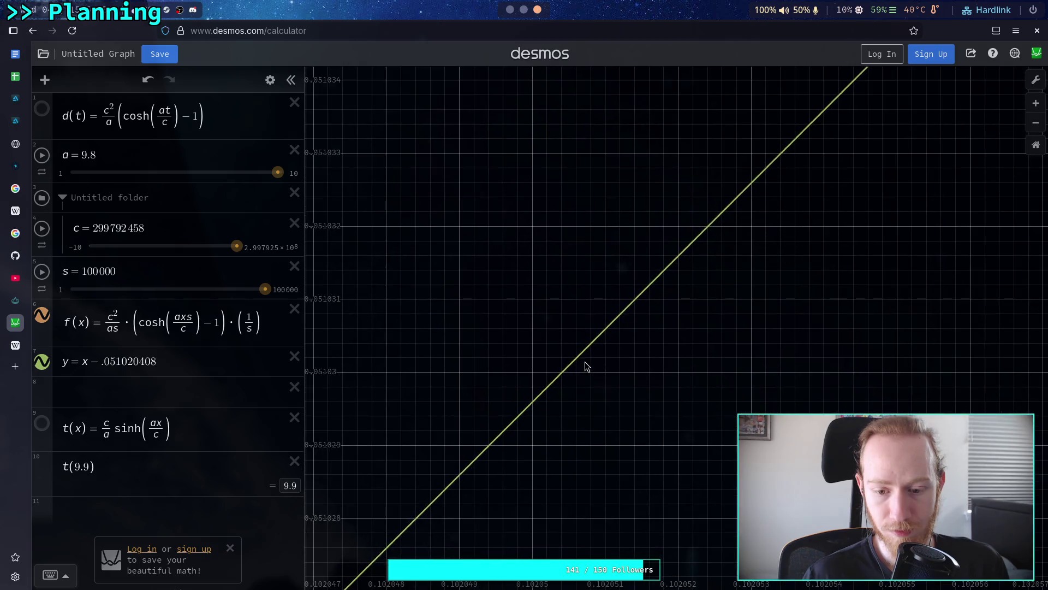
left_click(134, 390)
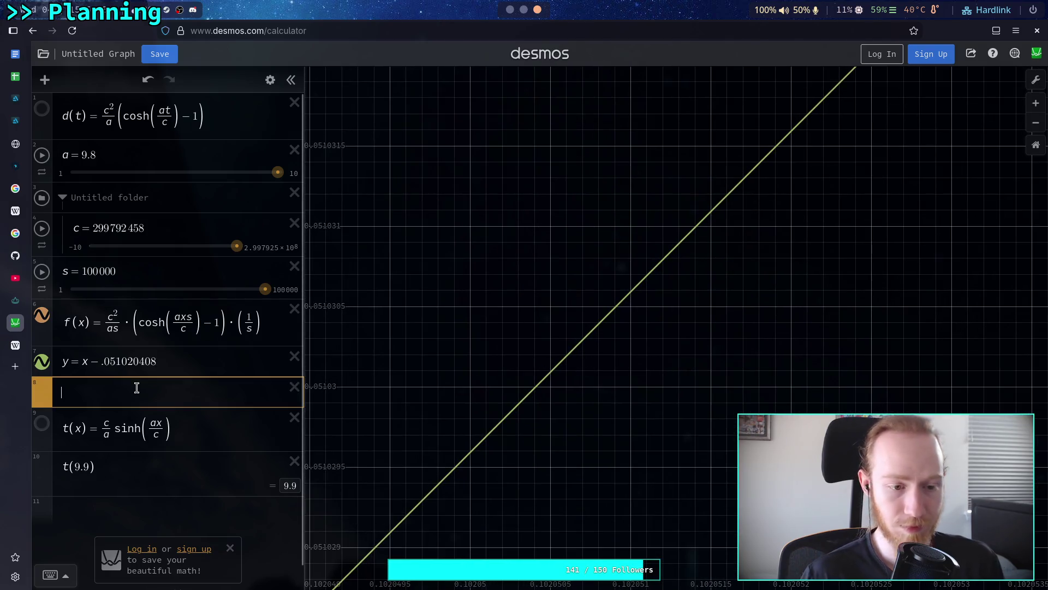
Step: Add a vertical line x = .1020408 in row 8 of the Desmos graph
type("y")
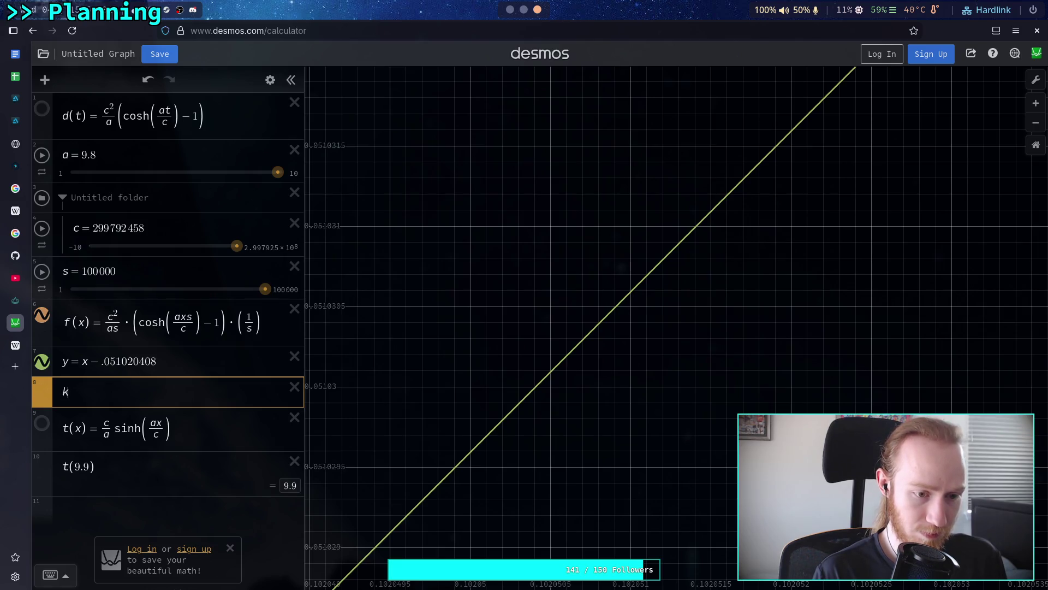
key("BackSpace")
type("x = ")
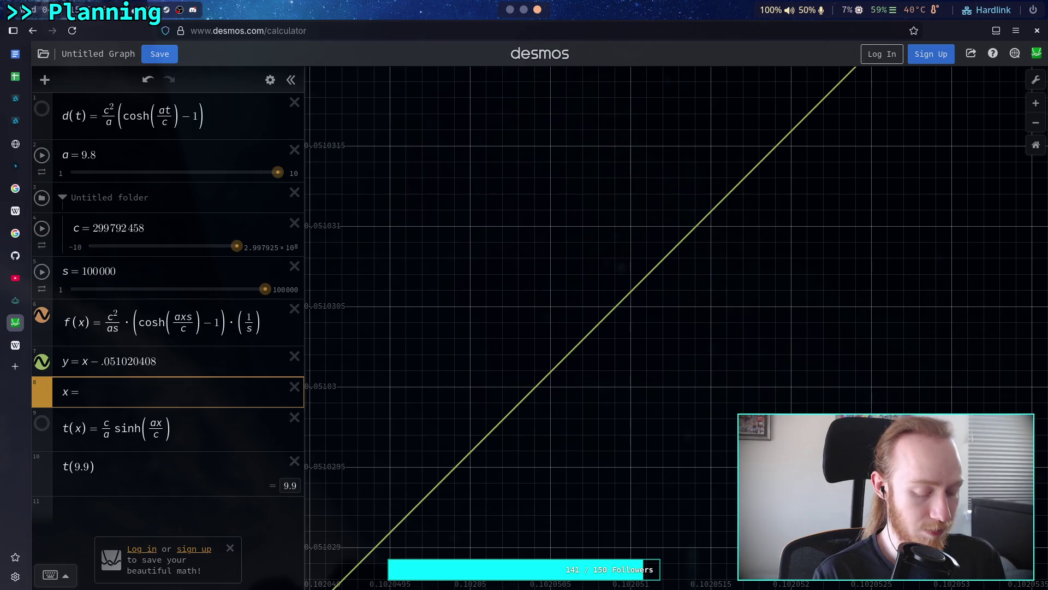
type(".1020")
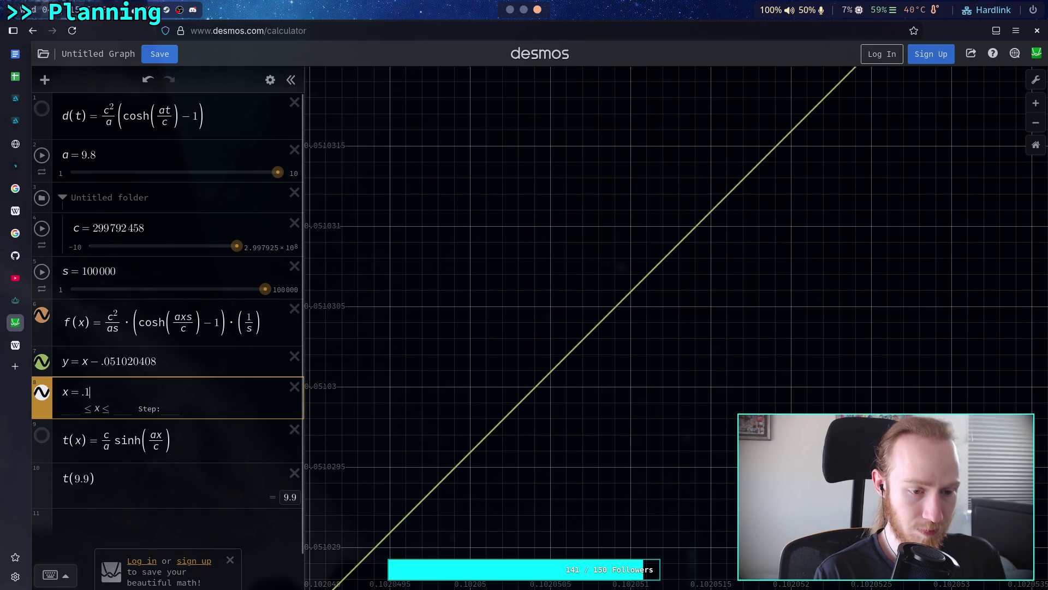
type("408")
scroll(473, 444, "down", 3)
scroll(473, 444, "down", 5)
left_click(587, 314)
Step: Zoom in on the intersection, then select the y = x − .051020408 expression and the s slider limits
scroll(595, 339, "up", 8)
scroll(604, 332, "up", 8)
scroll(604, 333, "up", 8)
scroll(604, 334, "up", 10)
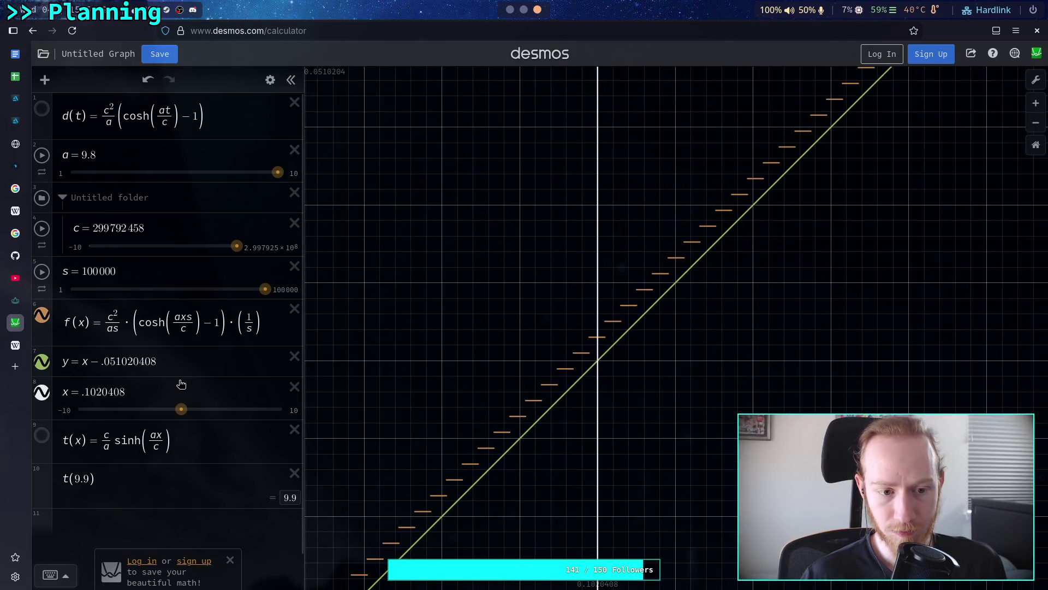
left_click(180, 362)
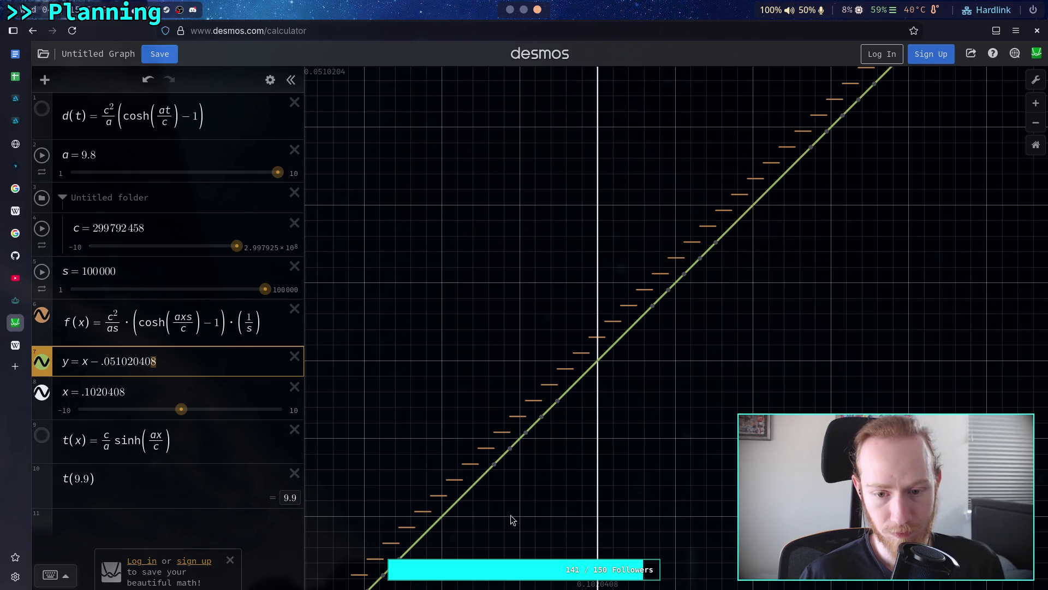
mouse_move(510, 448)
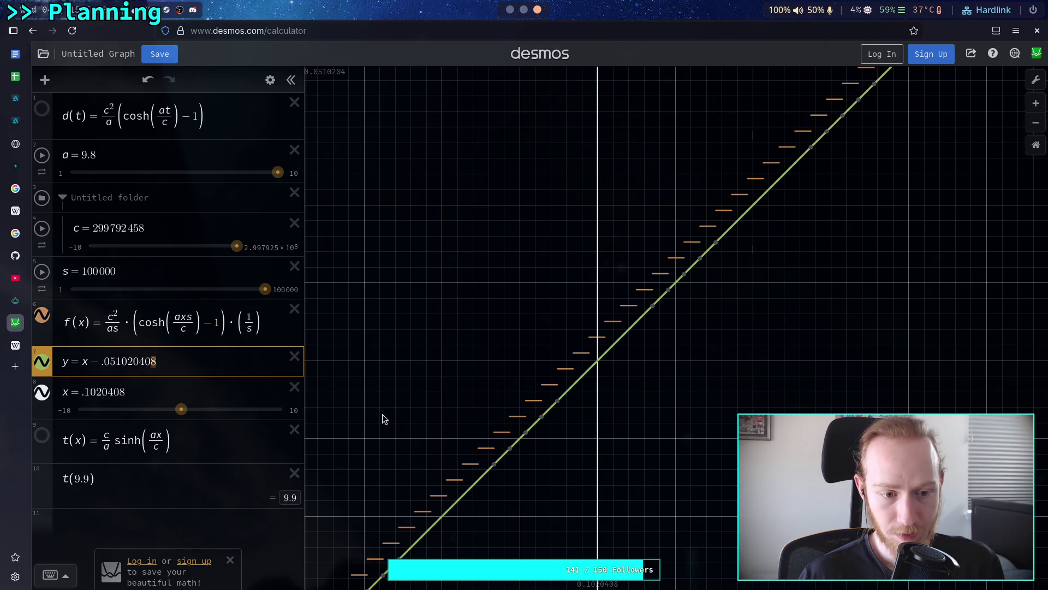
left_click(285, 289)
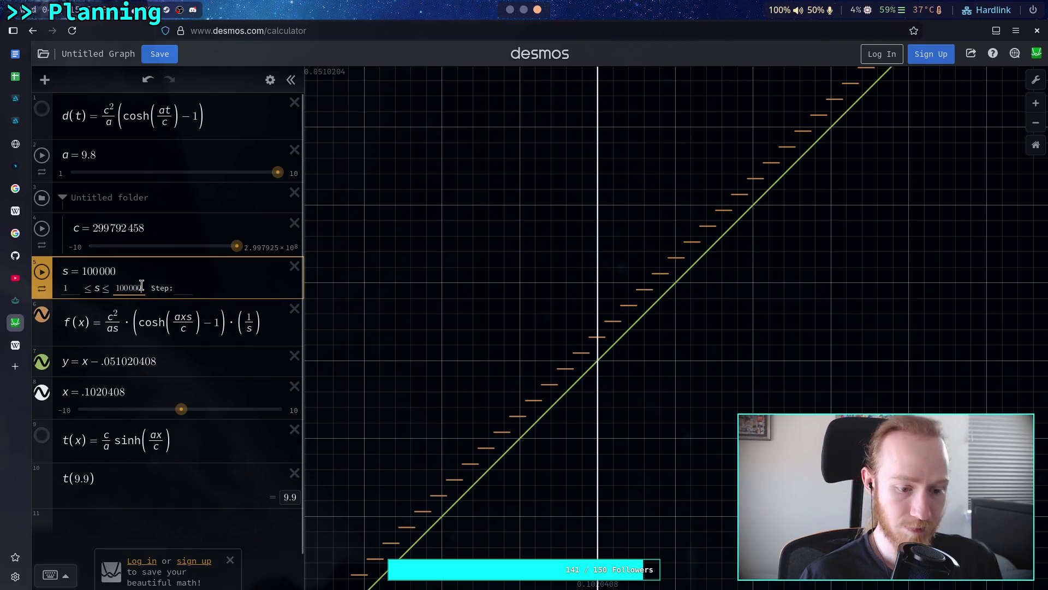
Step: Raise the s slider's upper limit to 1000000 and drag s up to about 846000
type("0")
key("Up")
left_click_drag(90, 288, 145, 288)
scroll(505, 337, "down", 2)
scroll(505, 337, "down", 4)
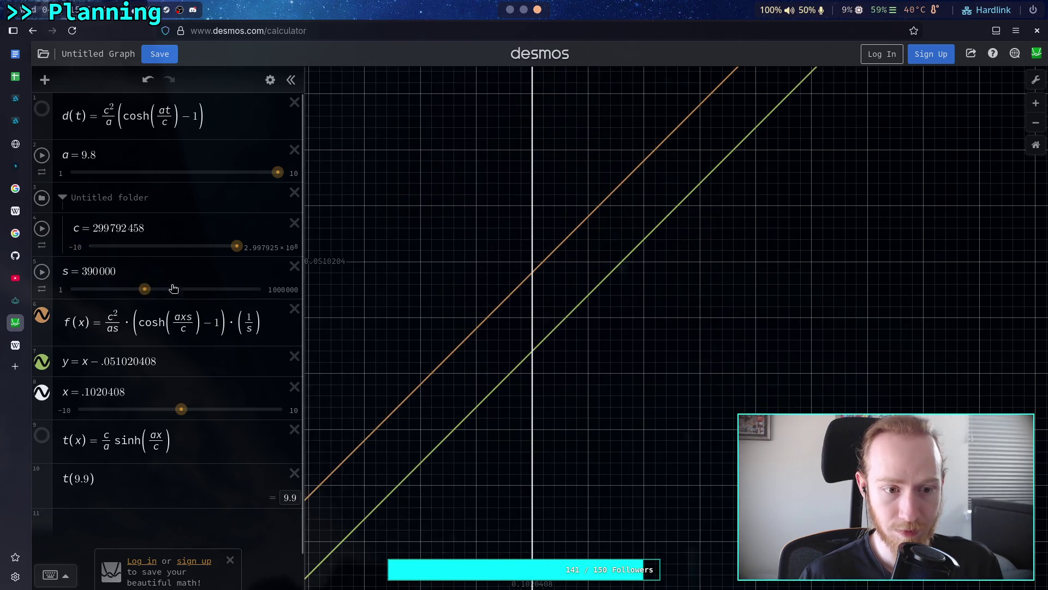
left_click_drag(145, 290, 328, 296)
scroll(487, 306, "up", 2)
Step: Pan and zoom to read the intersection point on the x = .1020408 line
mouse_move(461, 246)
left_mouse_down()
mouse_move(458, 277)
mouse_move(500, 335)
left_mouse_up()
left_click(522, 275)
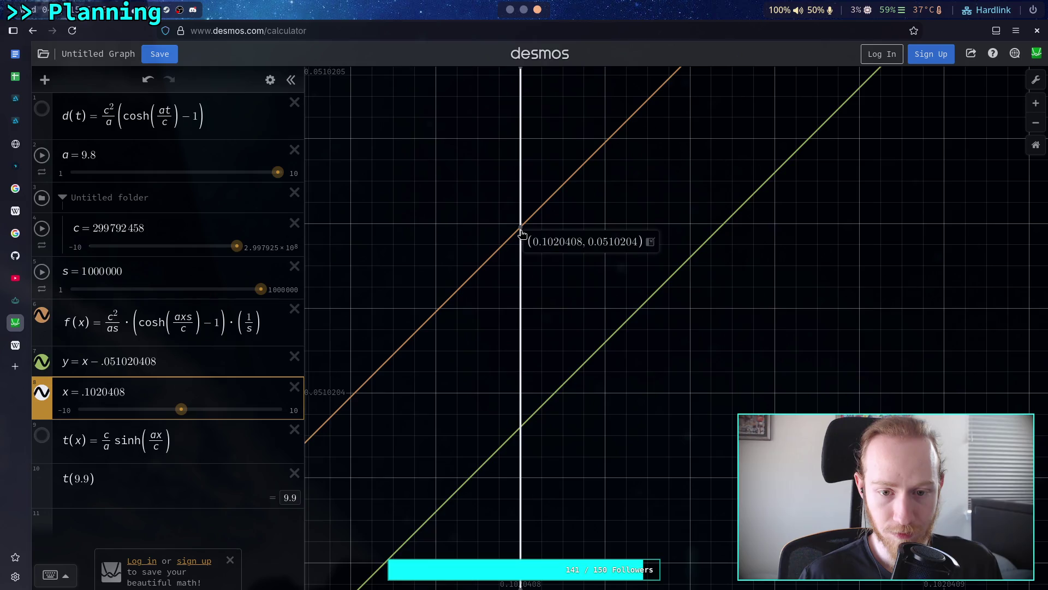
scroll(523, 339, "down", 10)
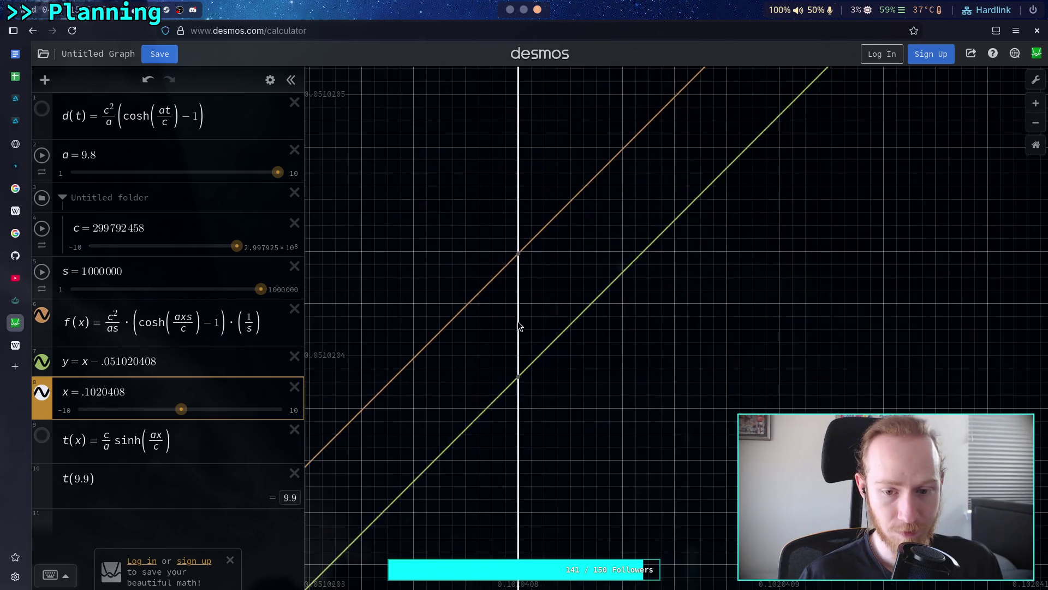
scroll(523, 349, "down", 10)
left_click(517, 371)
scroll(518, 377, "down", 8)
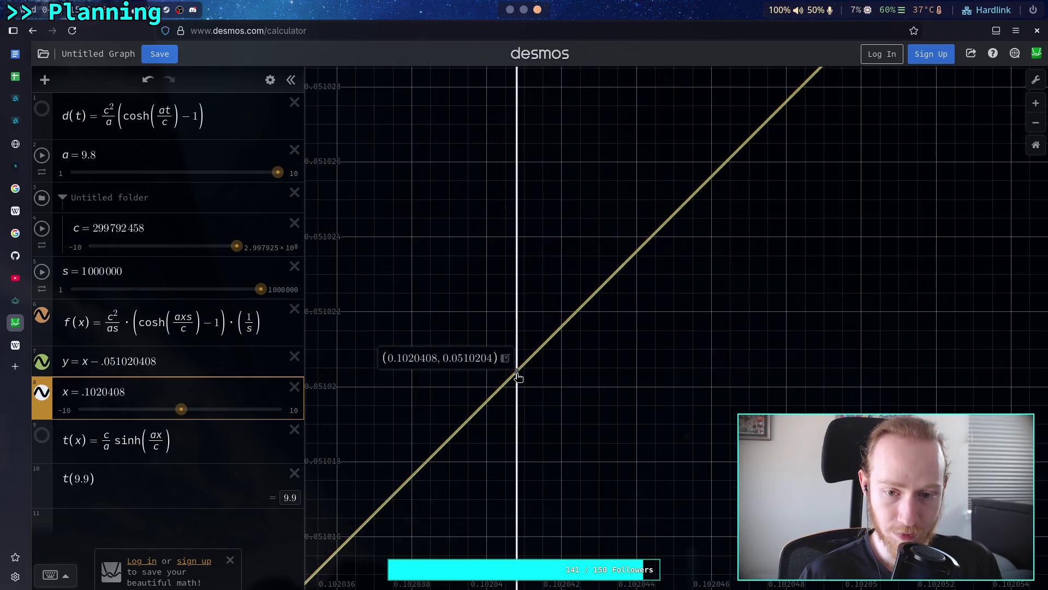
scroll(519, 377, "down", 3)
Step: Check the Python terminal and the Space Travel note's tables, then return to Desmos's a = 9.8 row
left_click(524, 9)
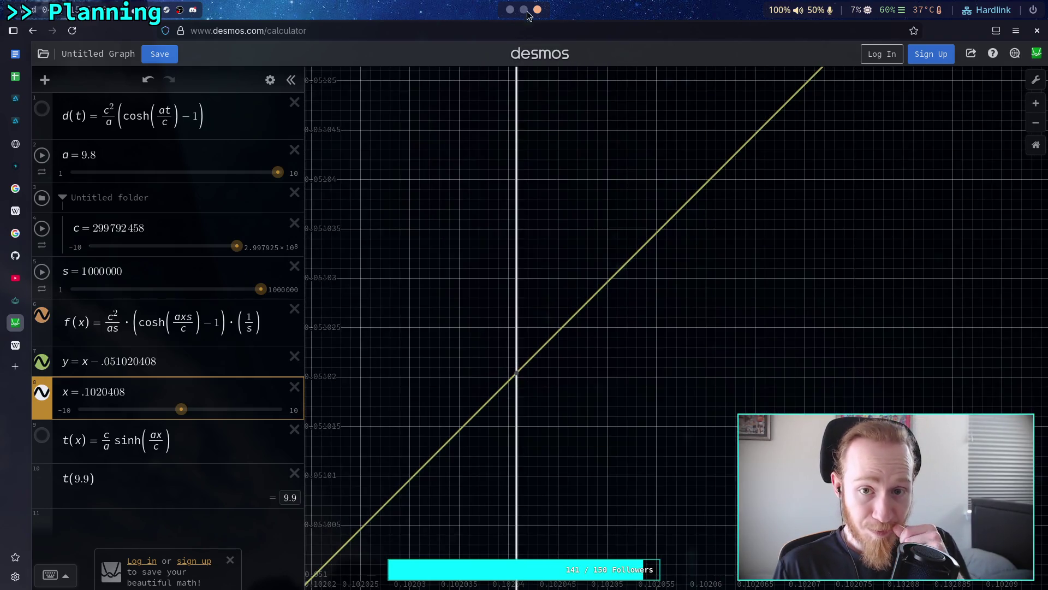
left_click(508, 10)
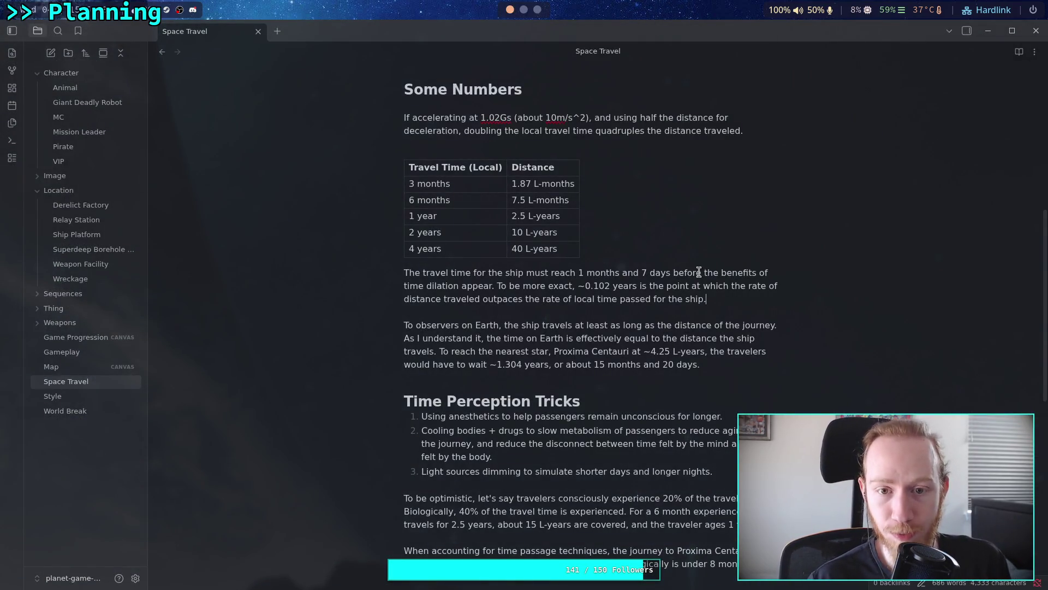
scroll(734, 366, "down", 10)
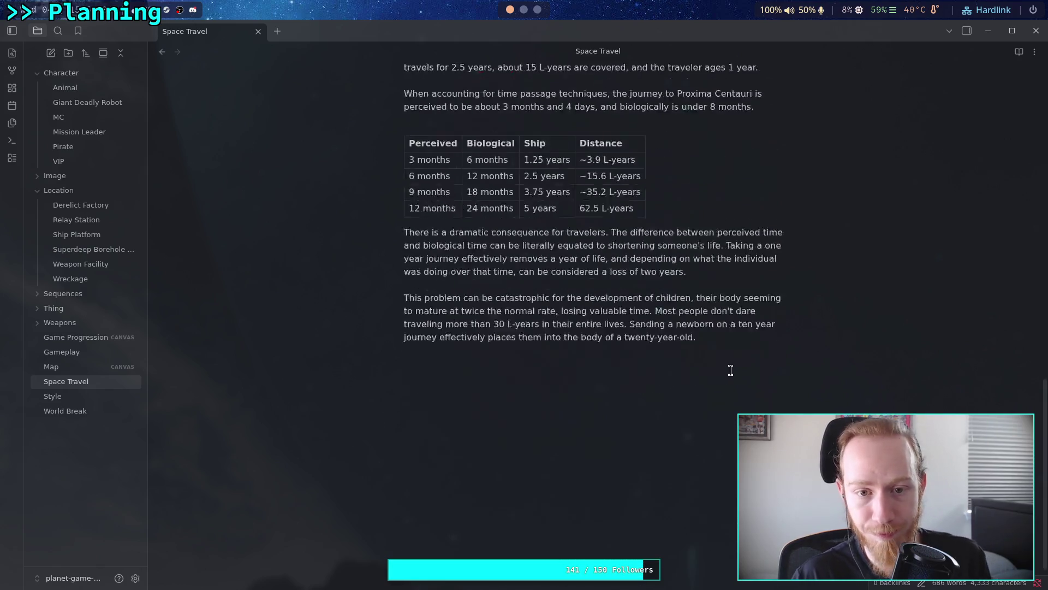
left_click(523, 9)
left_click(538, 11)
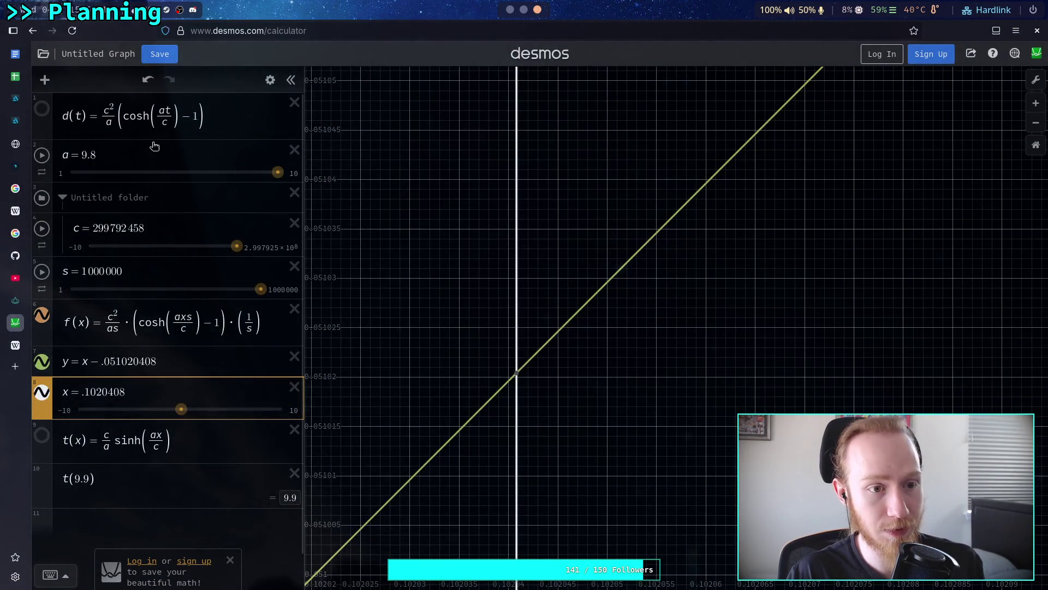
left_click(125, 153)
Step: Change acceleration a from 9.8 to 10 and read where f(x) now crosses x = .1020408
key("shift+Left")
key("shift+Left")
key("shift+Left")
type("10")
left_click(516, 301)
scroll(494, 360, "down", 10)
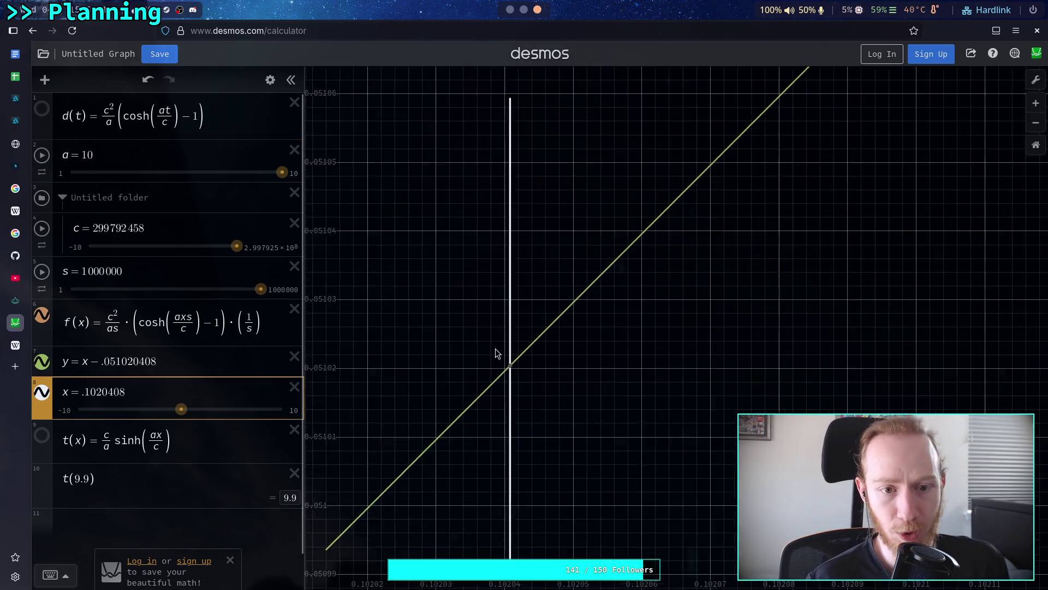
scroll(492, 372, "down", 10)
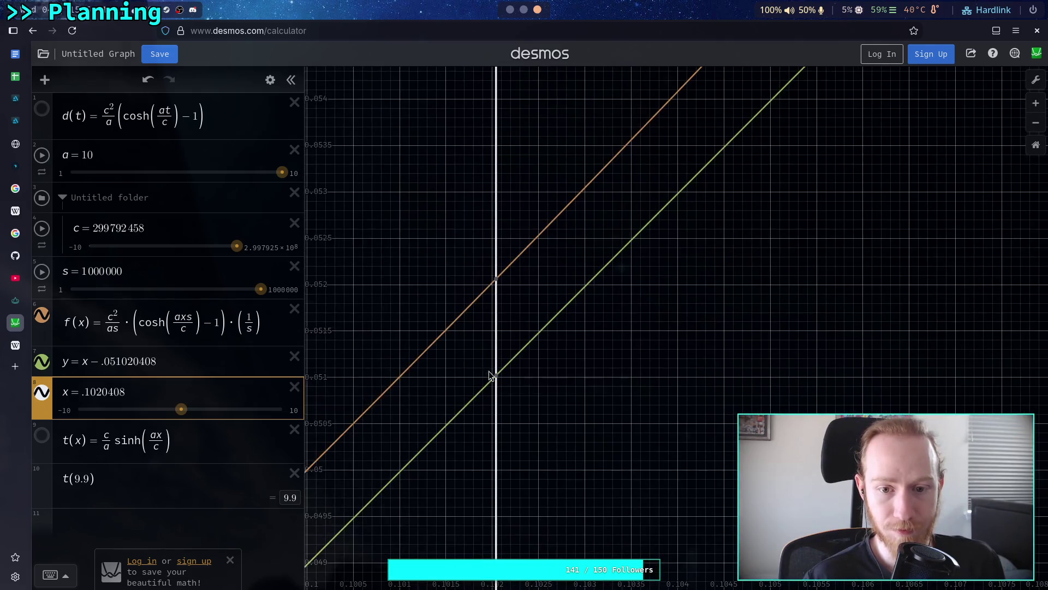
left_click_drag(479, 284, 499, 316)
left_click(514, 305)
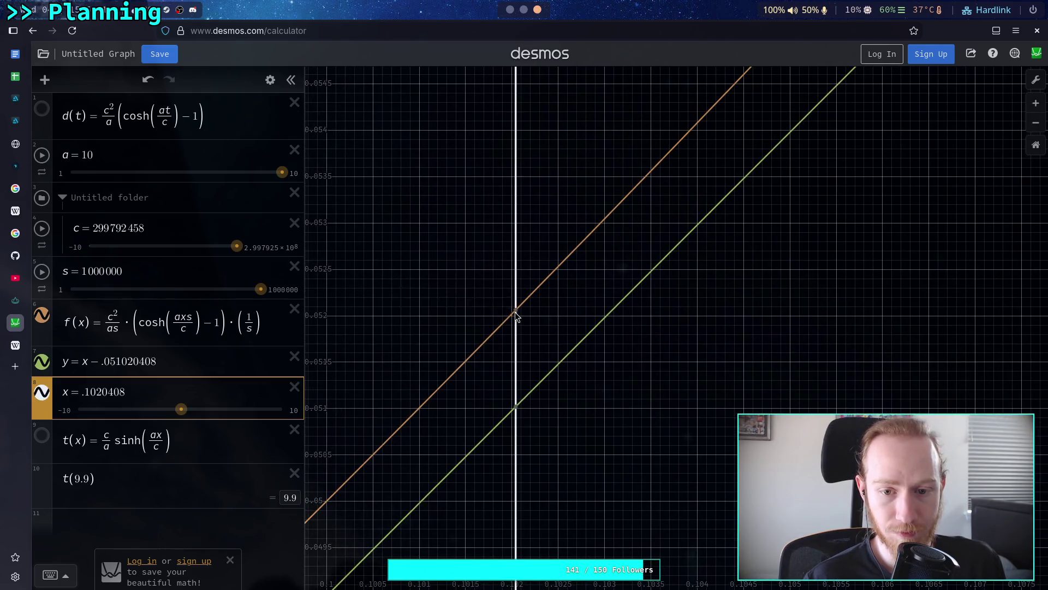
left_click(524, 10)
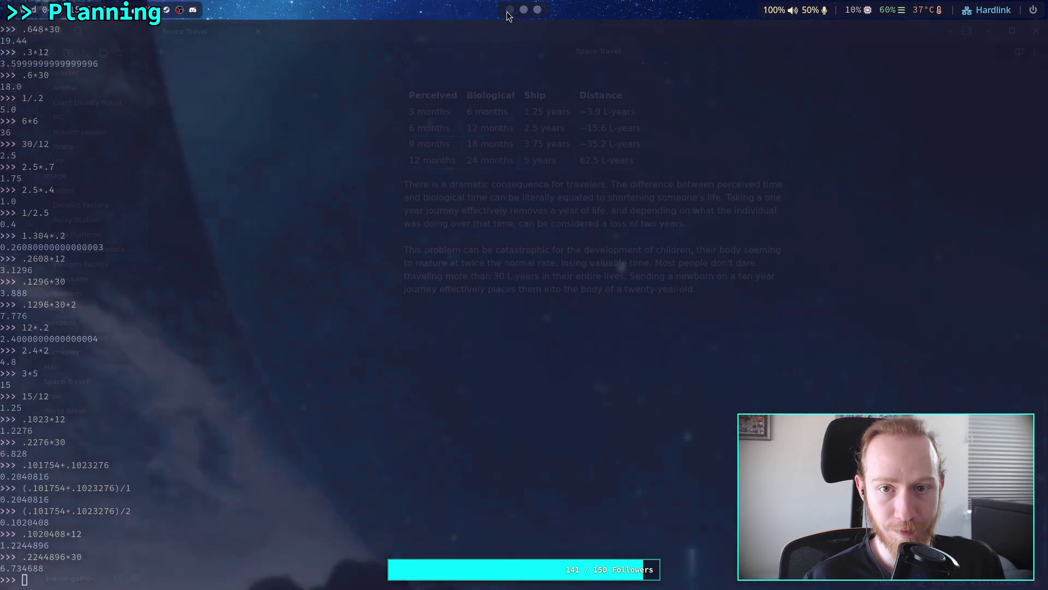
left_click(510, 10)
scroll(534, 15, "down", 1)
scroll(534, 15, "down", 1)
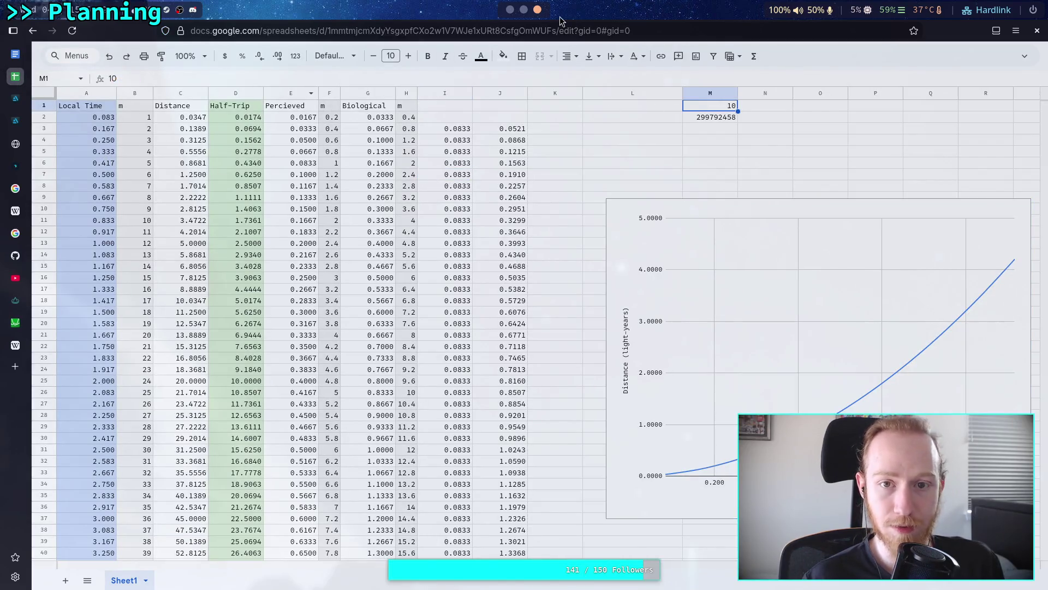
left_click(511, 9)
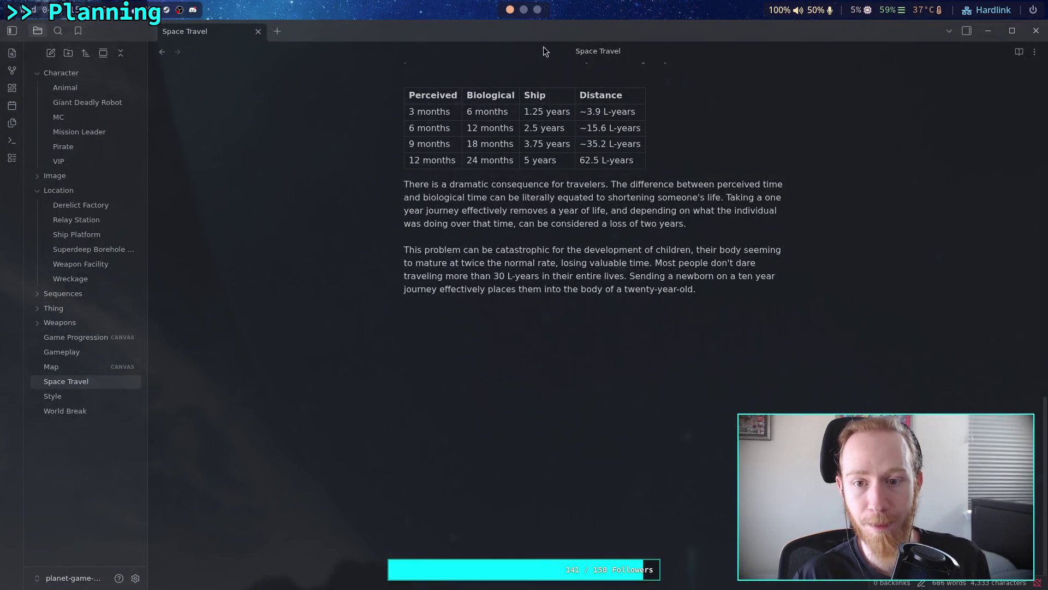
scroll(529, 14, "down", 2)
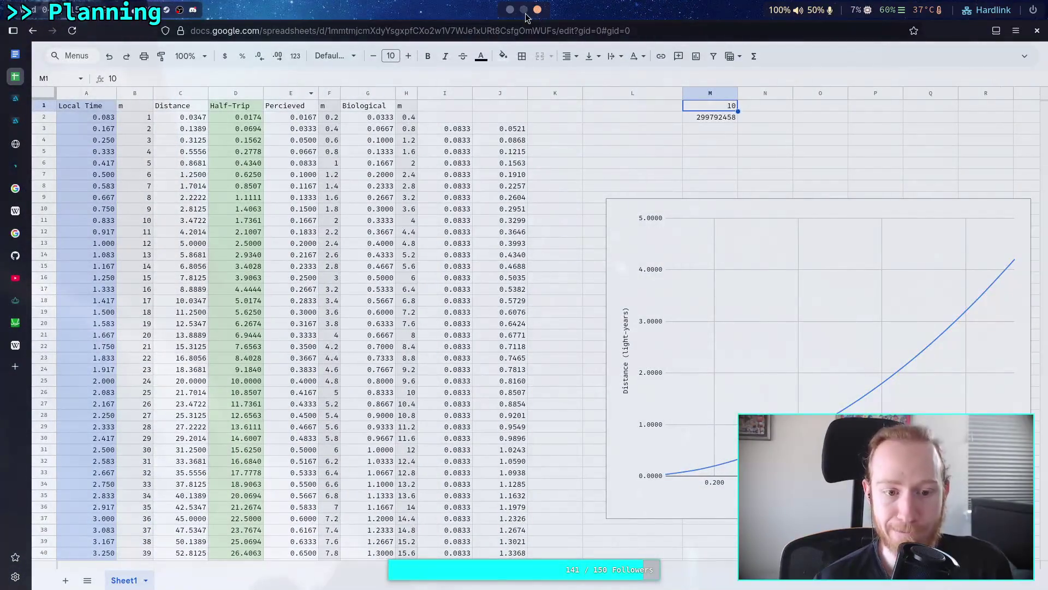
left_click(16, 322)
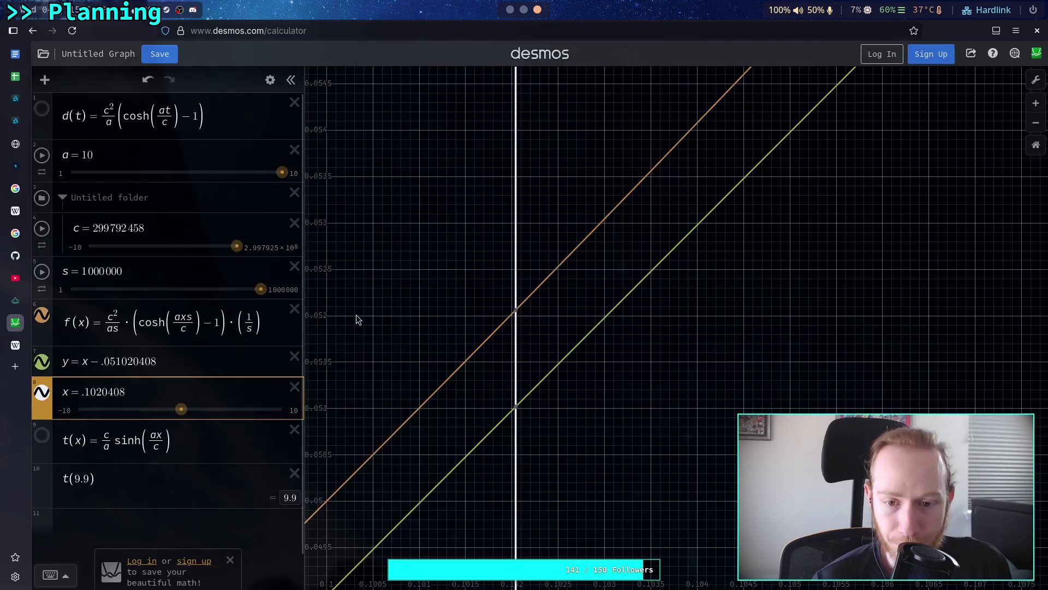
Step: Hide the x = .1020408 line and trim the green line's offset to y = x − .05
mouse_move(486, 404)
left_mouse_down()
mouse_move(601, 311)
mouse_move(508, 353)
left_mouse_up()
scroll(509, 352, "down", 10)
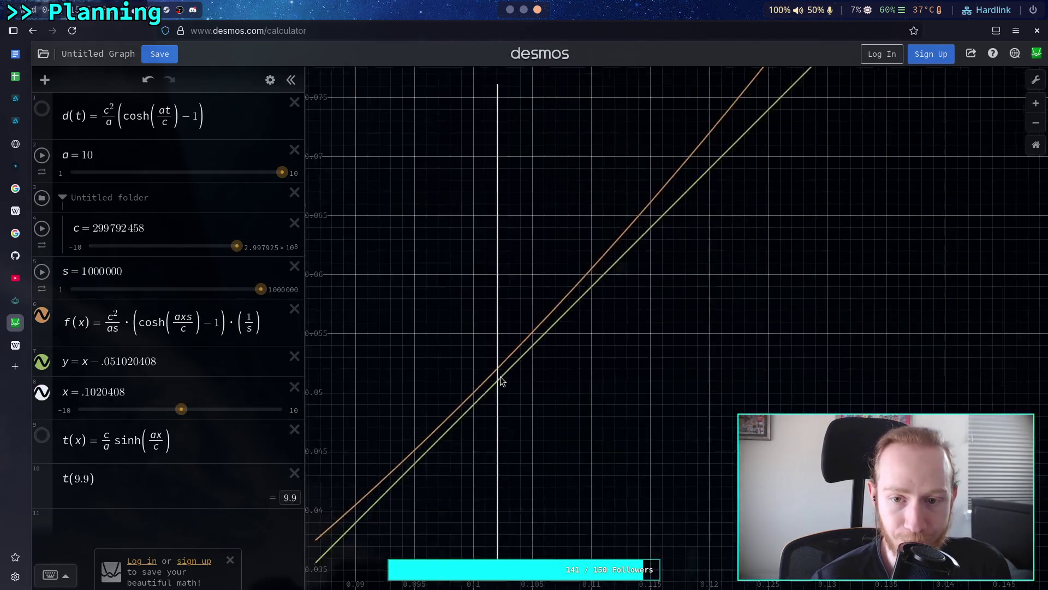
scroll(498, 403, "up", 8)
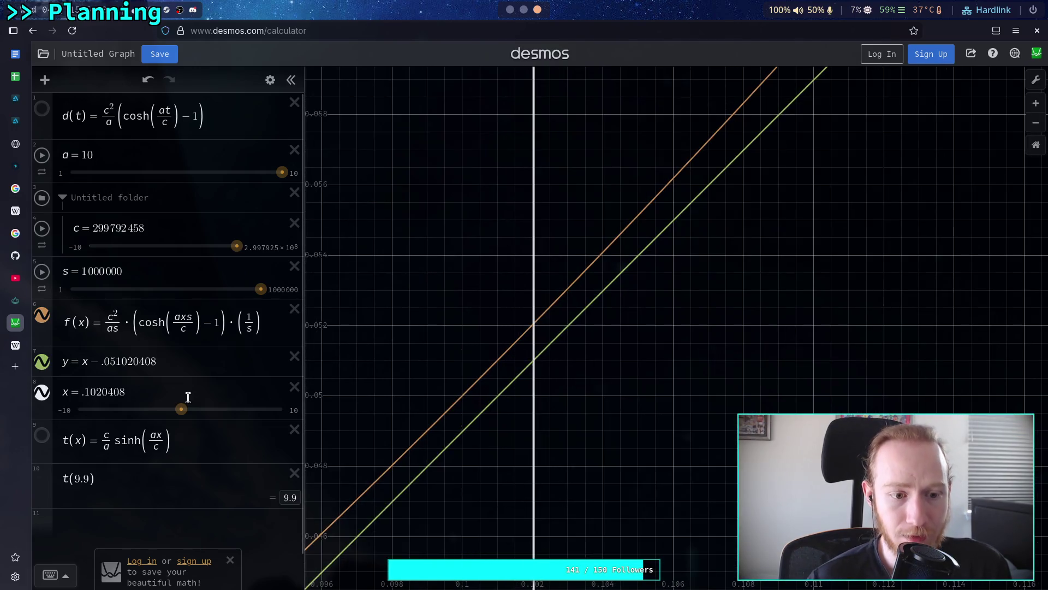
left_click(133, 391)
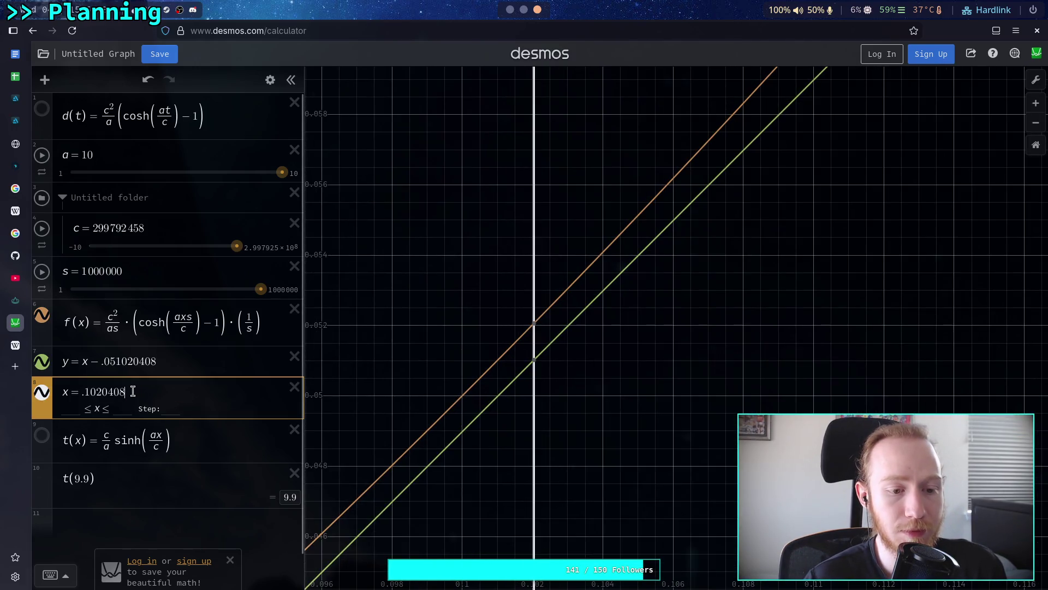
left_click(40, 395)
left_click_drag(166, 362, 118, 364)
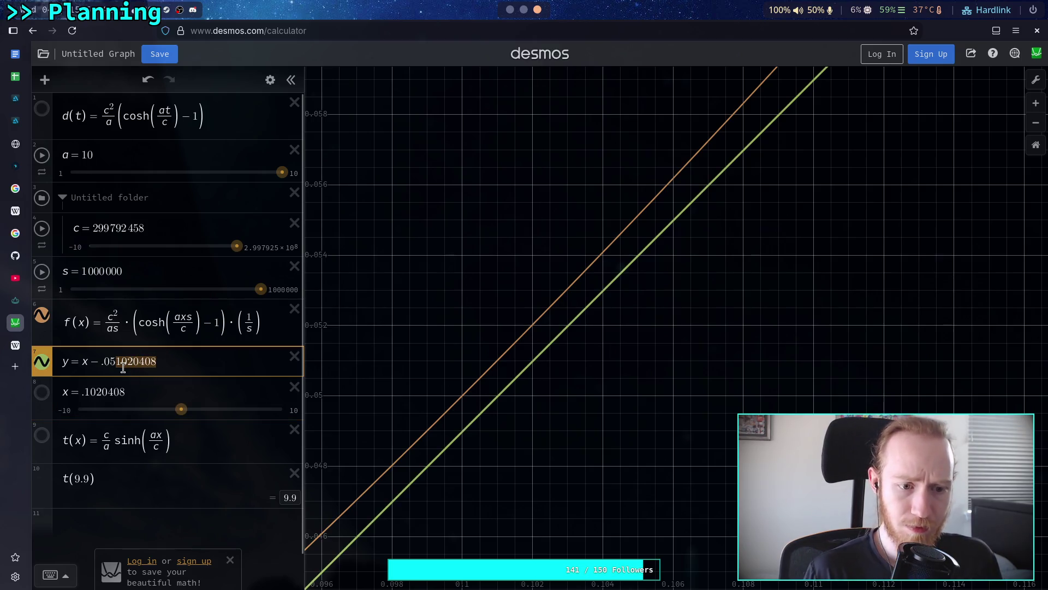
key("BackSpace")
left_click_drag(460, 434, 511, 410)
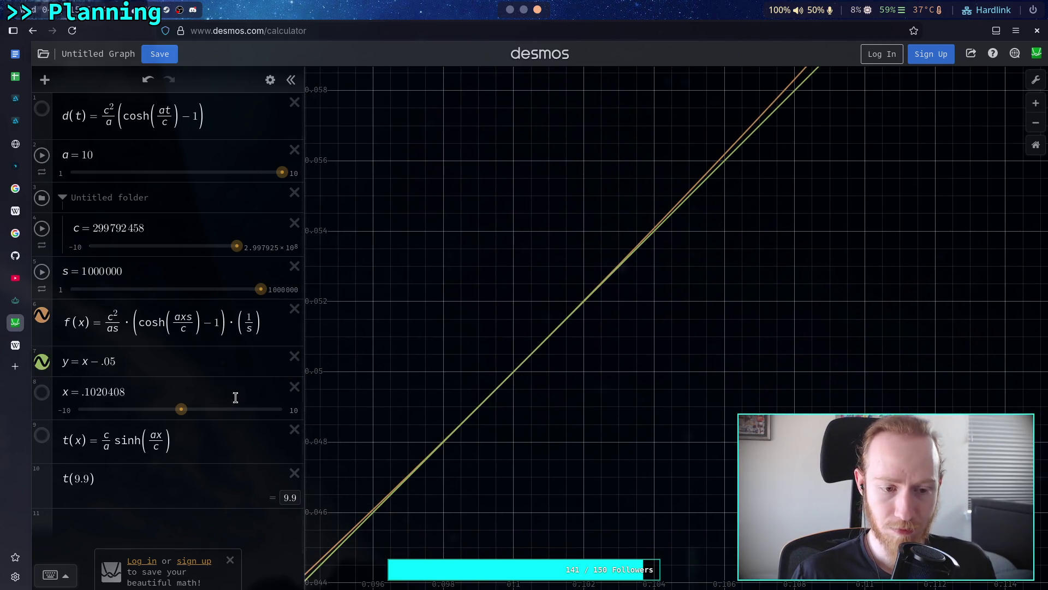
Step: Try successive trailing digits on the green line's offset, settling on y = x − .049999
left_click(127, 361)
key("BackSpace")
type("4")
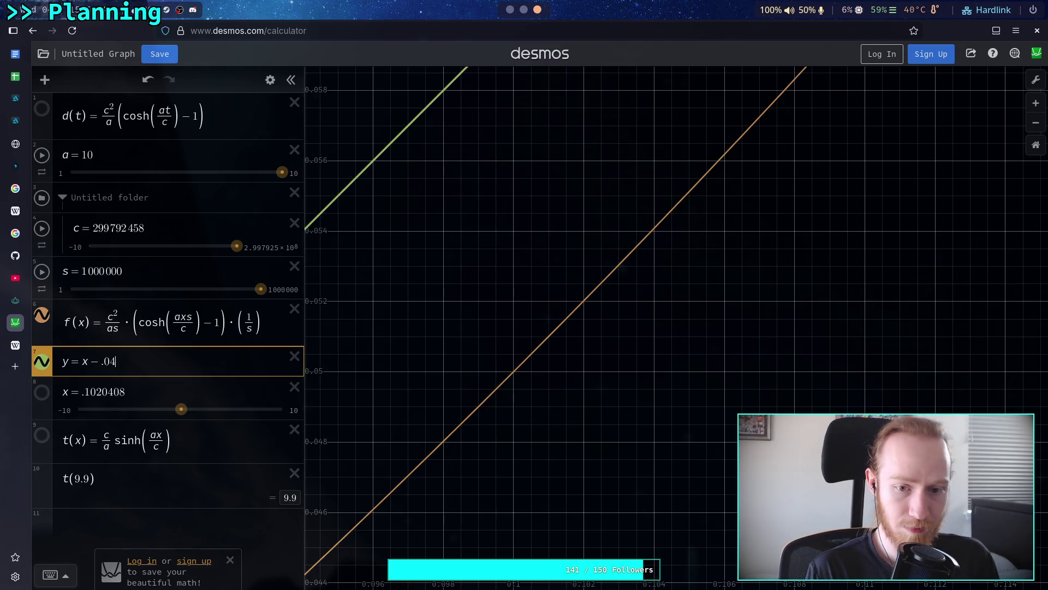
type("1")
key("BackSpace")
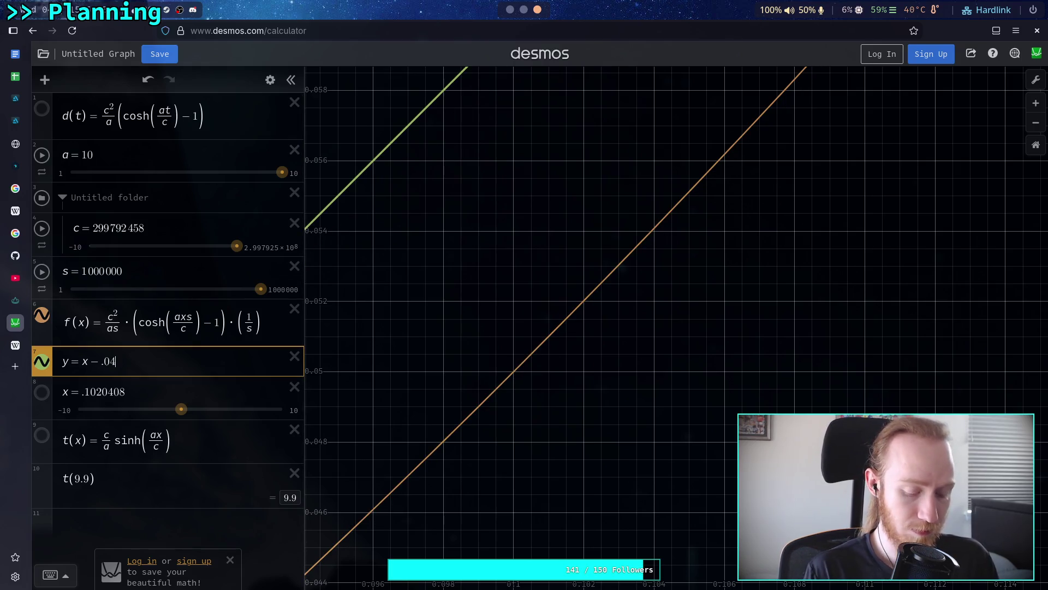
type("9")
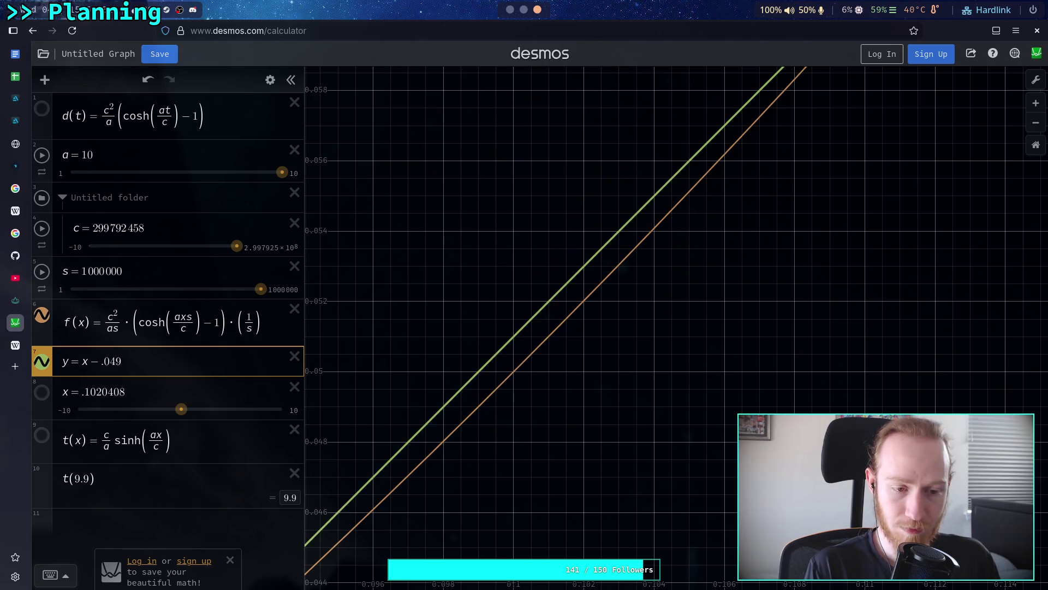
type("9")
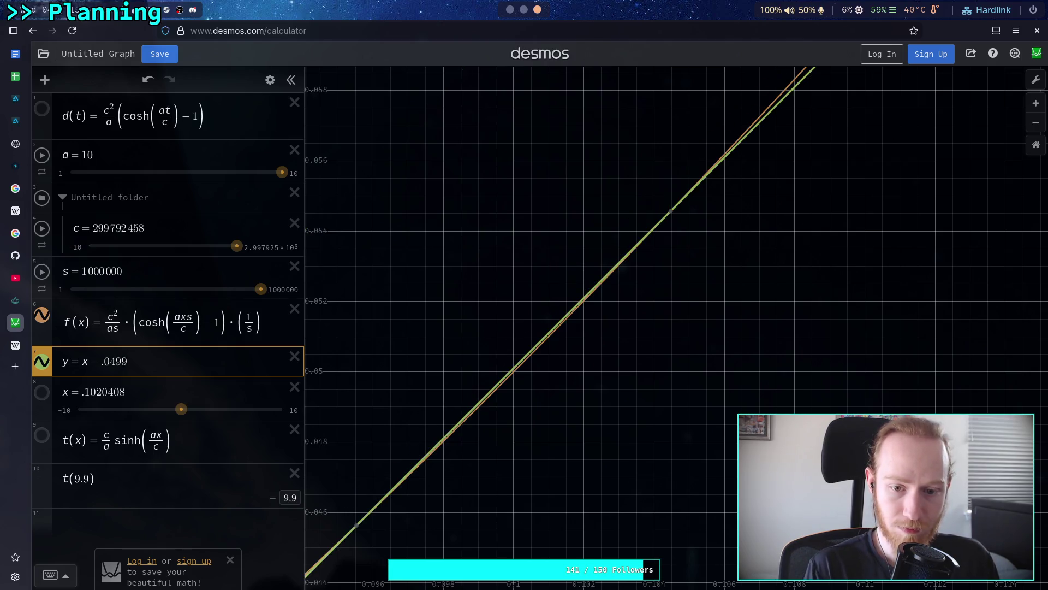
left_click(357, 530)
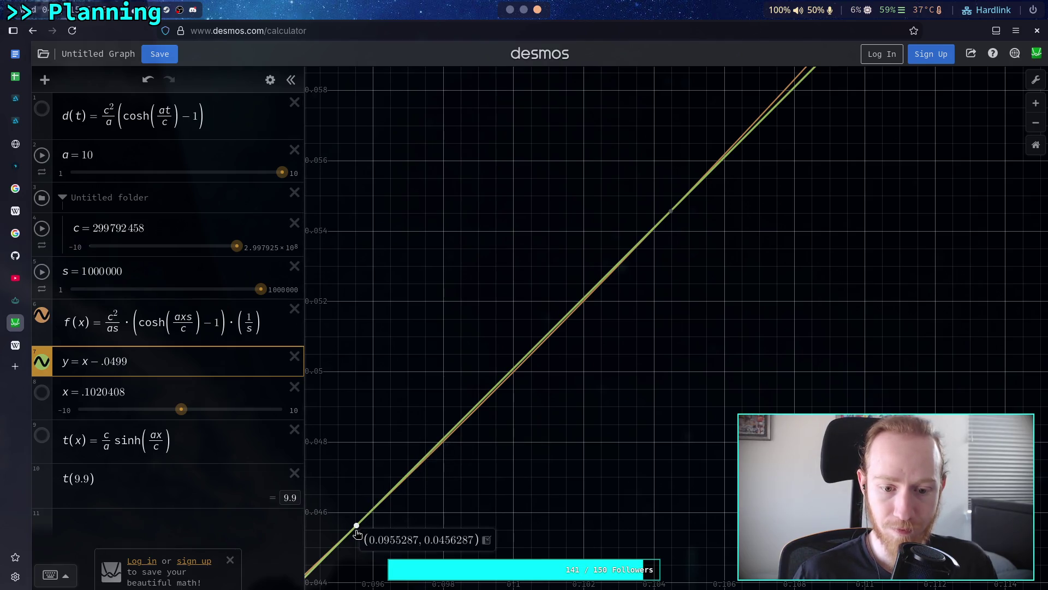
left_click(170, 362)
type("10")
type("2")
key("BackSpace")
type("3")
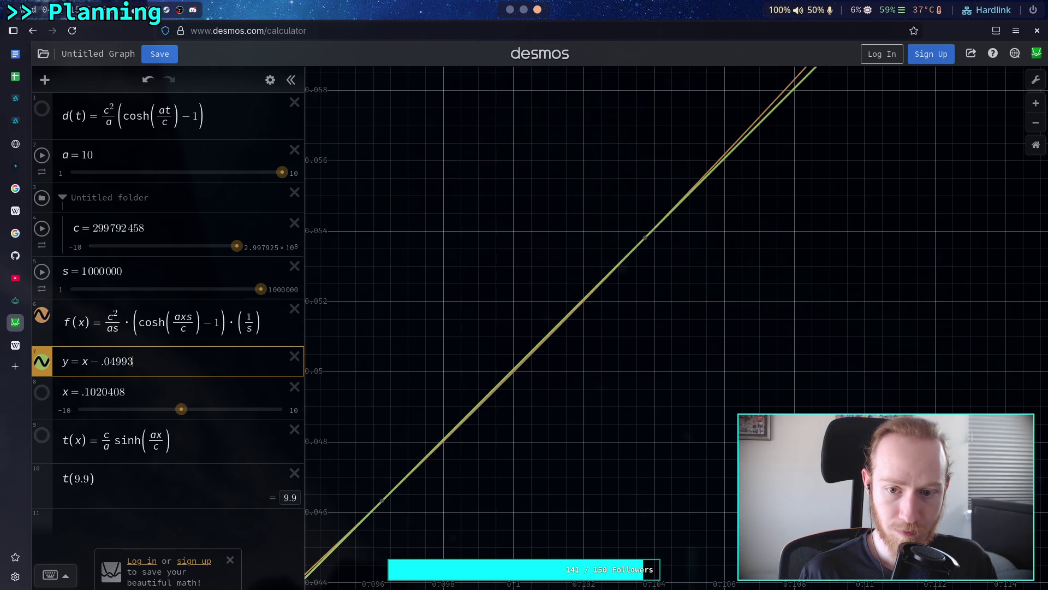
type("456")
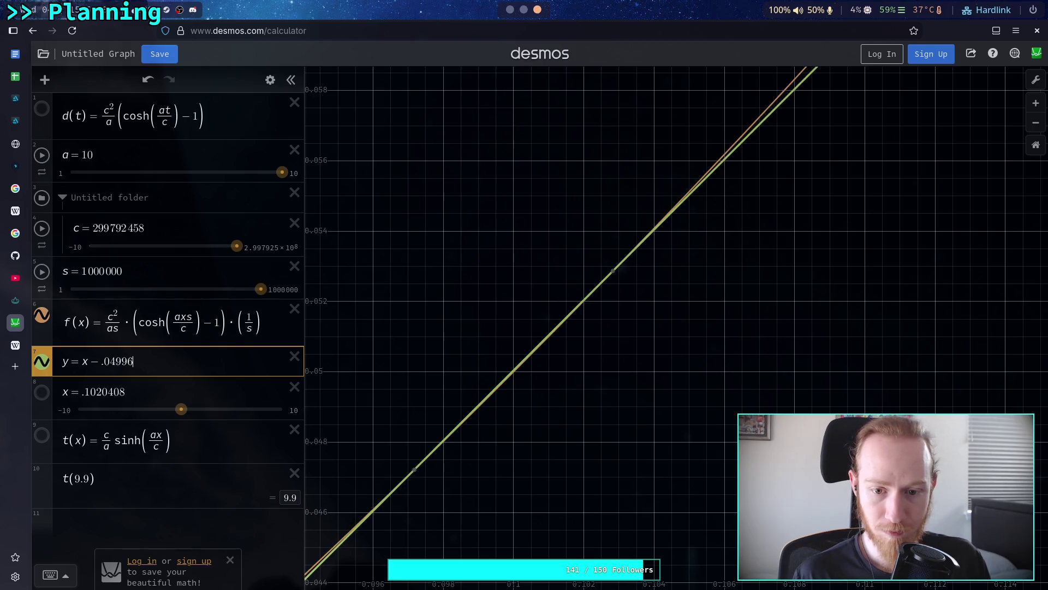
type("789")
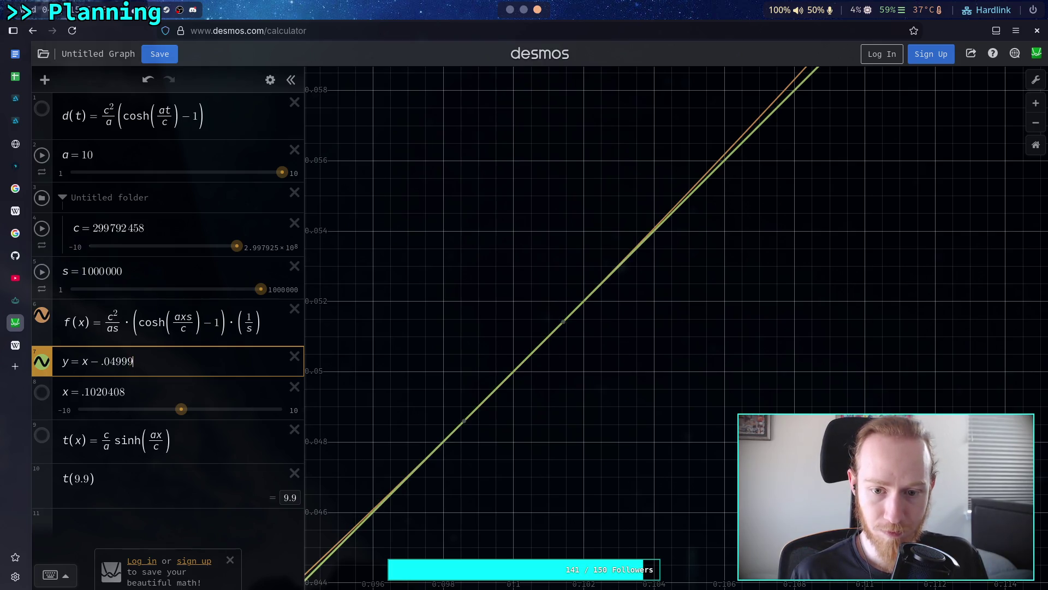
type("0")
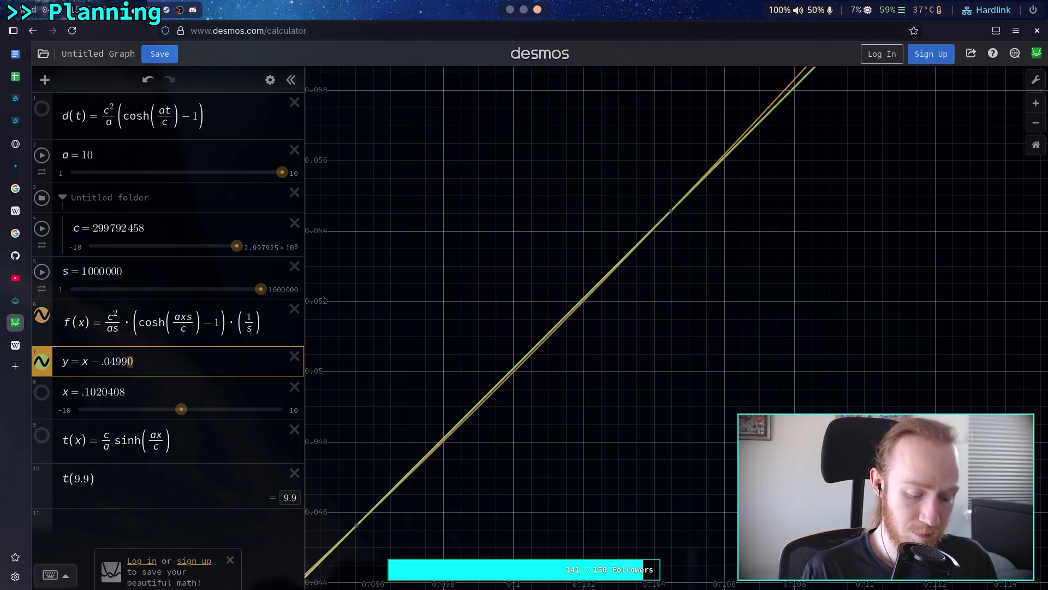
type("9")
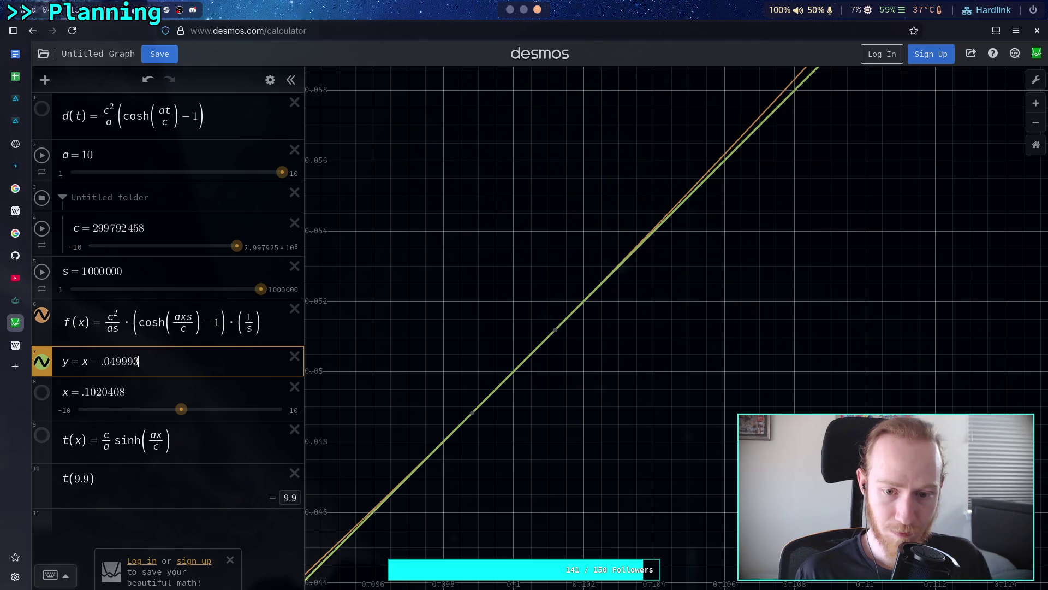
type("9")
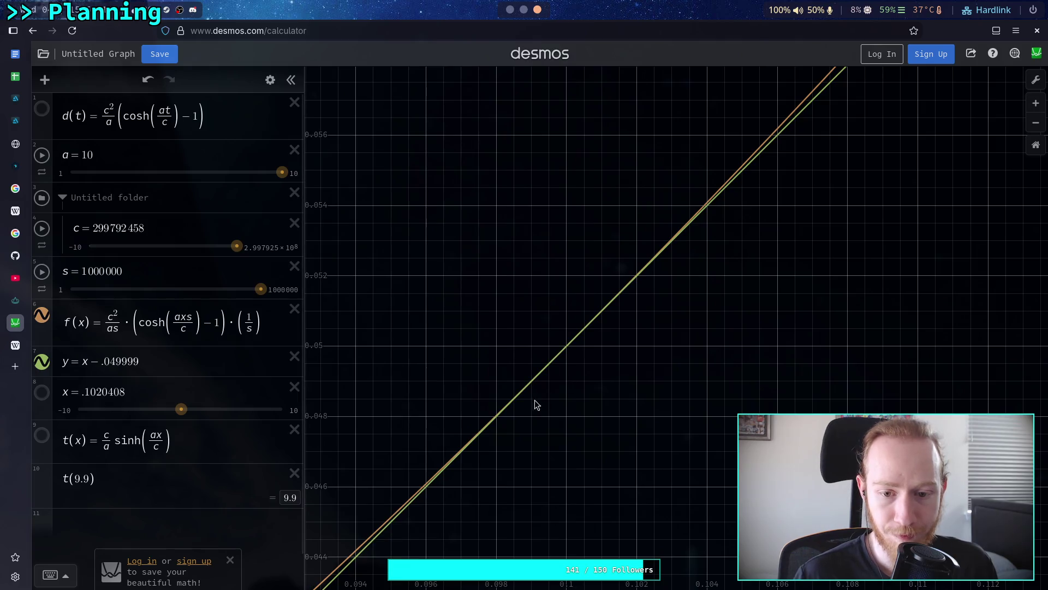
left_click(545, 367)
Step: Zoom near (0.1, 0.05) and start extending the offset's digits beyond .049999
scroll(562, 361, "up", 2)
scroll(572, 341, "up", 2)
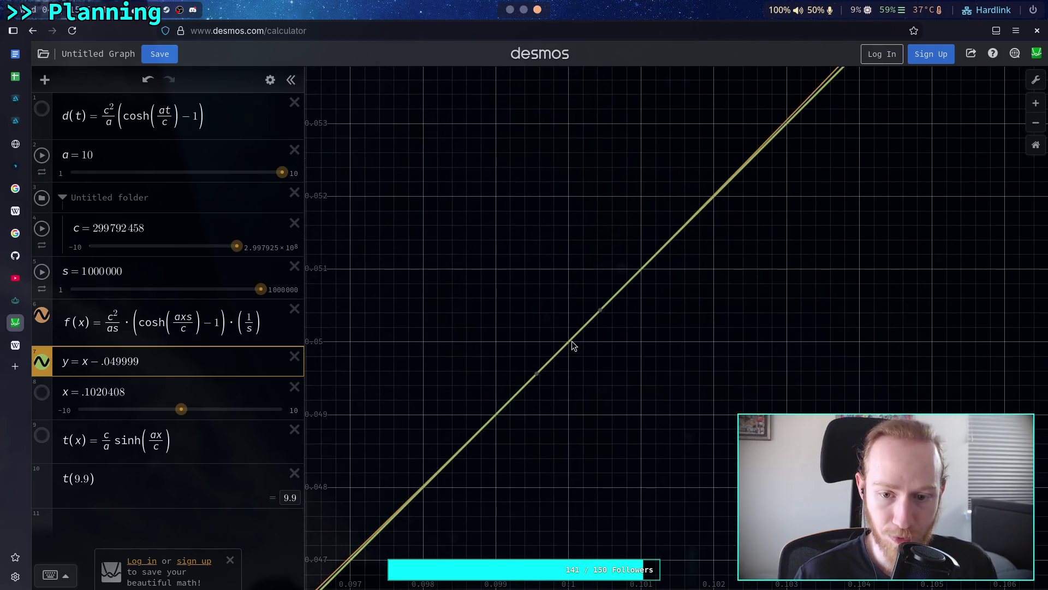
scroll(568, 342, "up", 5)
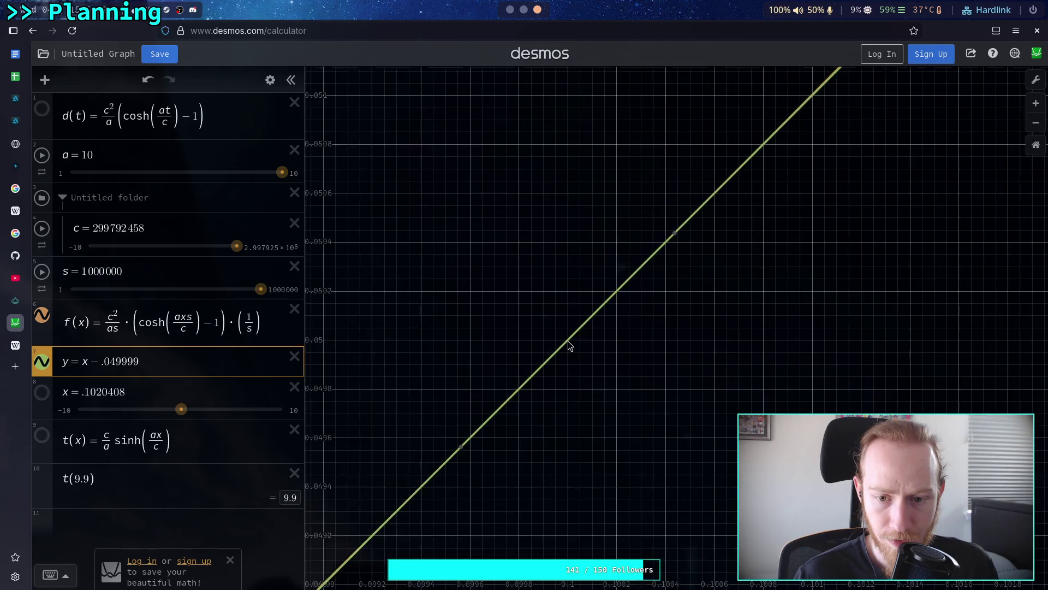
scroll(569, 347, "up", 3)
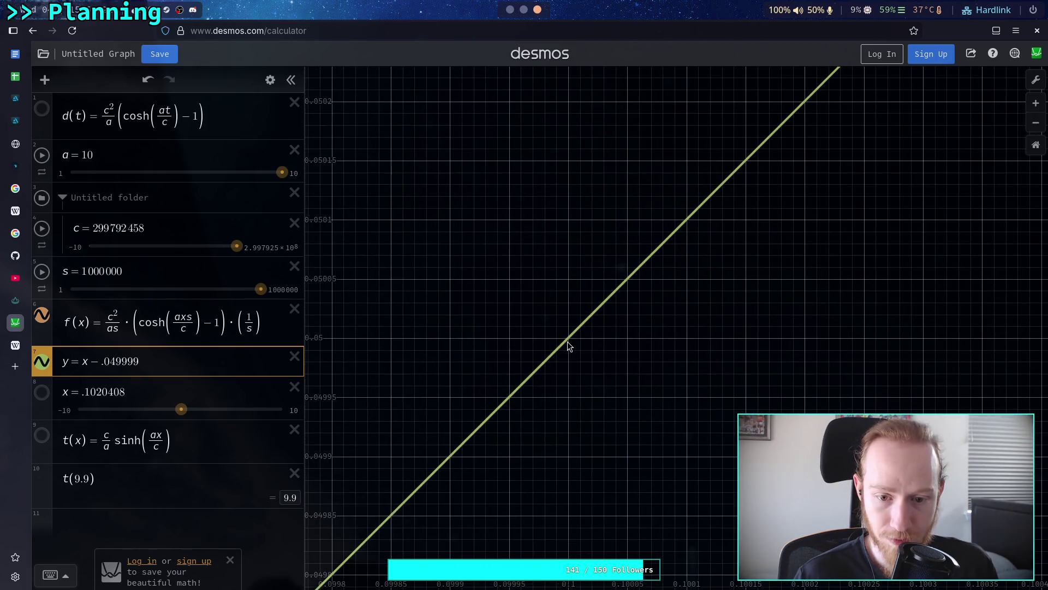
scroll(568, 342, "down", 5)
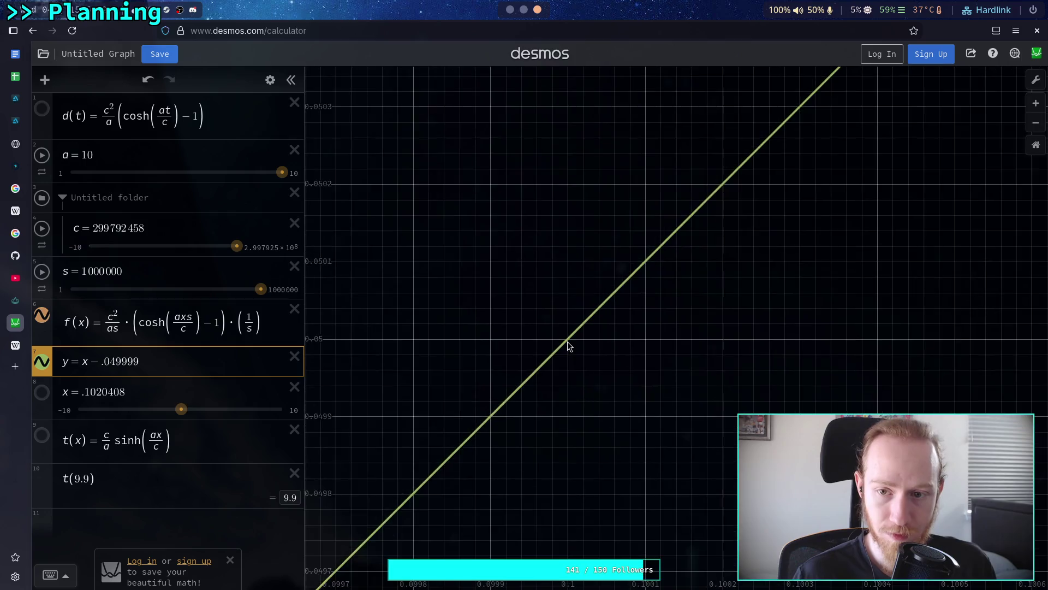
left_click(164, 359)
key("shift+Left")
key("shift+Left")
key("shift+Left")
type("5")
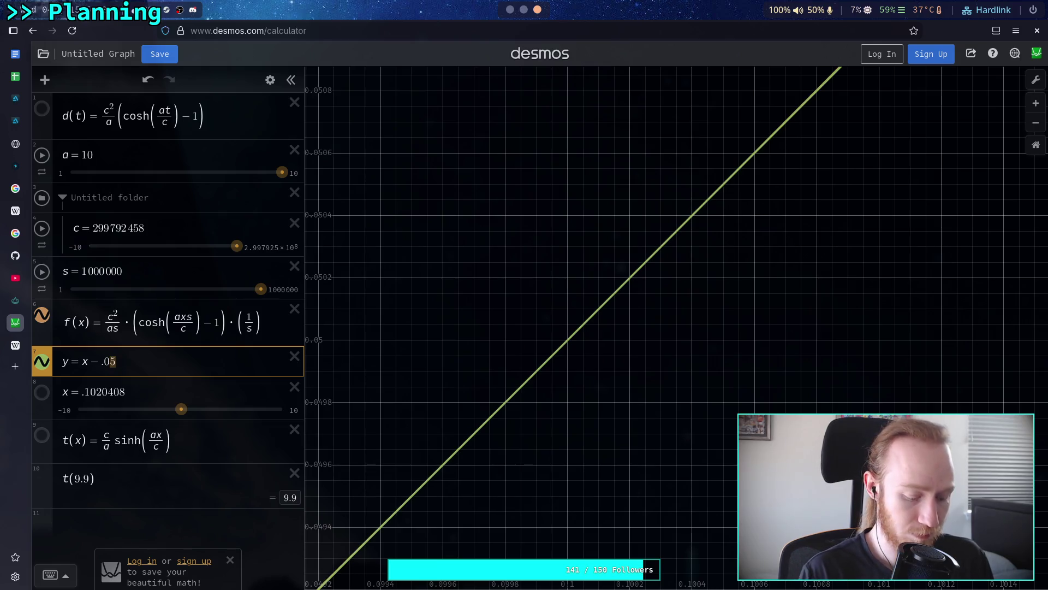
key("BackSpace")
type("4999999")
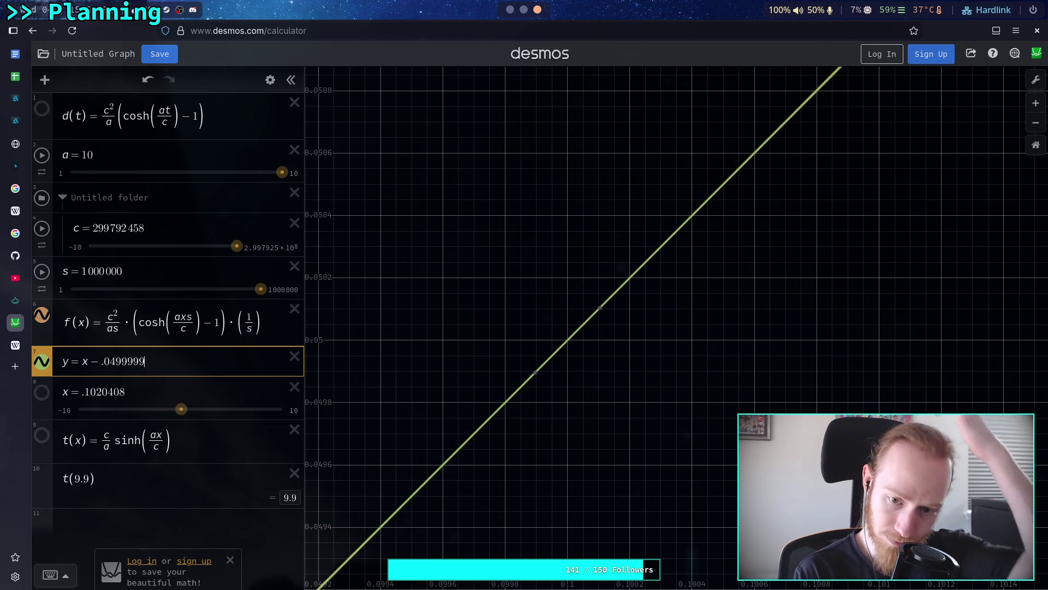
key("BackSpace")
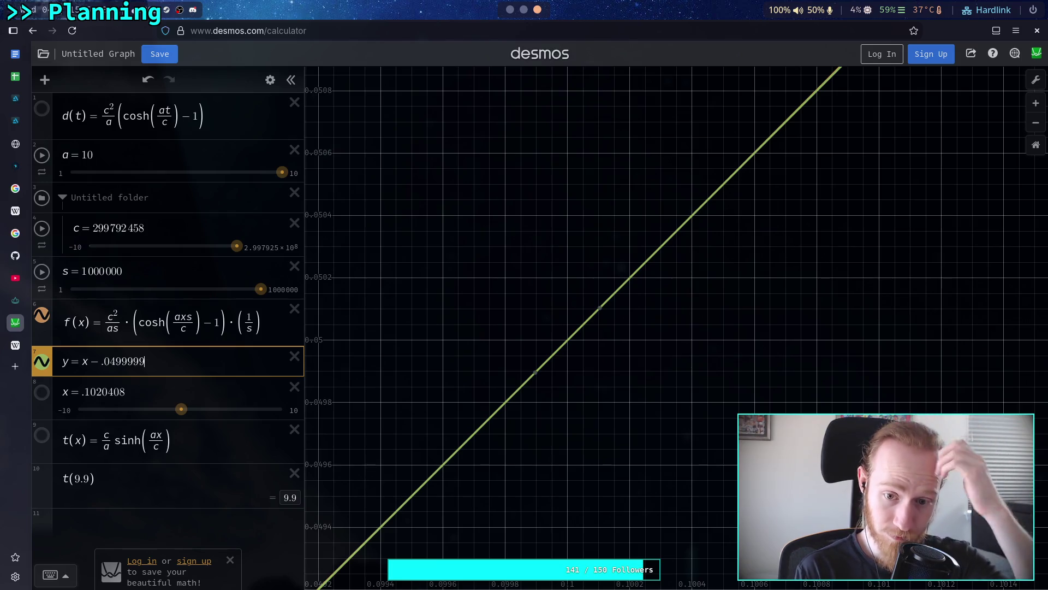
type("1")
key("BackSpace")
type("4")
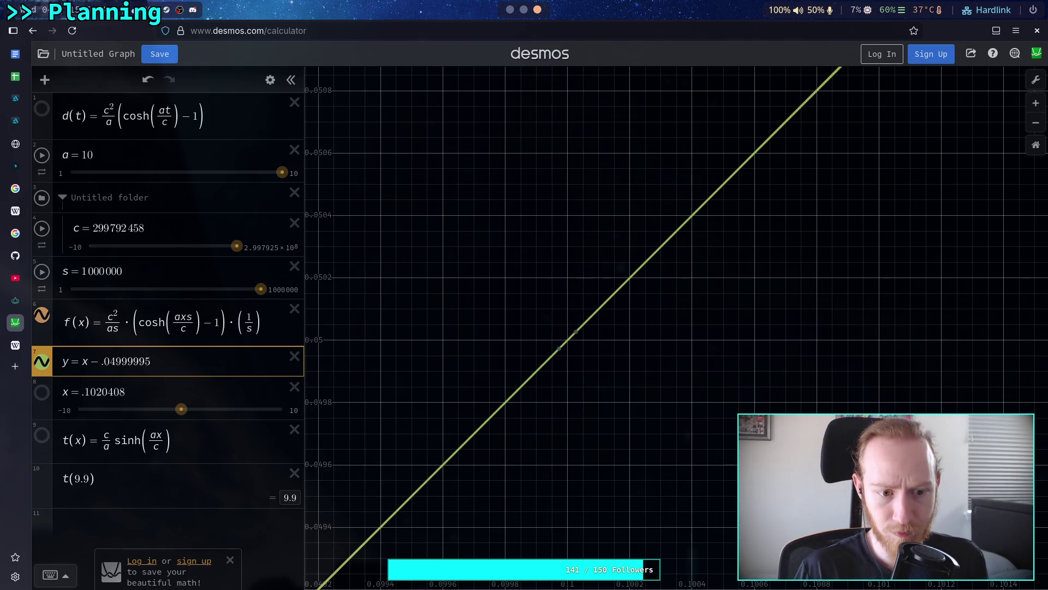
scroll(568, 344, "up", 5)
scroll(573, 350, "up", 3)
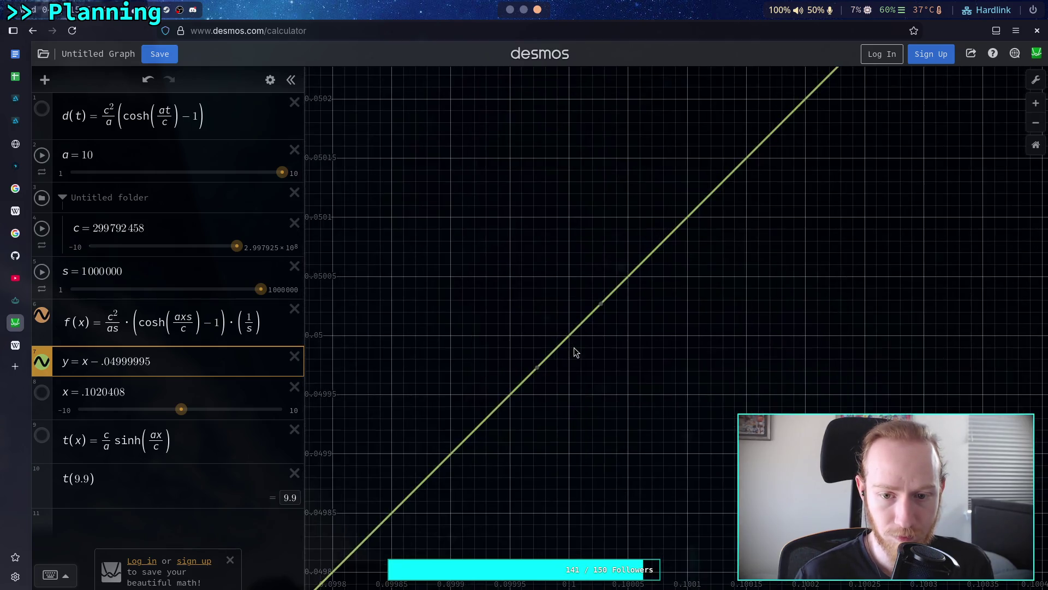
Step: Settle the offset at .04999995364 after trying final digits, zooming in to check the fit
type("4")
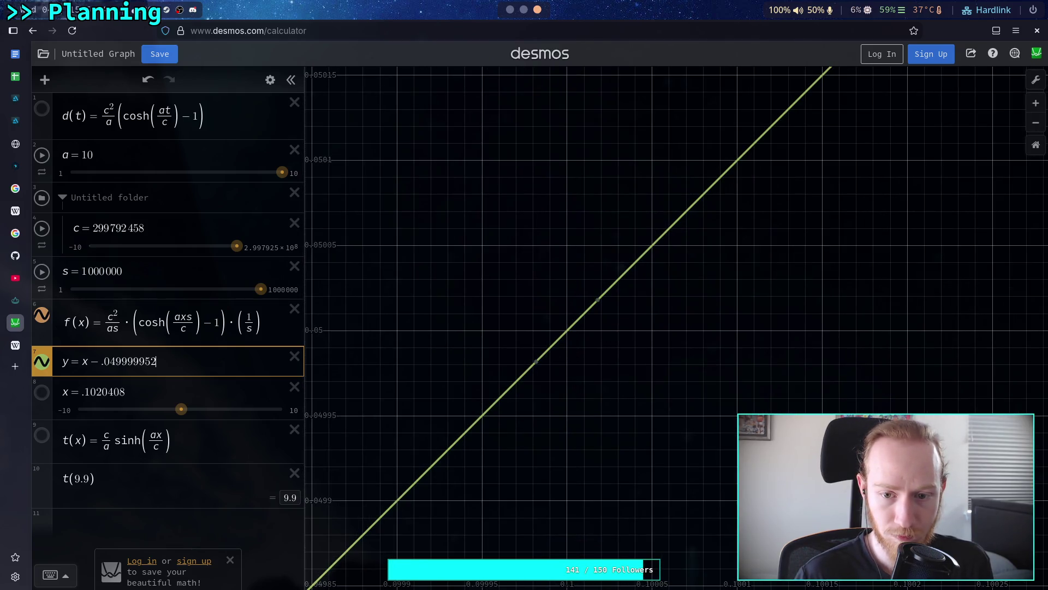
key("shift+Left")
key("shift+Left")
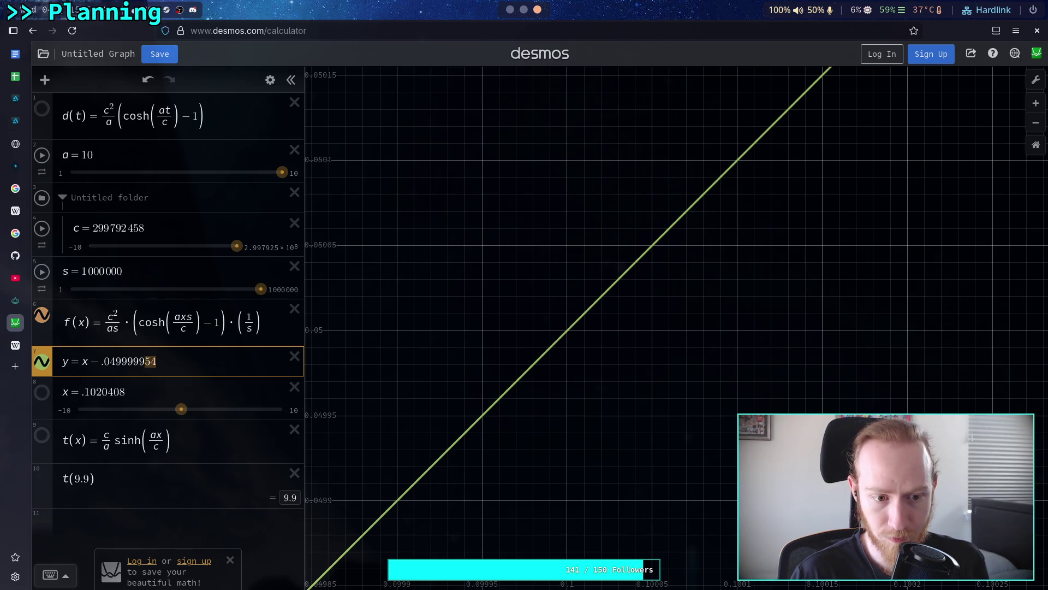
type("53")
type("3")
type("4")
key("BackSpace")
type("7")
key("BackSpace")
type("62")
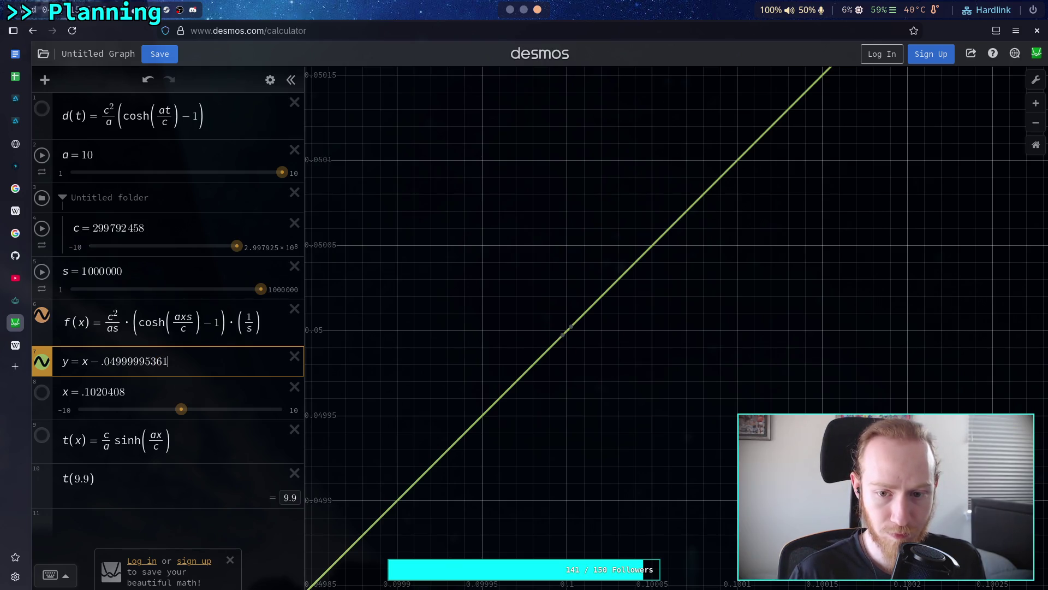
key("BackSpace")
type("4")
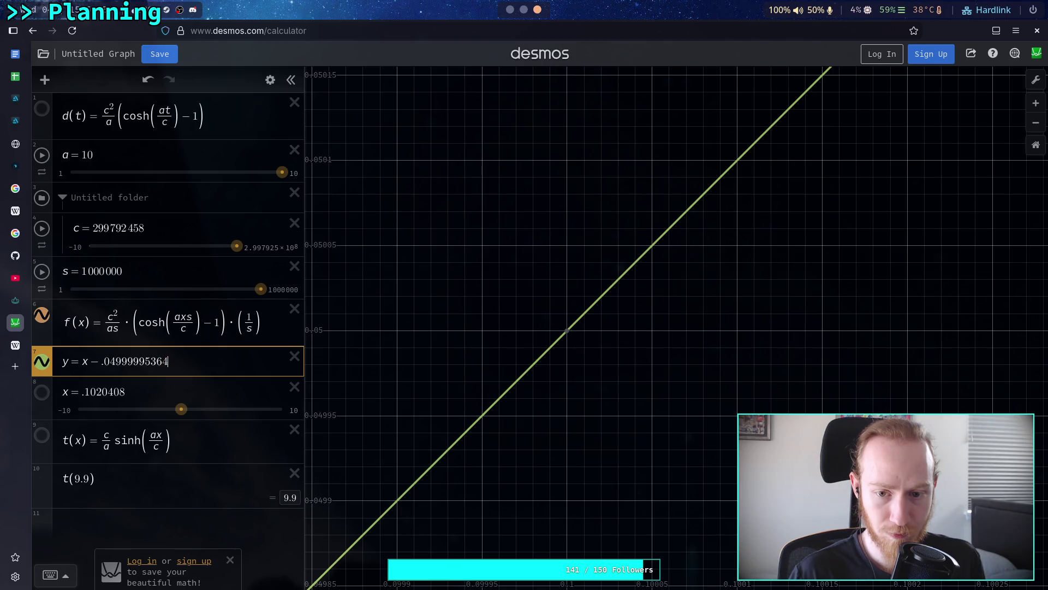
scroll(573, 348, "up", 10)
scroll(575, 319, "up", 10)
scroll(572, 320, "up", 10)
scroll(573, 311, "up", 7)
scroll(565, 296, "up", 8)
scroll(561, 297, "up", 5)
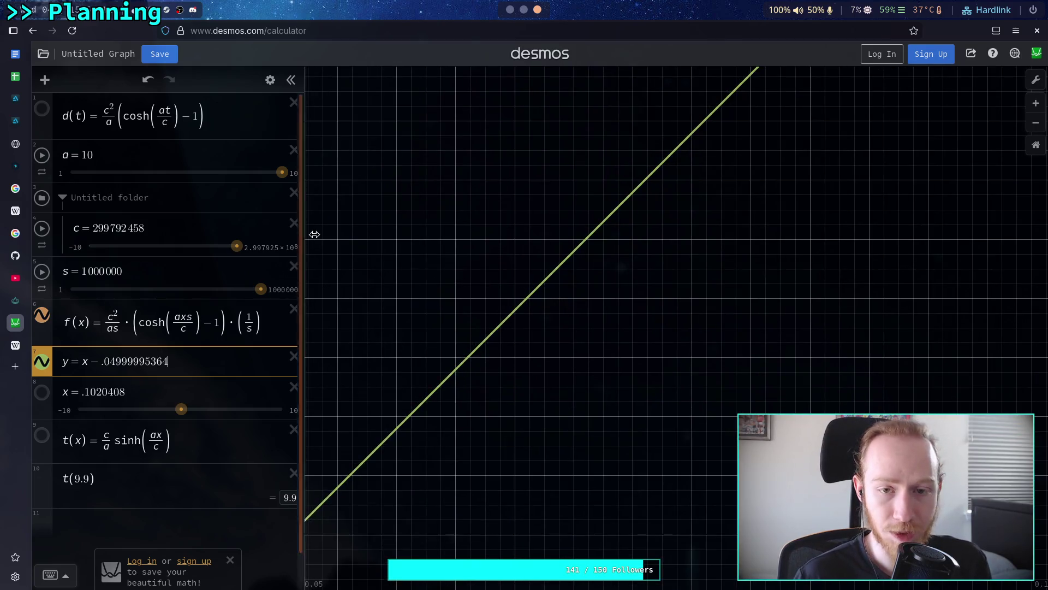
left_click(510, 10)
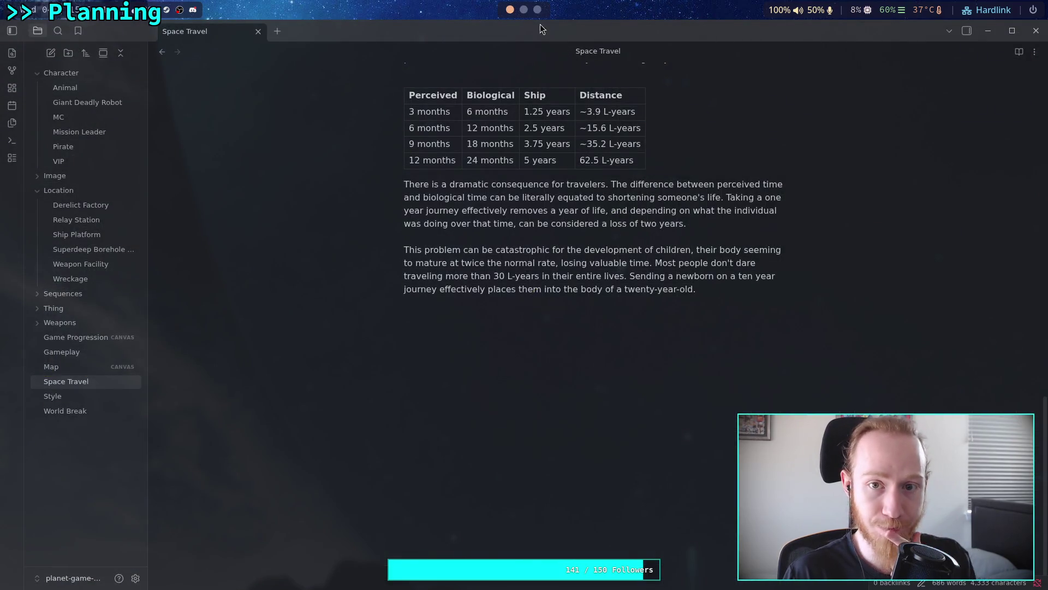
Step: Bring up the Google Sheets table of local time, distance and biological time
left_click(523, 10)
left_click(537, 10)
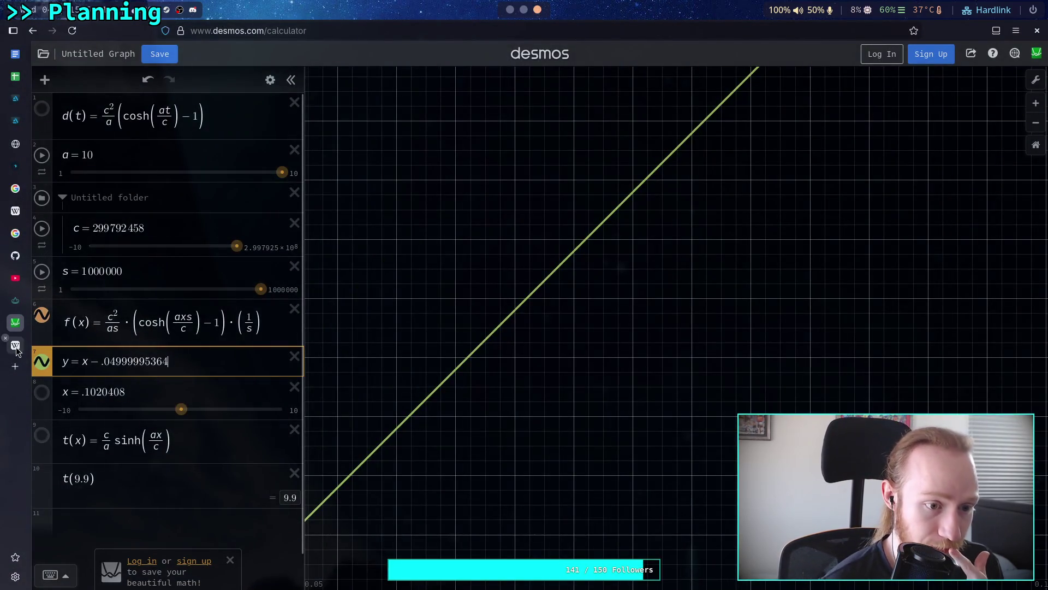
left_click(15, 76)
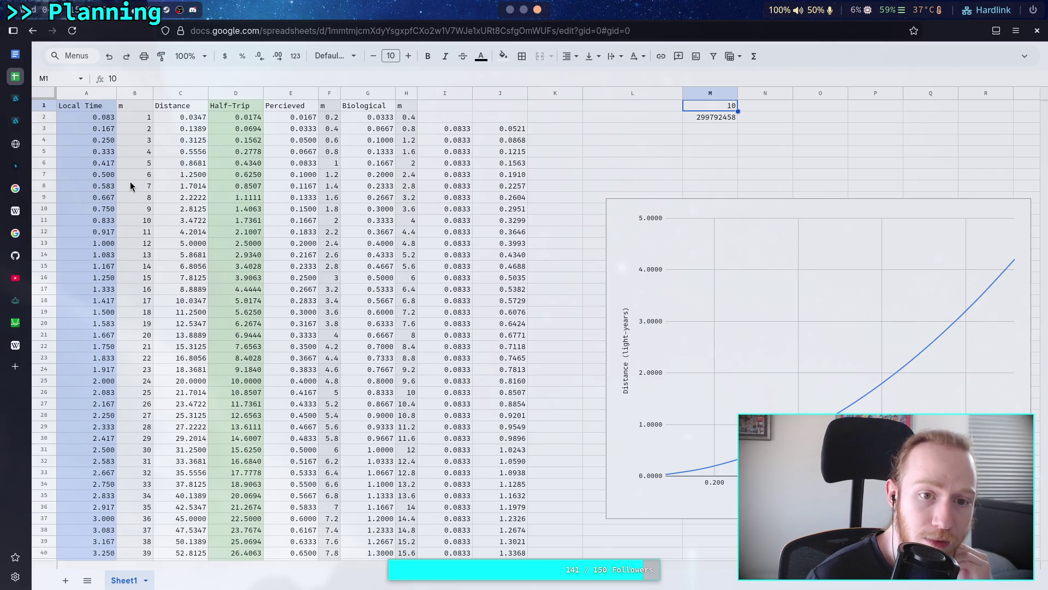
left_click(524, 9)
Step: Compute .1*12 = 1.2 months and .2*30 = 6.0 days in the Python REPL
left_click(537, 9)
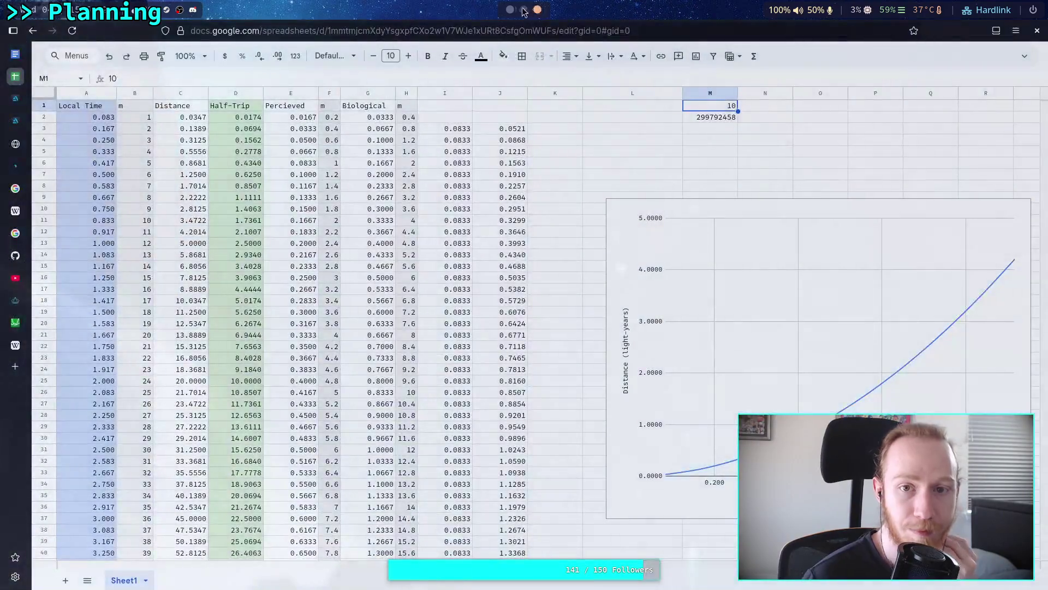
left_click(523, 9)
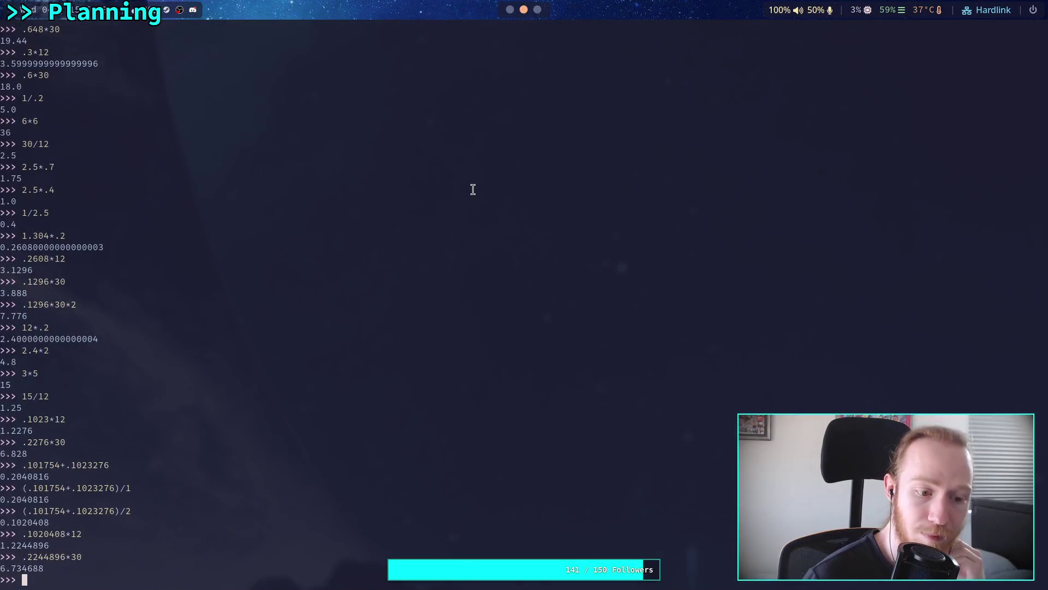
type(".1*12")
key("Return")
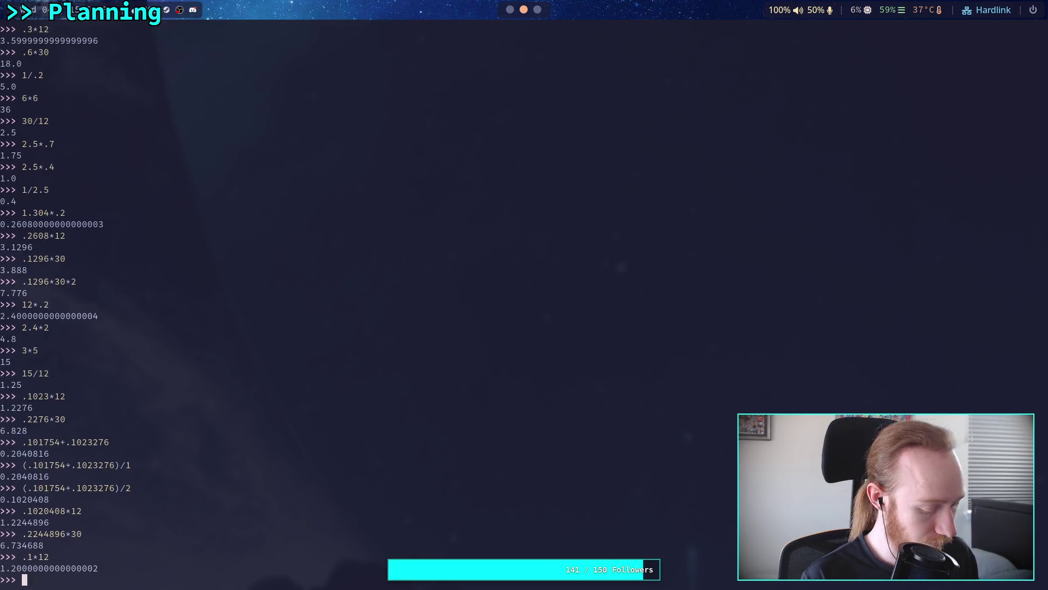
type(".2*30")
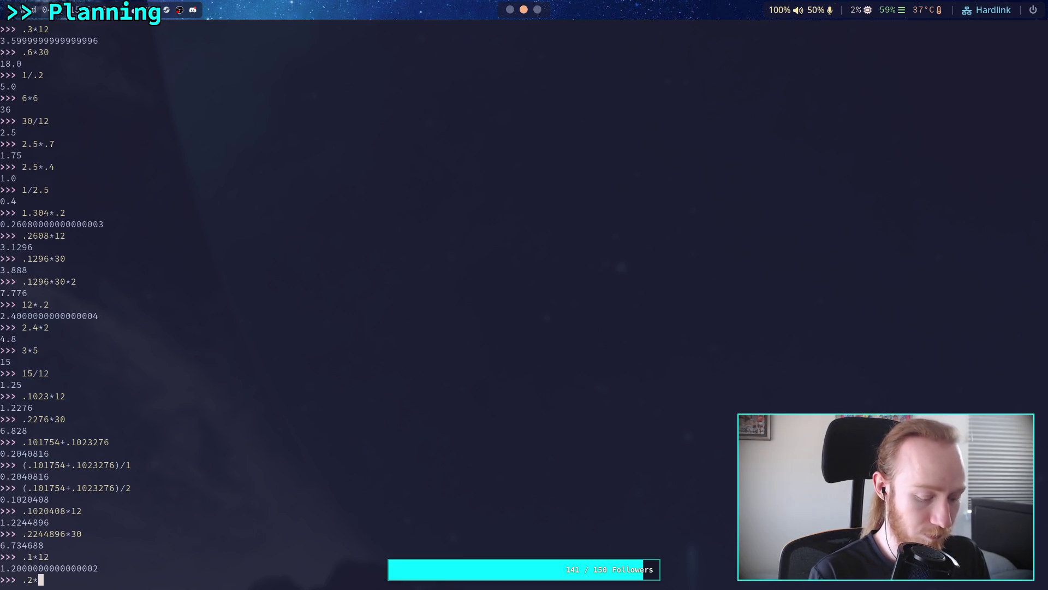
key("Return")
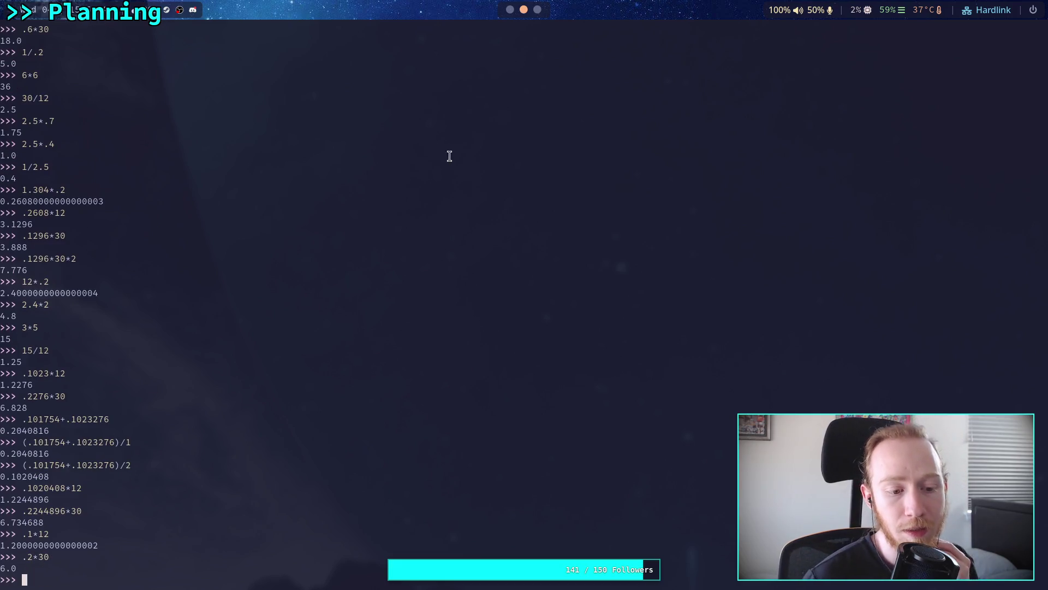
left_click(509, 9)
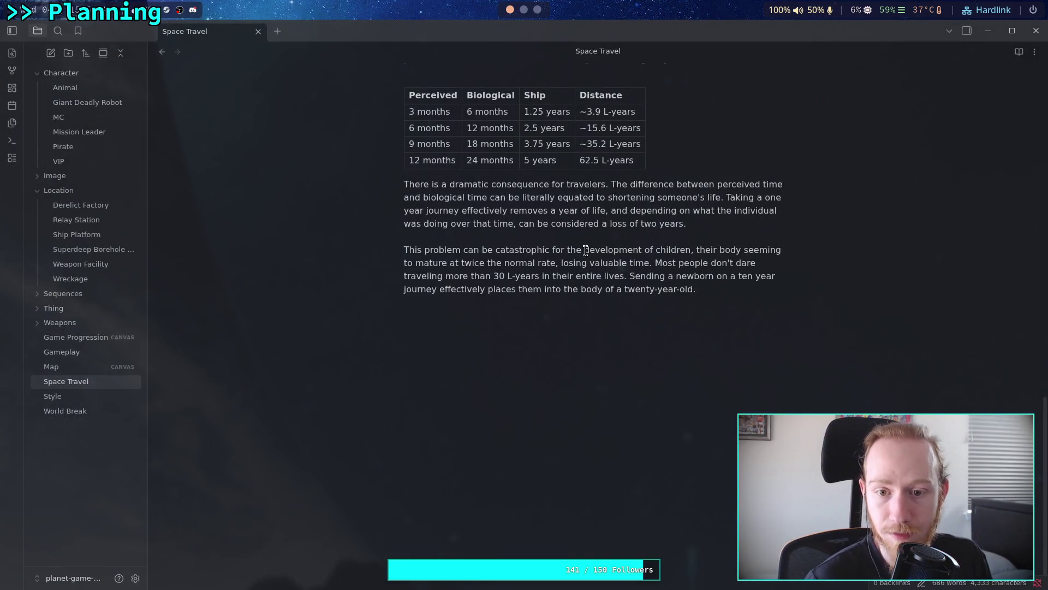
Step: Correct the threshold sentence to '1 month and 6 days' and 0.1 years
scroll(587, 210, "up", 6)
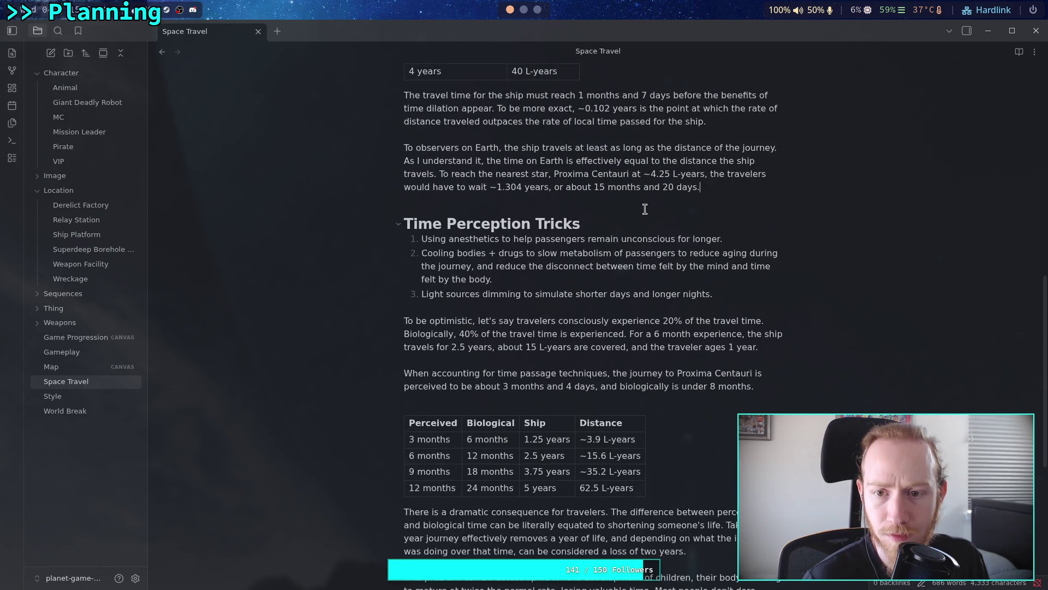
scroll(644, 215, "up", 3)
left_click(644, 226)
type("6")
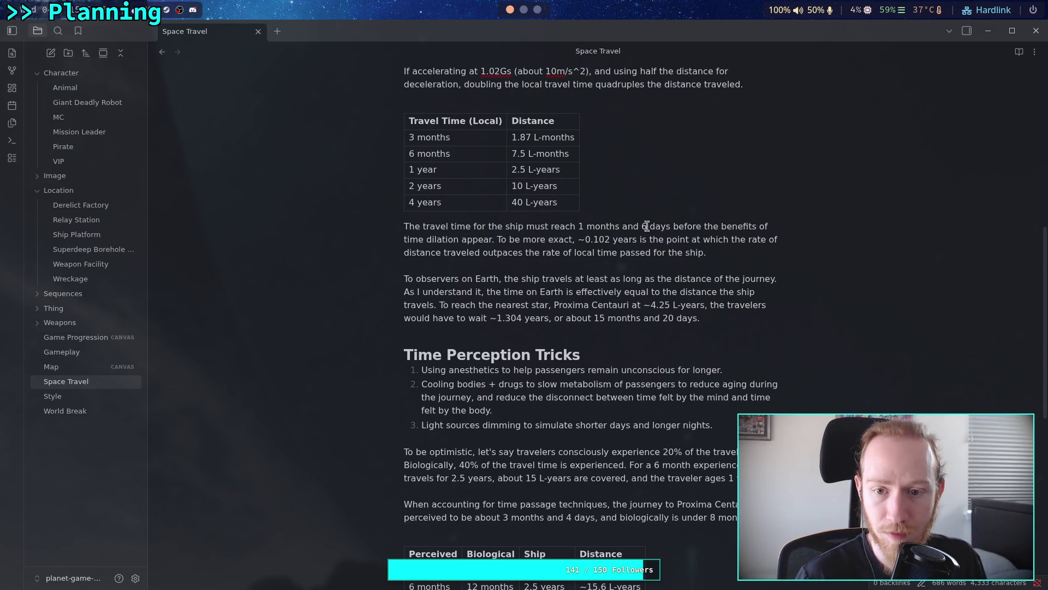
left_click_drag(583, 240, 609, 241)
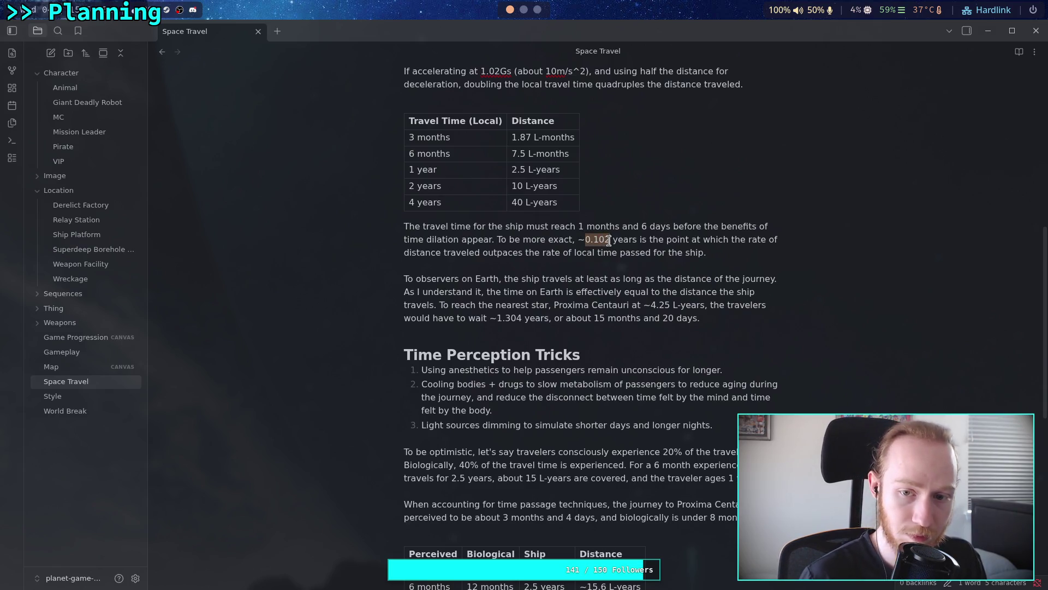
key("BackSpace")
key("BackSpace")
type("0.2")
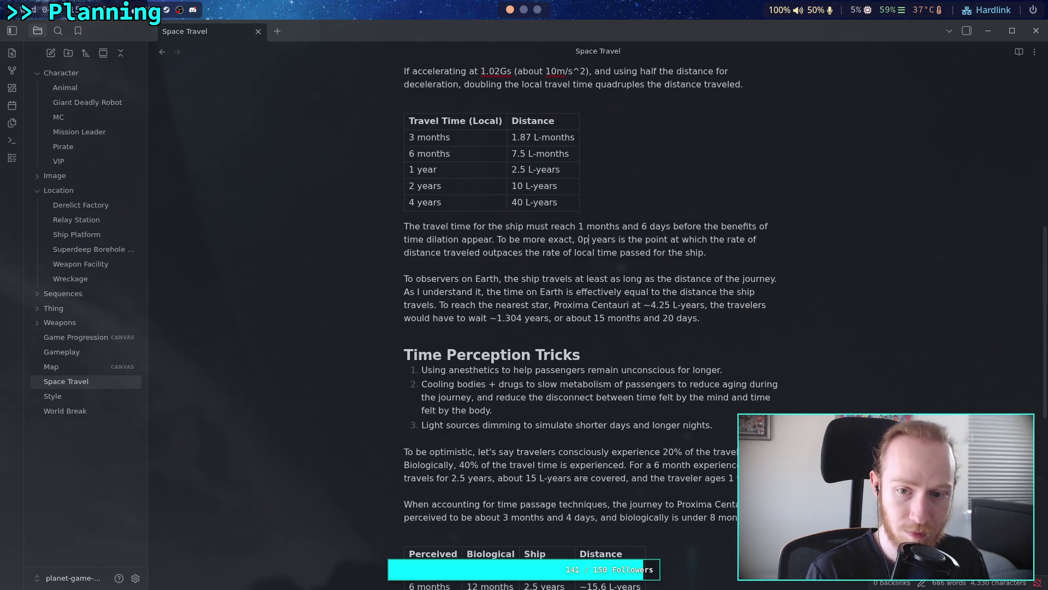
key("BackSpace")
type("1")
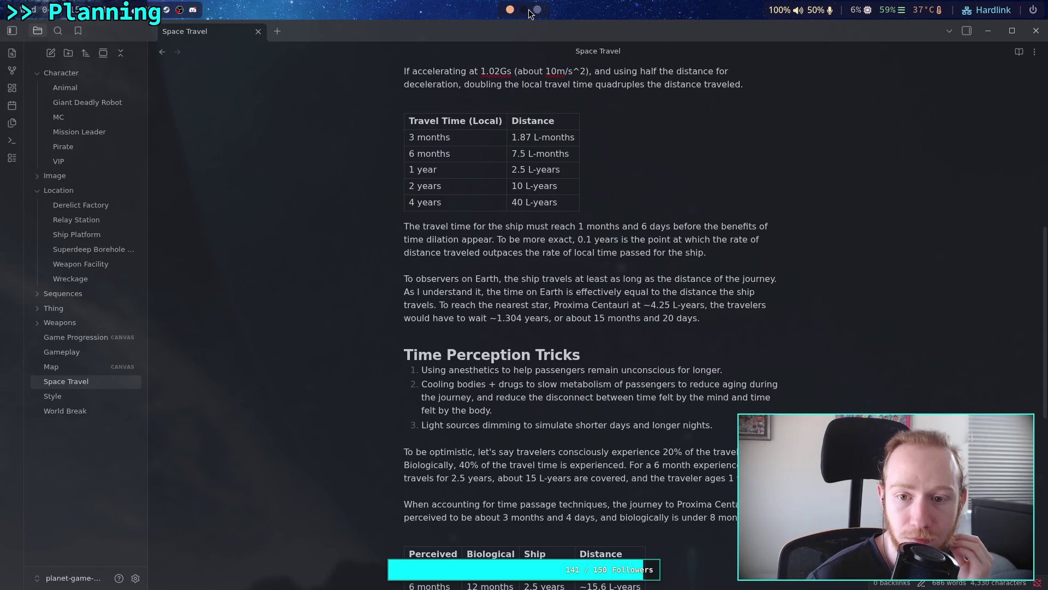
left_click(620, 226)
key("BackSpace")
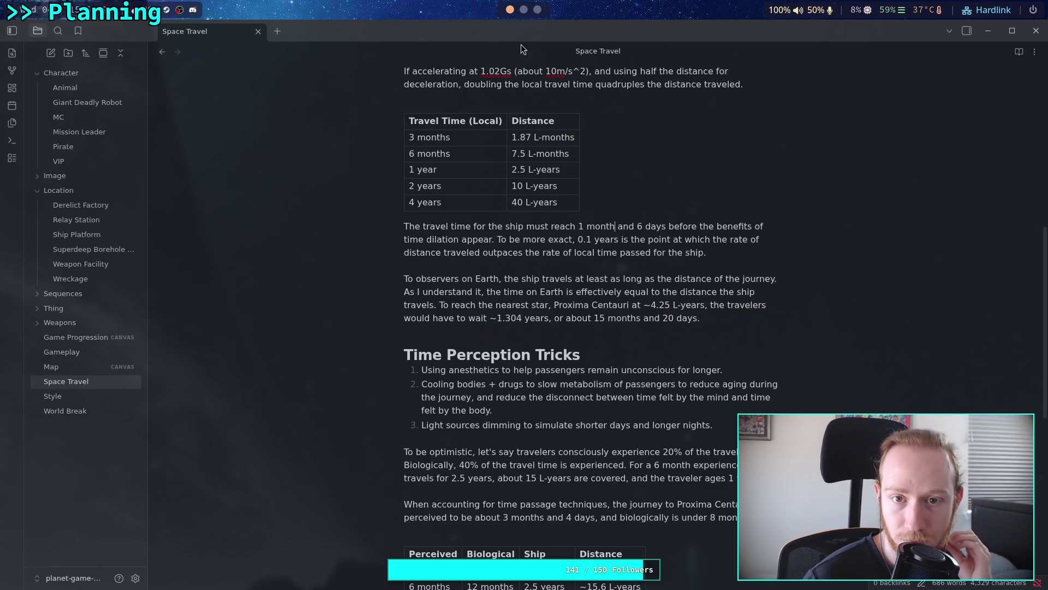
left_click(523, 10)
left_click(538, 9)
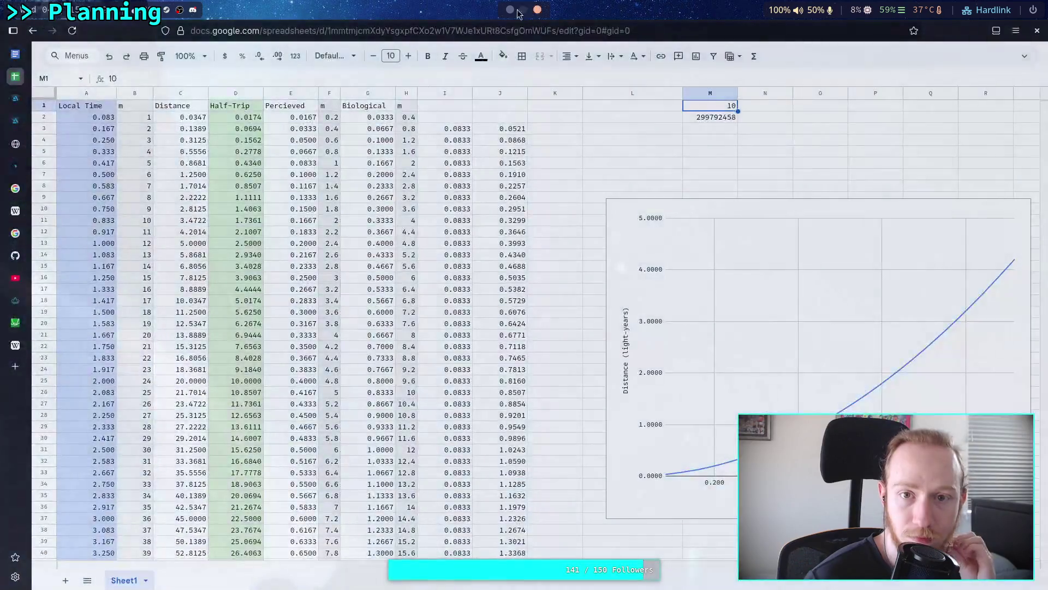
left_click(108, 119)
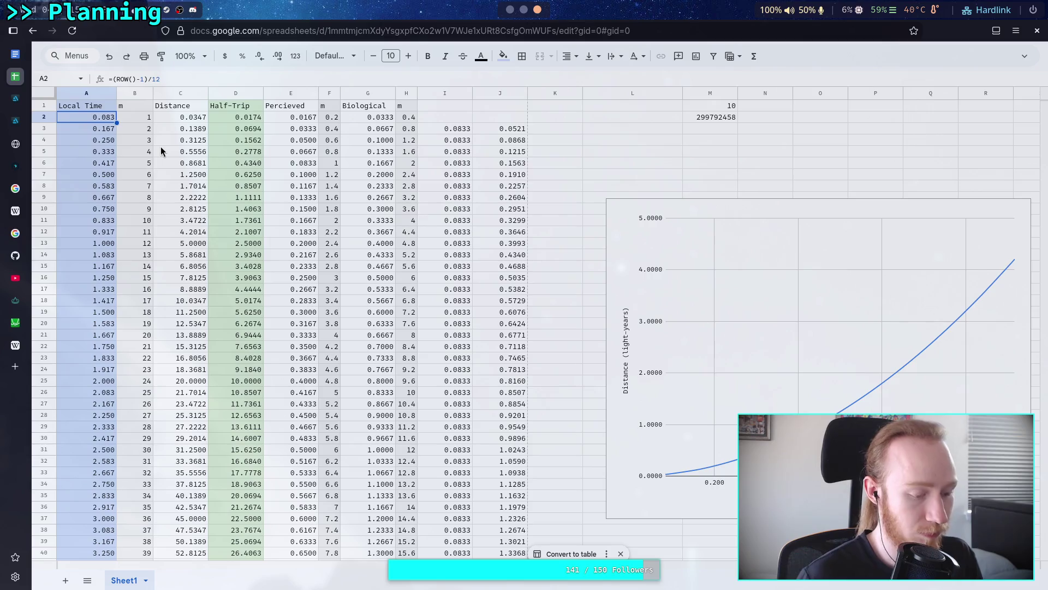
type(",1")
key("Return")
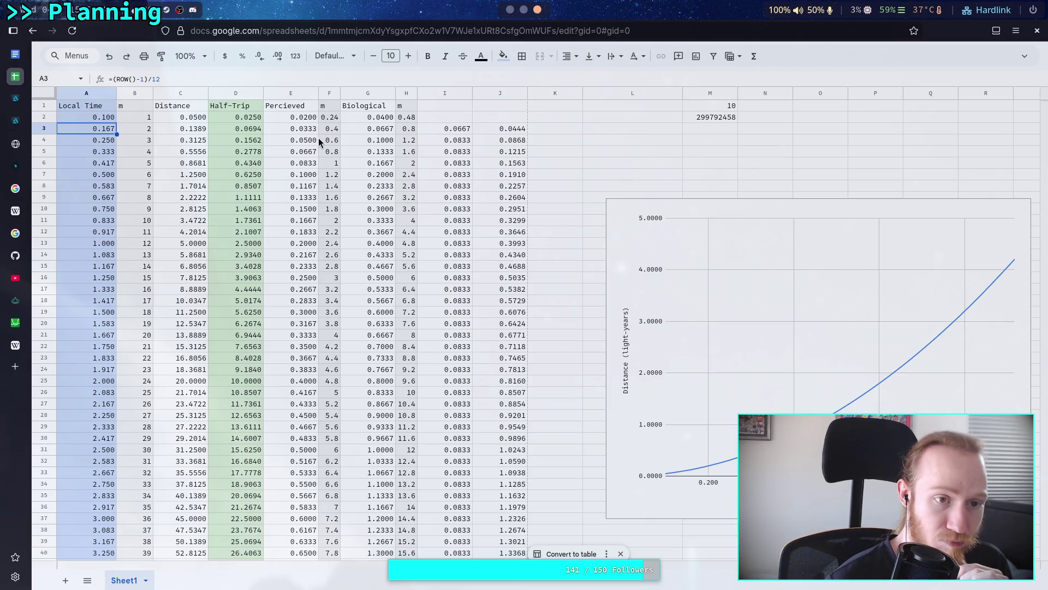
key("Up")
type("=(ROW()-1)/12")
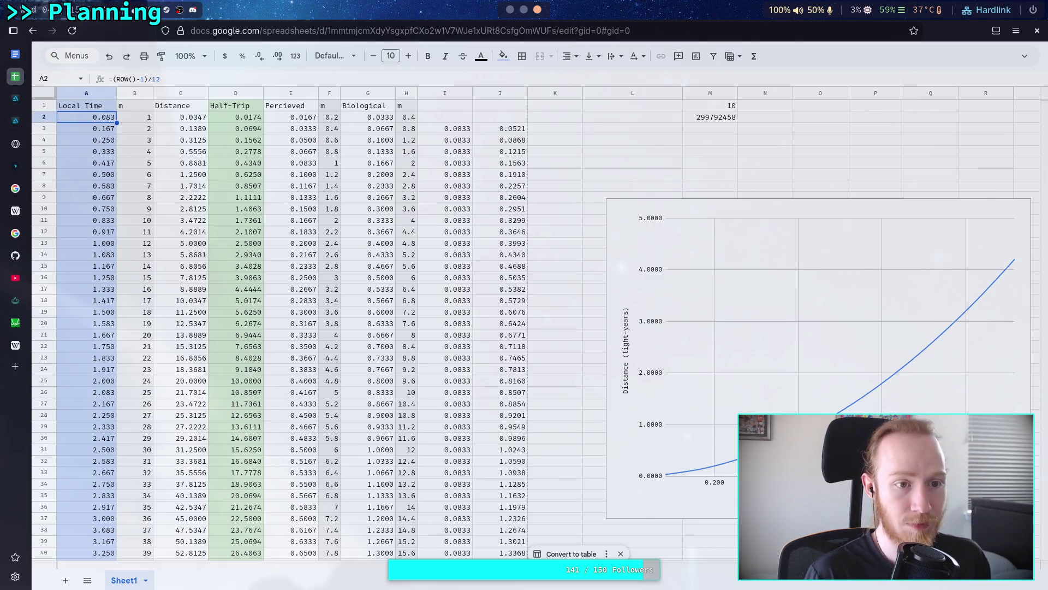
Step: Review the Python session's latest results, then return to the Space Travel note
key("super+2")
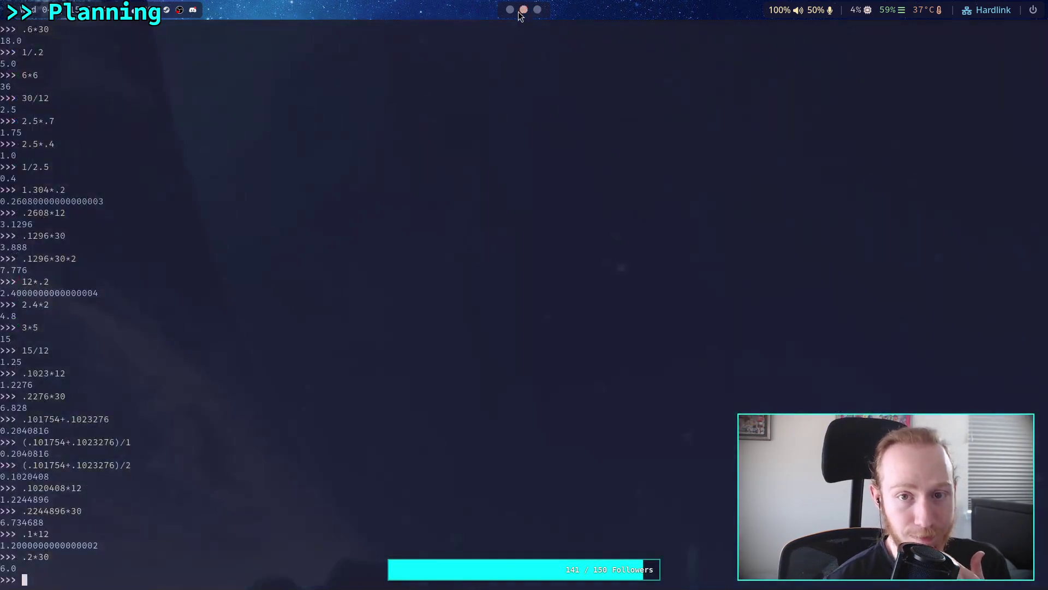
key("super+1")
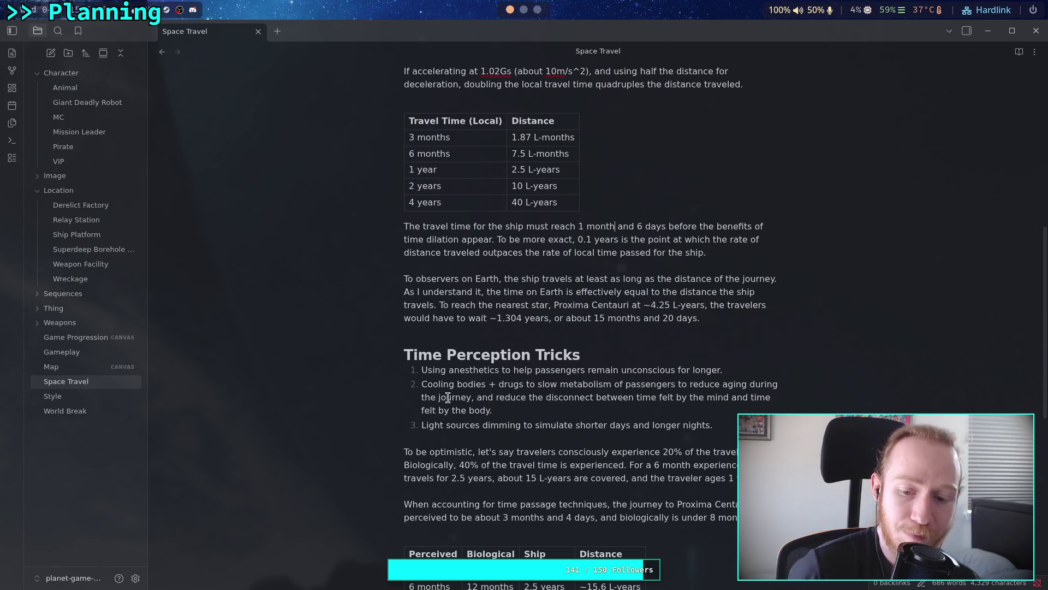
Step: Add a '# Purpose' heading on a new line at the bottom of the Space Travel note
scroll(450, 397, "down", 3)
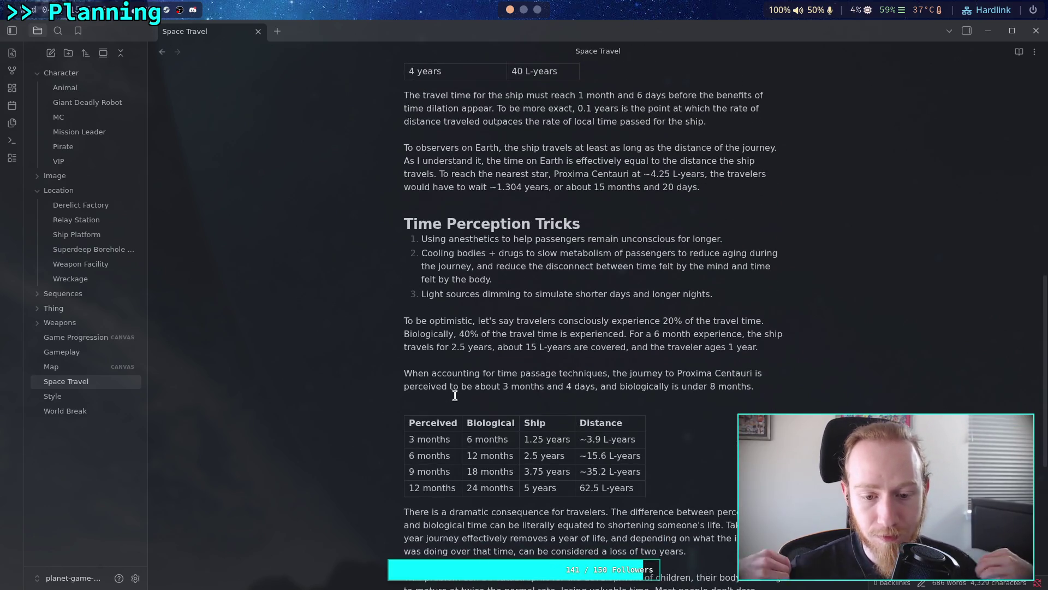
scroll(463, 376, "up", 3)
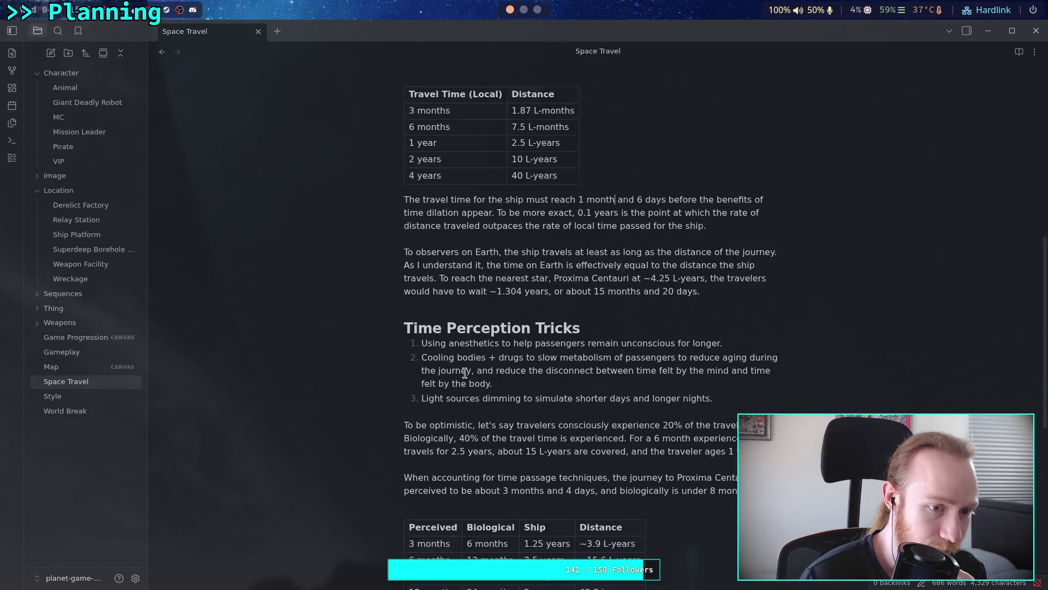
scroll(517, 381, "down", 10)
scroll(688, 403, "up", 6)
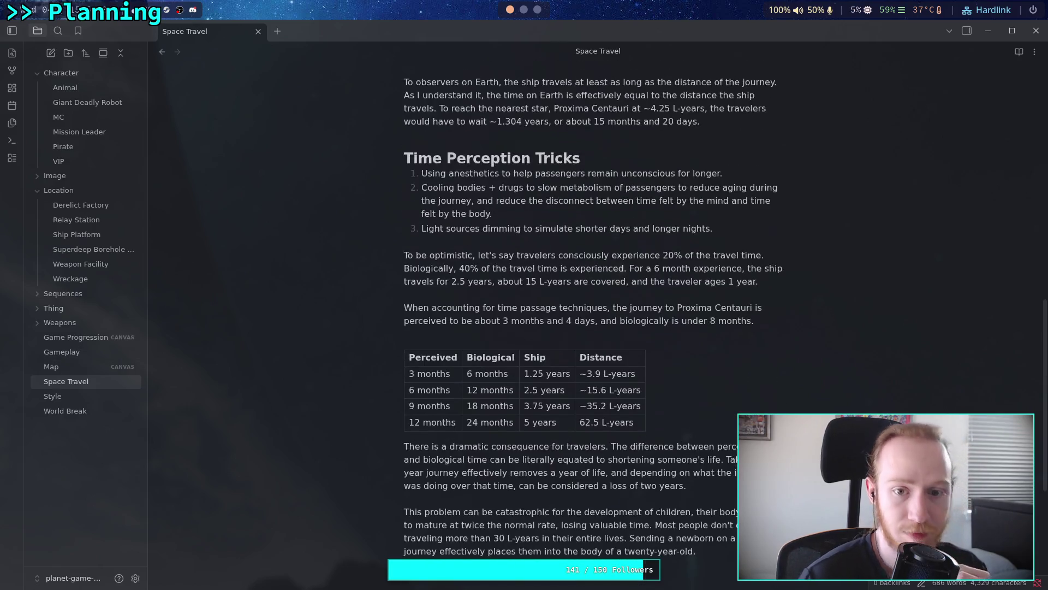
scroll(688, 402, "down", 3)
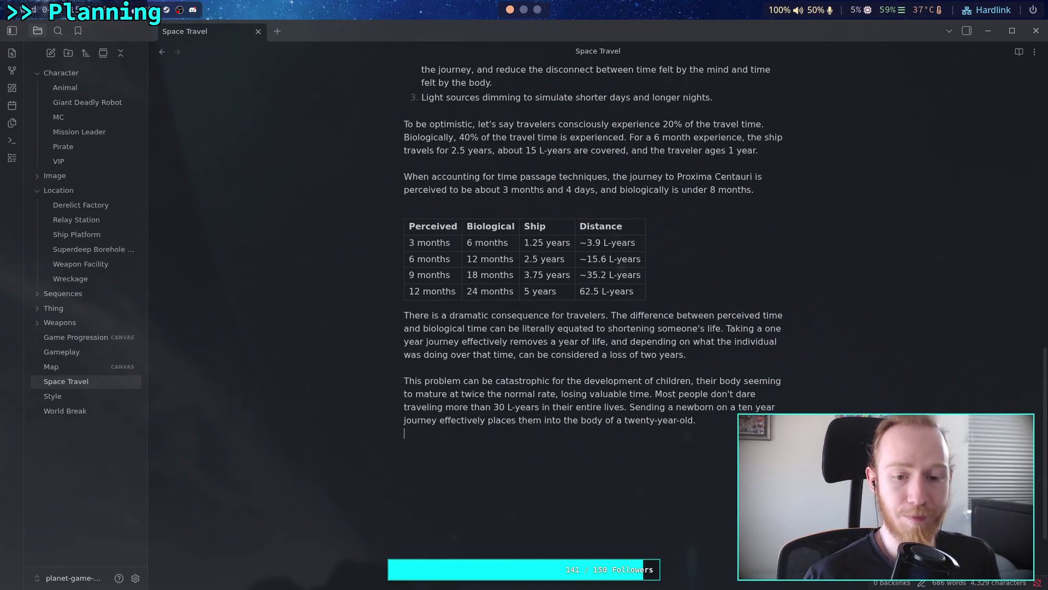
type("#")
key("Escape")
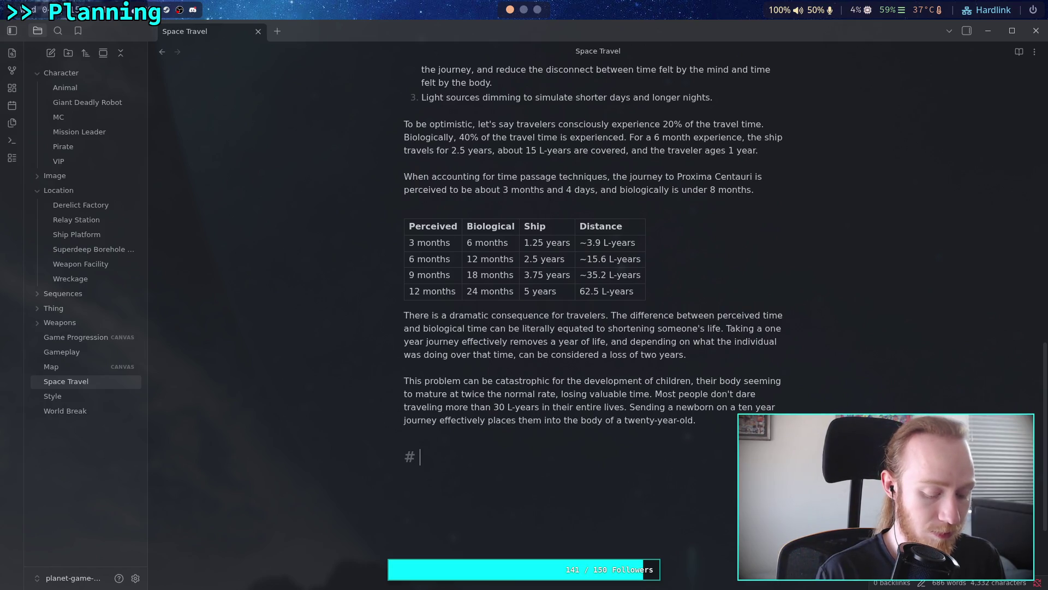
type("Purpose")
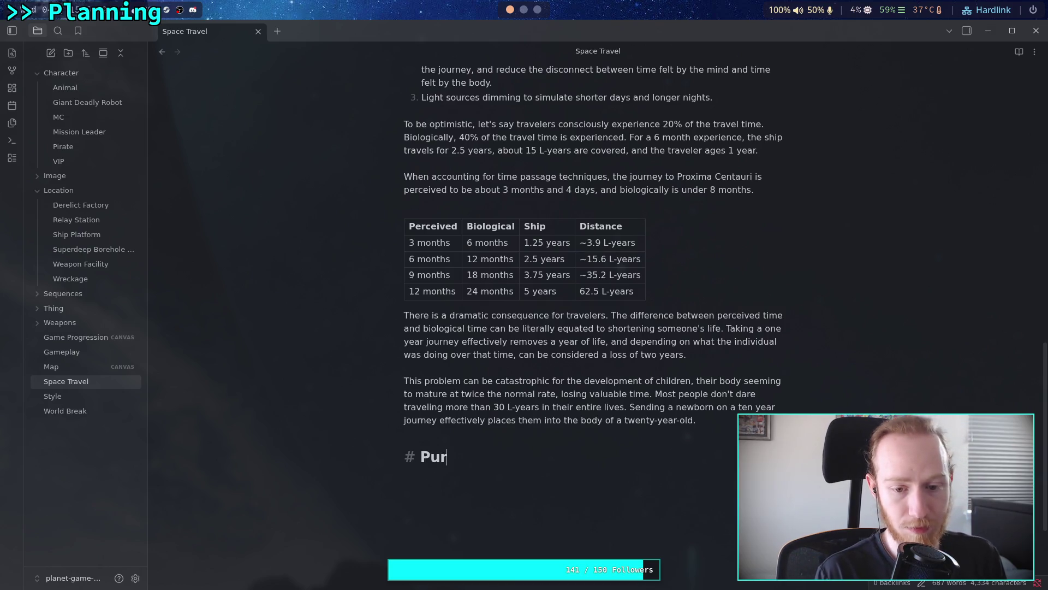
key("Return")
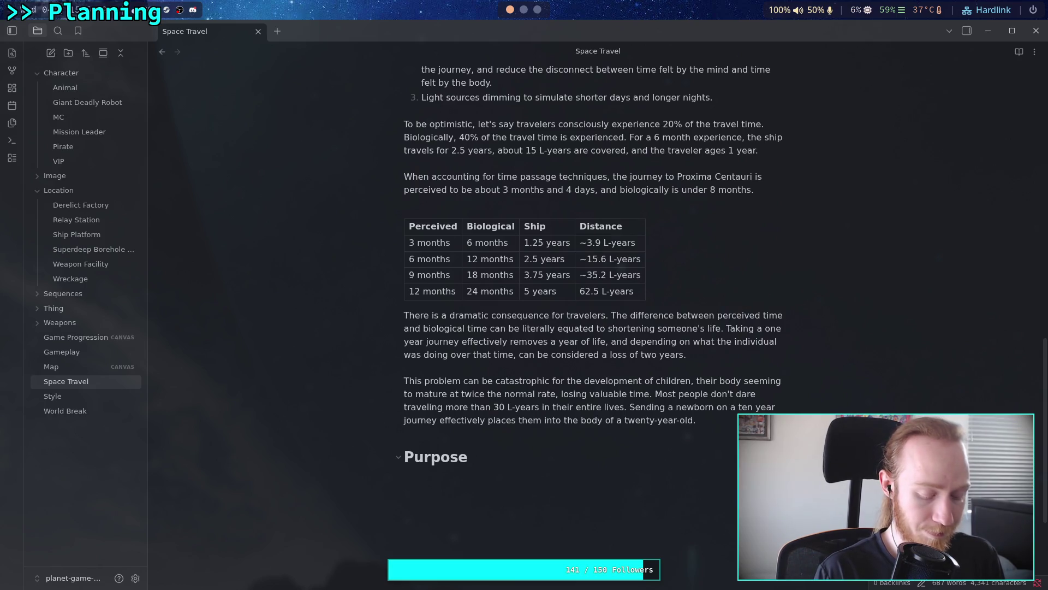
Step: Write that star distances make travel a money sink, with few organisations benefiting from one-way trips
type("Due to the ")
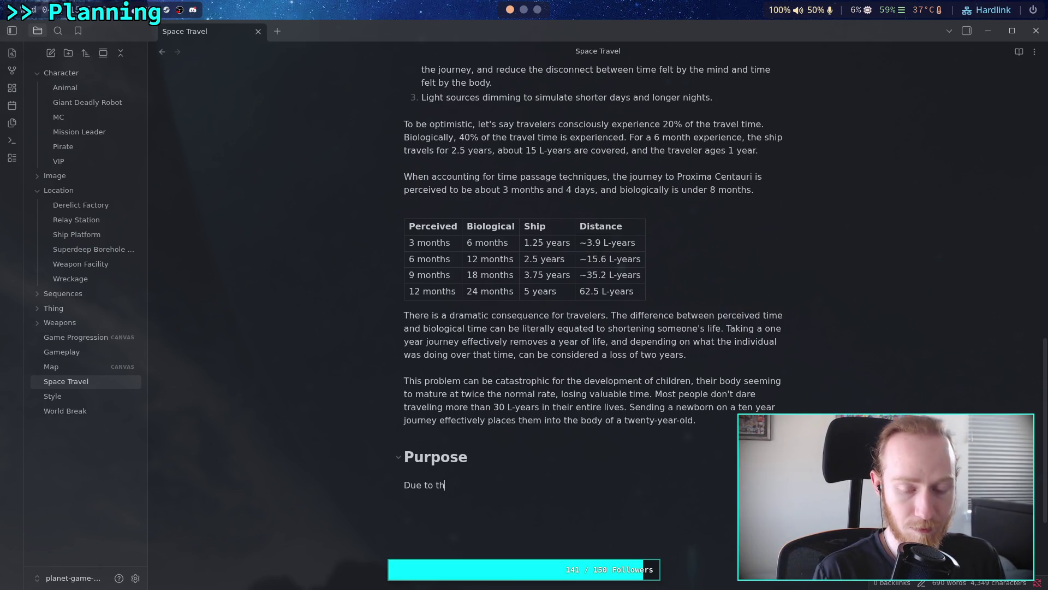
type("distances, and ")
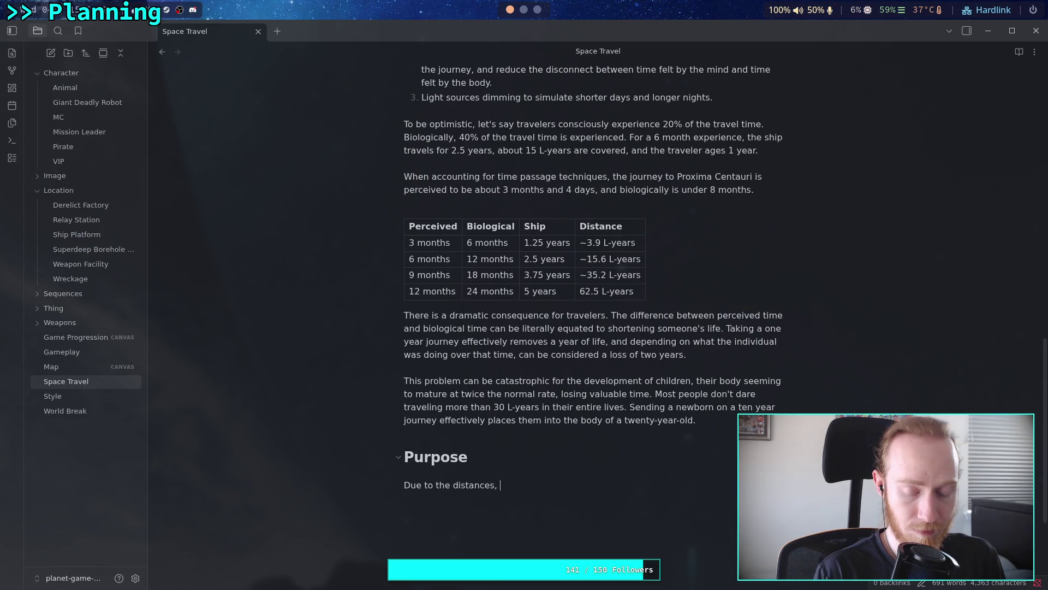
type("time, between ")
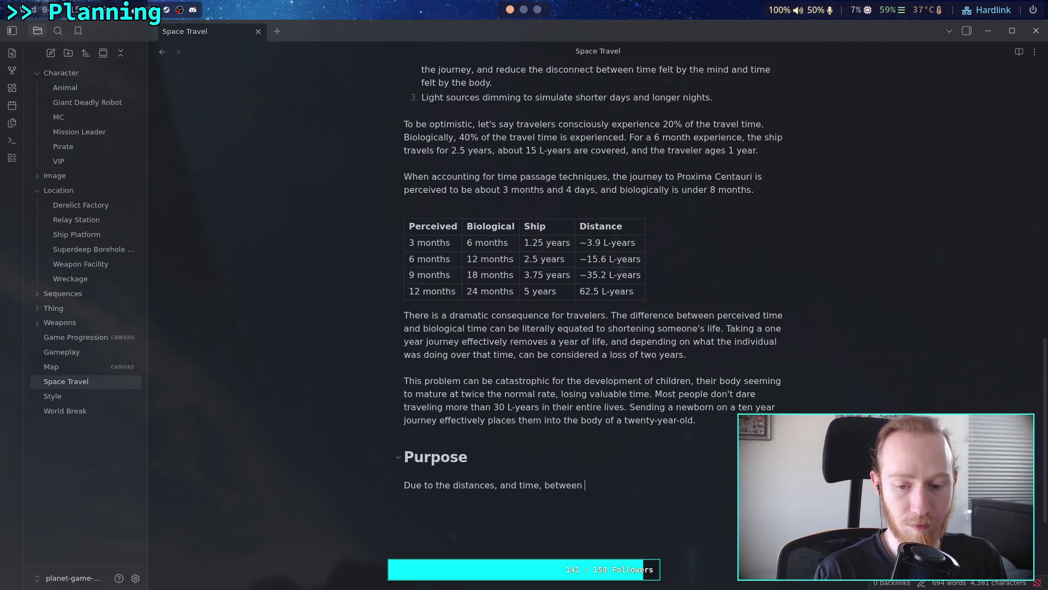
type("stars")
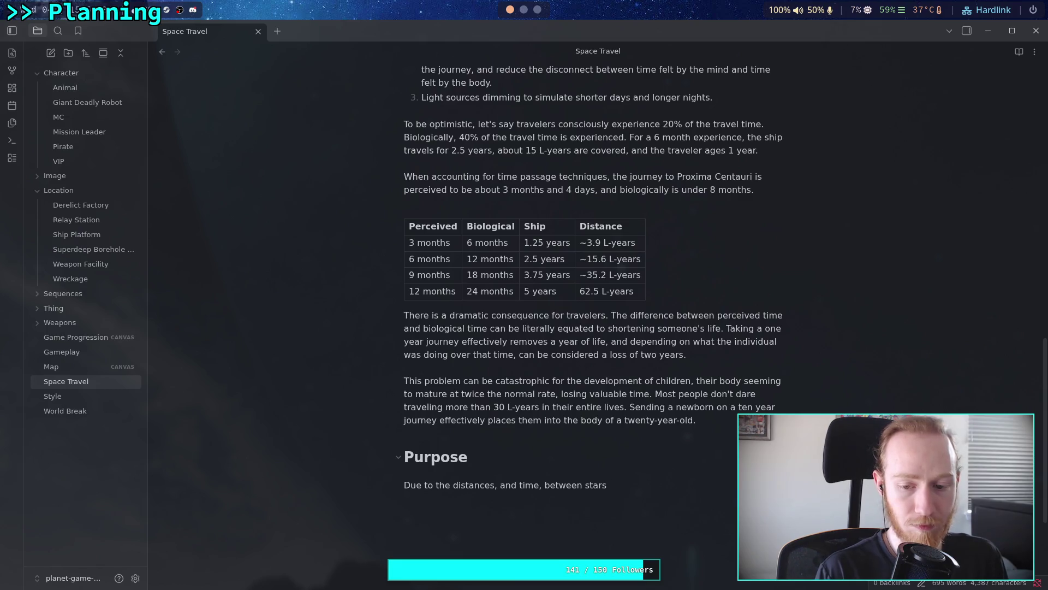
type("and planets")
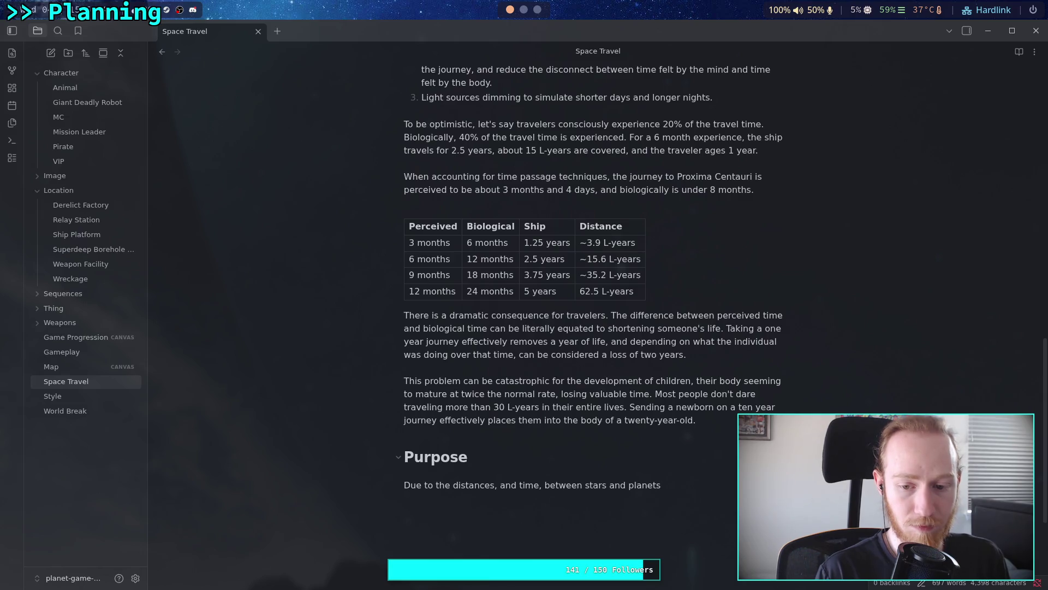
type(", travel is almost ph")
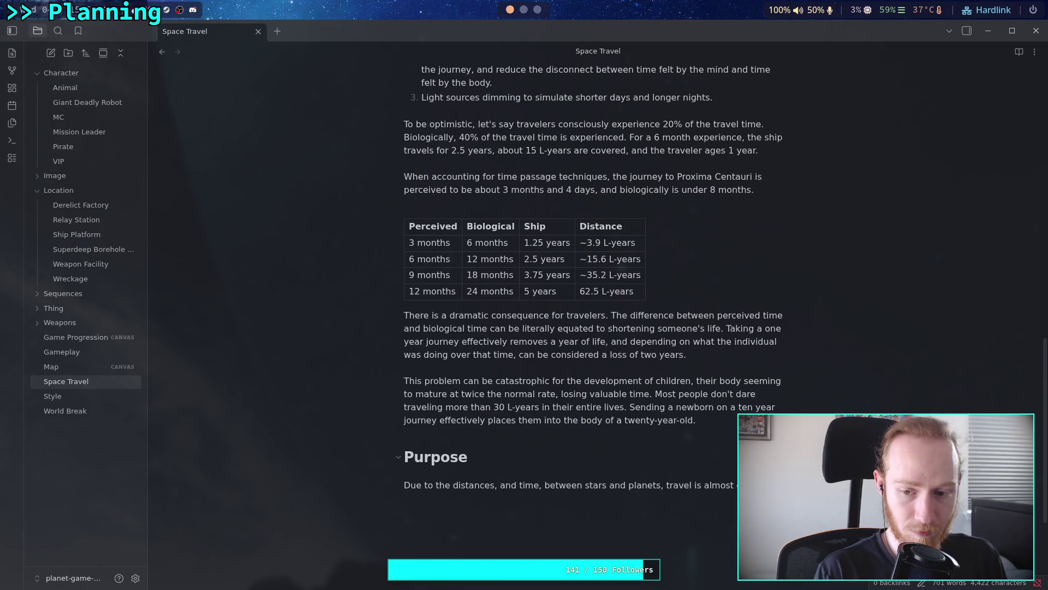
type("ilanht")
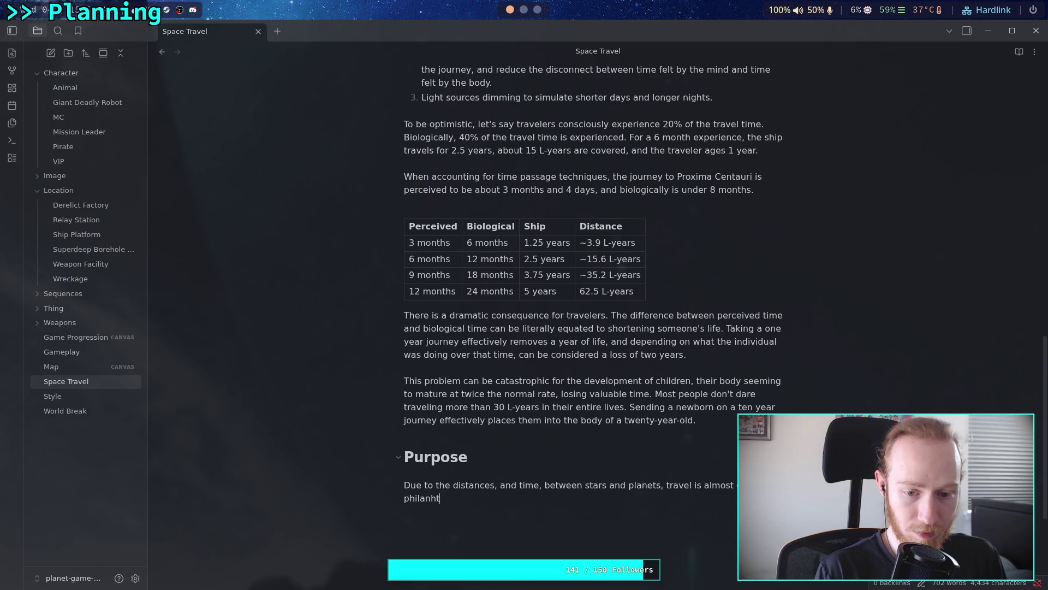
key("BackSpace")
key("BackSpace")
key("BackSpace")
key("BackSpace")
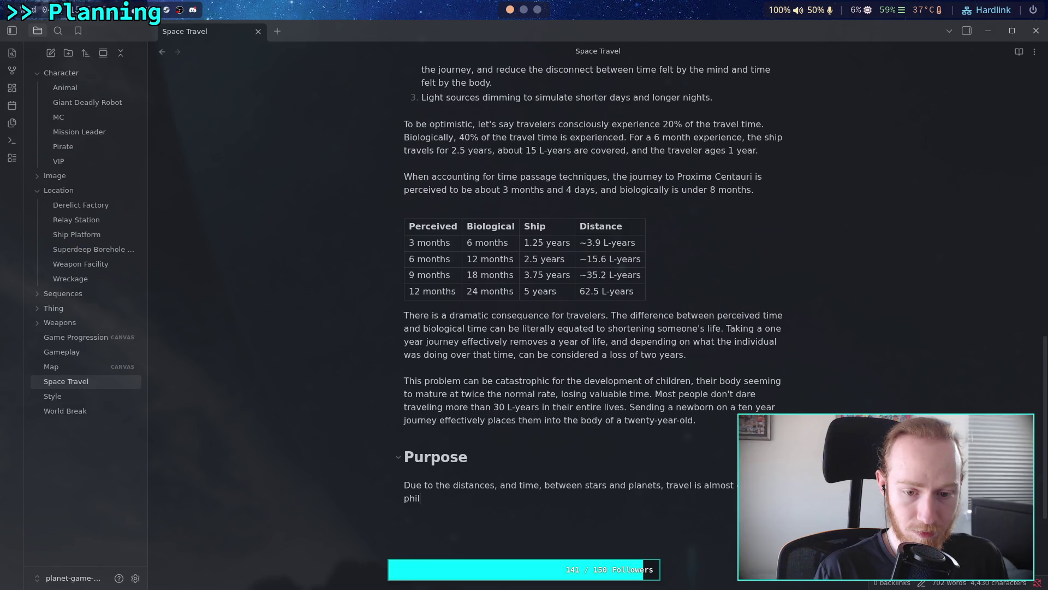
type("a money")
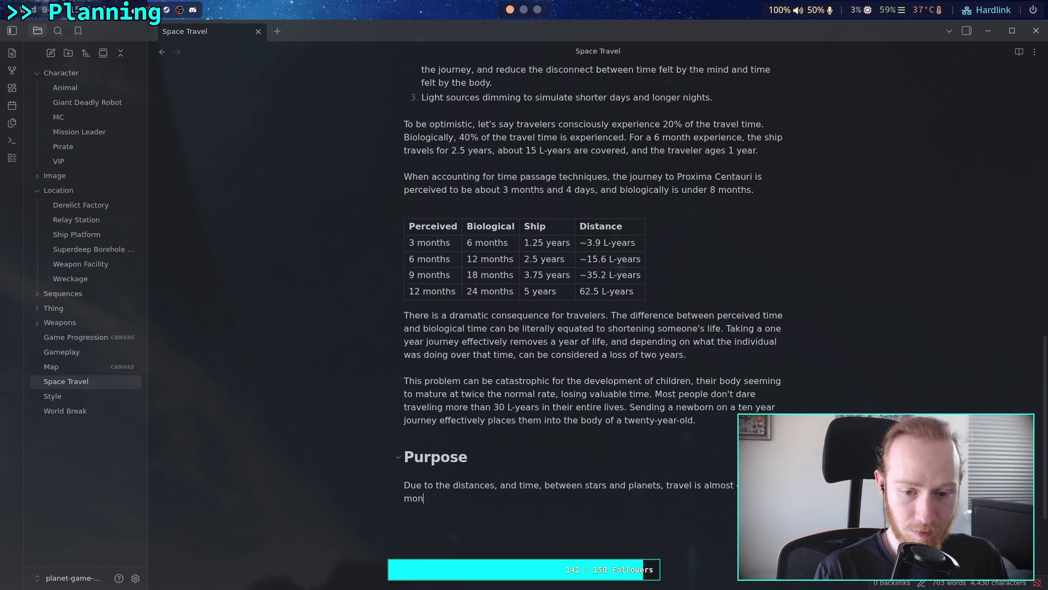
type(" sink. ")
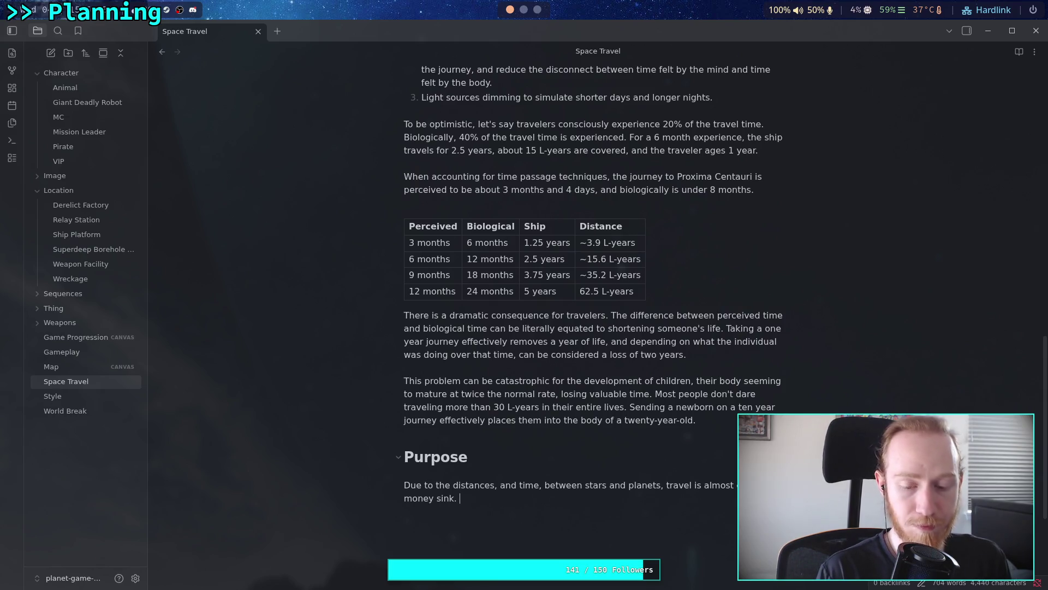
type("Few compani")
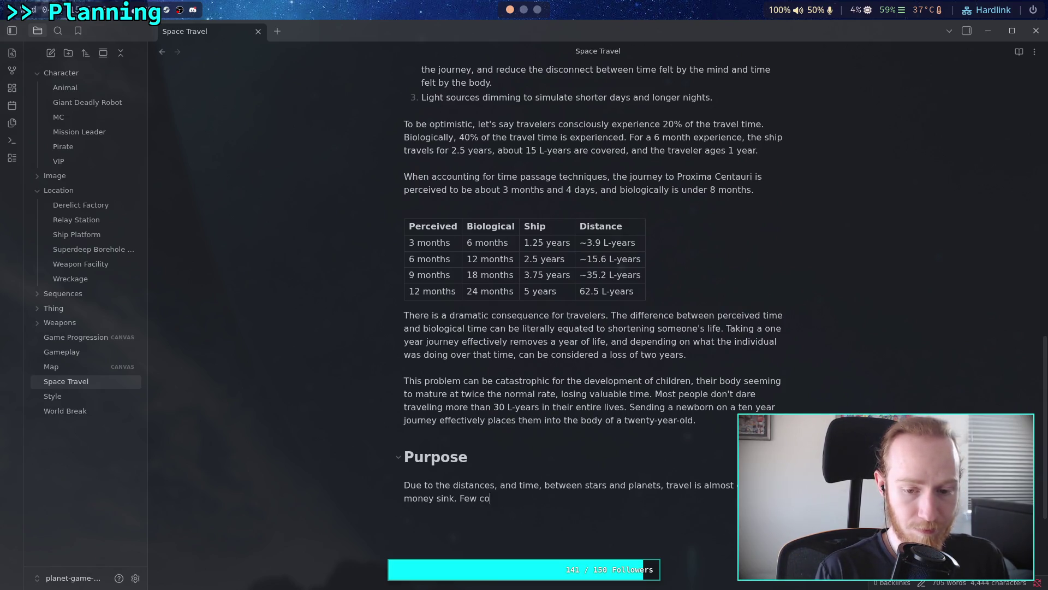
key("BackSpace")
key("BackSpace")
key("BackSpace")
type("organisations ")
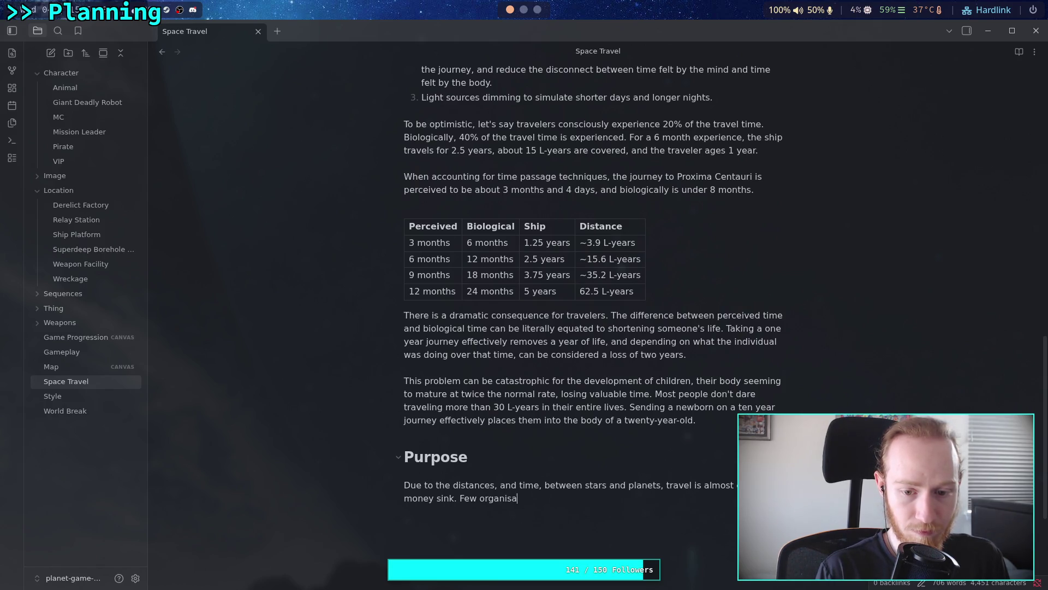
type("actually ")
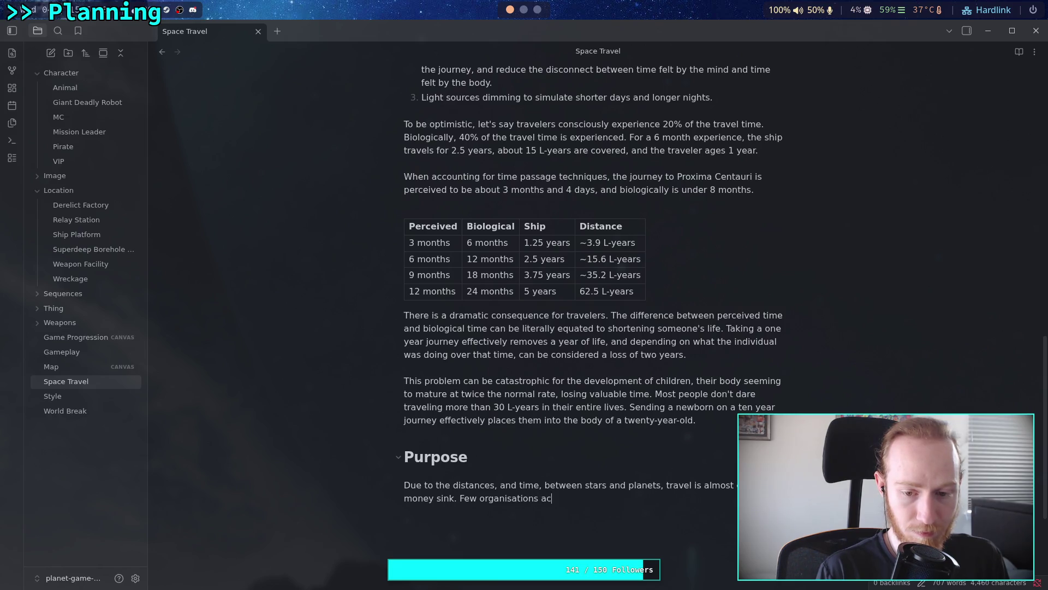
type("benefi")
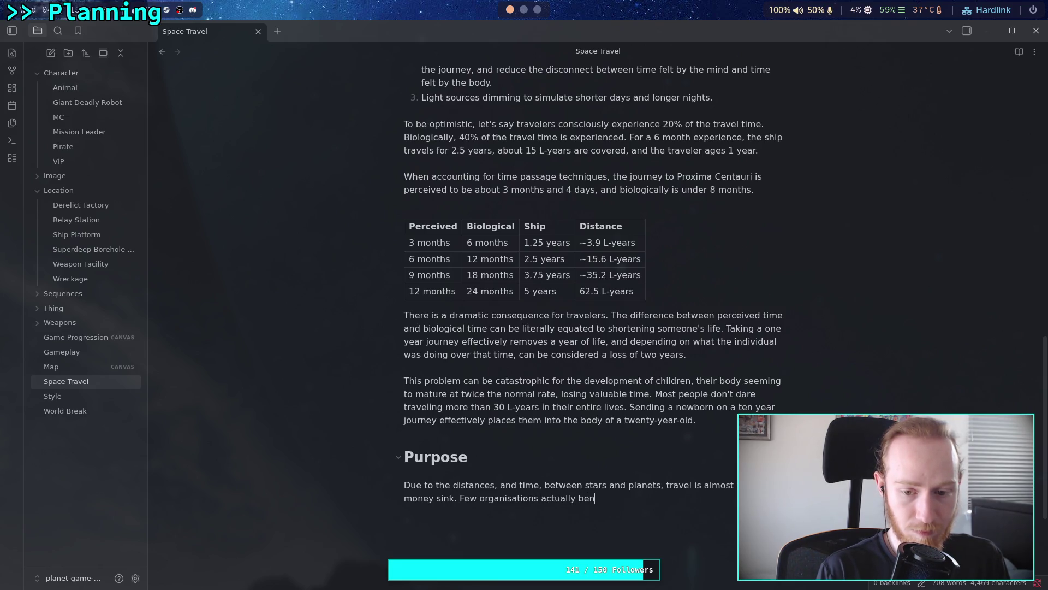
type("t from sending")
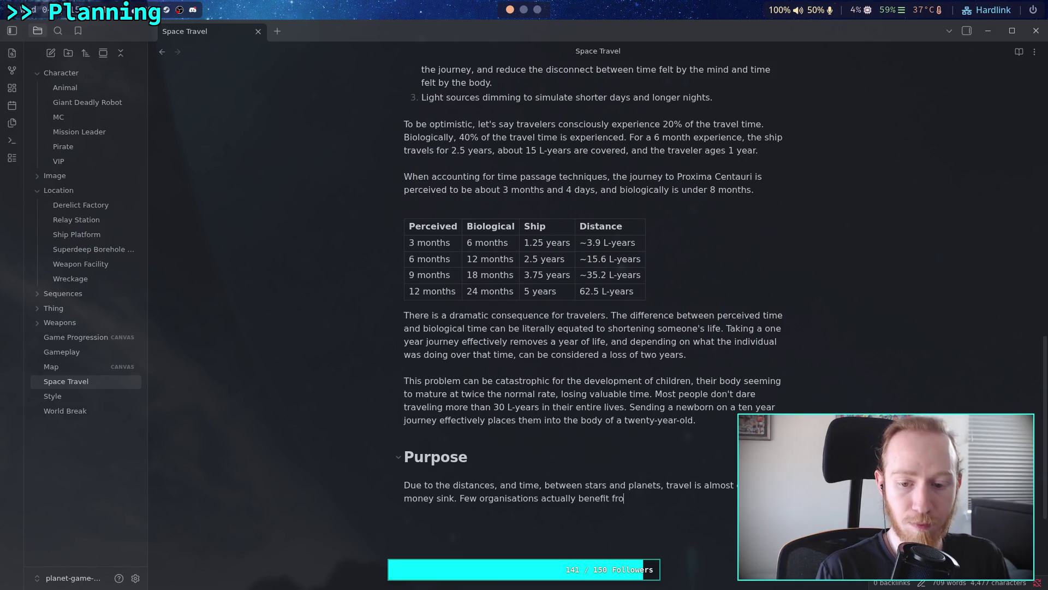
type("groups of people")
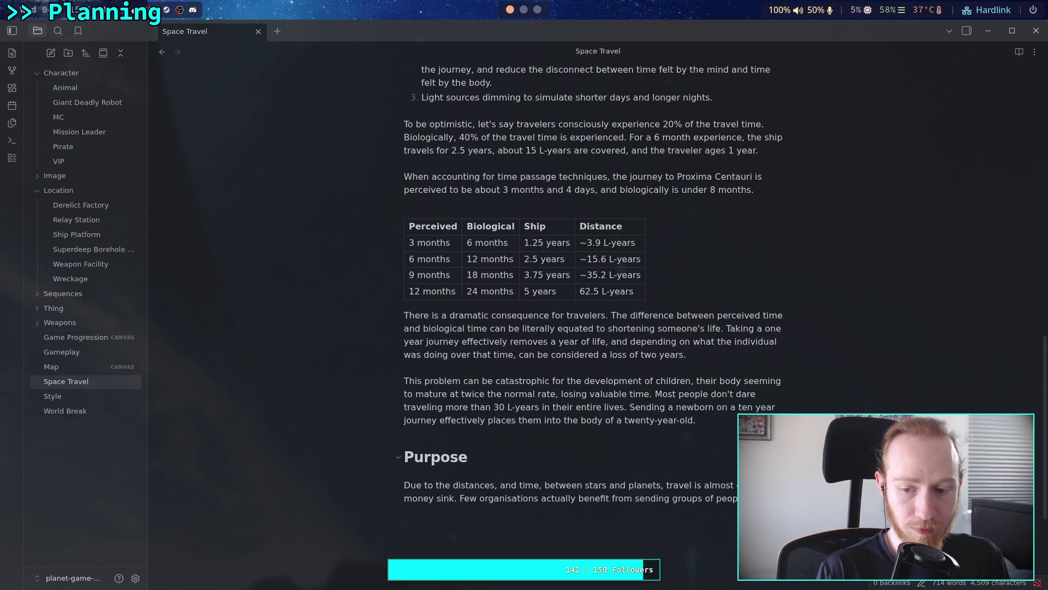
type("ipment")
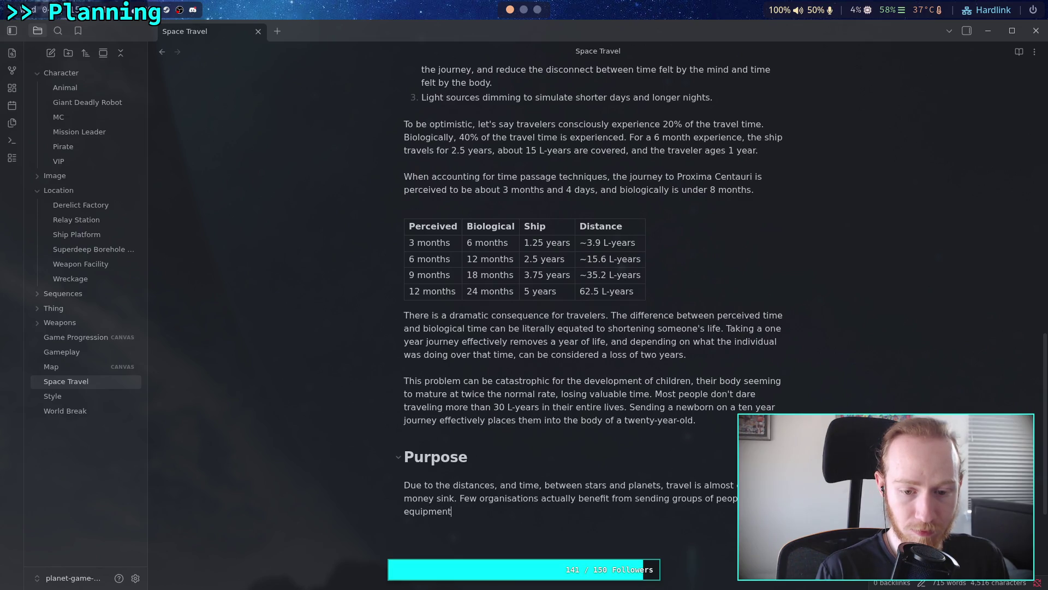
type(" on one-way ")
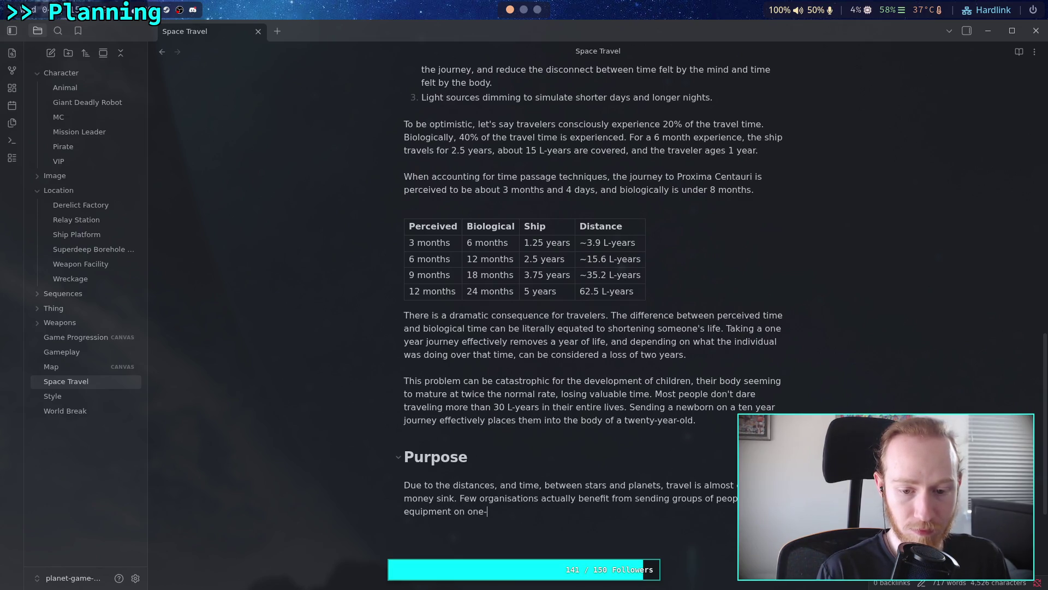
type("trips.")
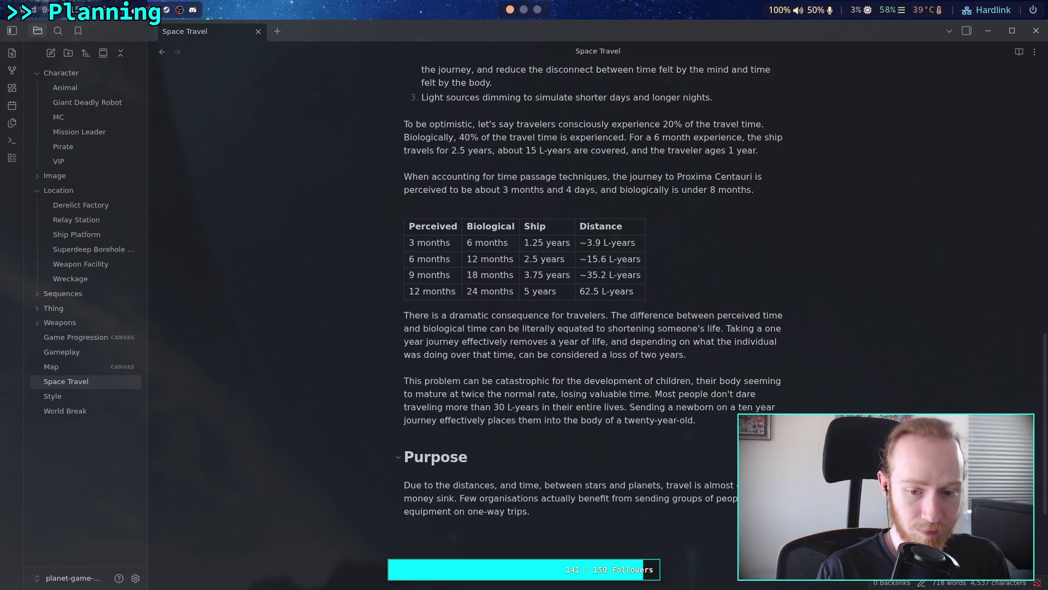
type("Therefor")
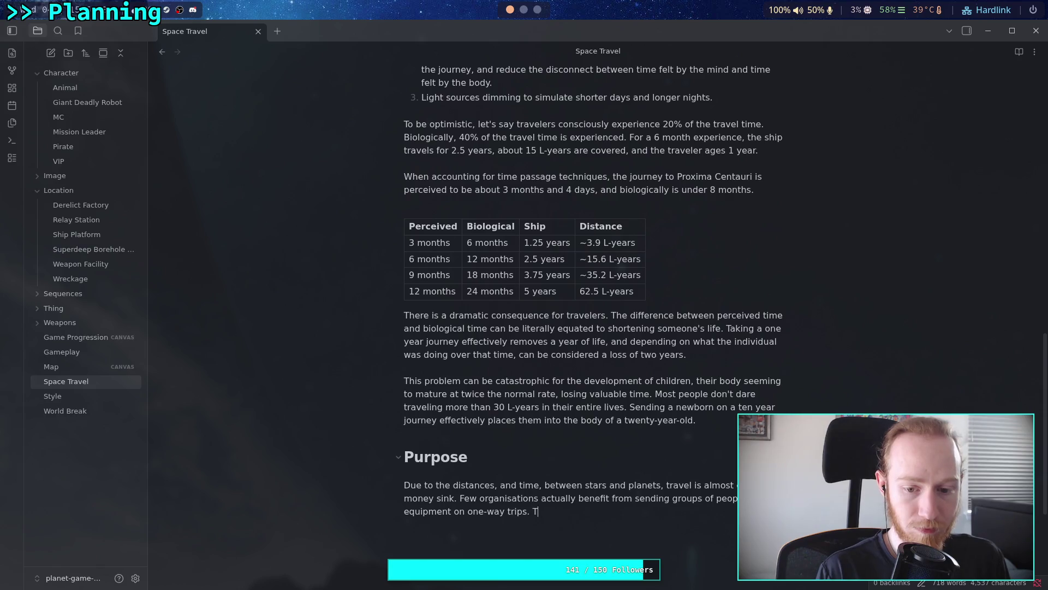
type("e, ")
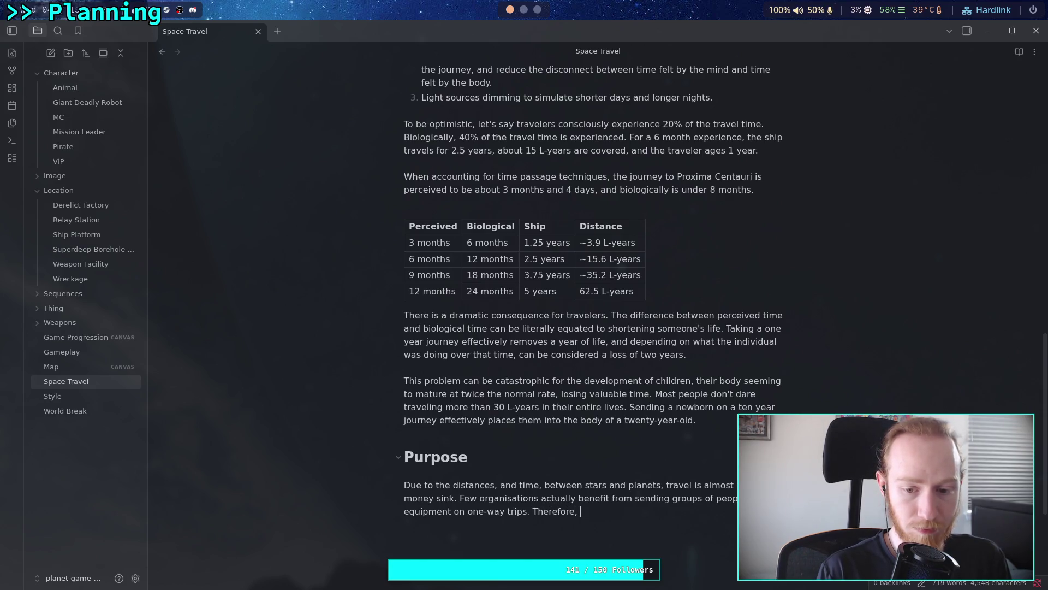
type("any journey")
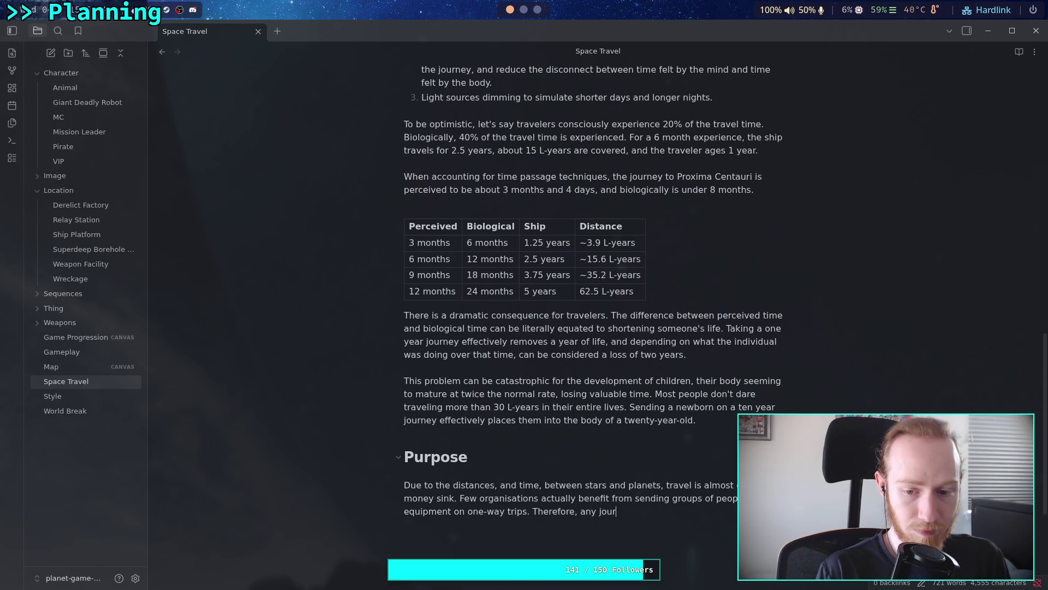
Step: Add that journeys serve humanity's long-term benefit, since lessening extinction risk justifies sending people
key("BackSpace")
key("BackSpace")
type("ies")
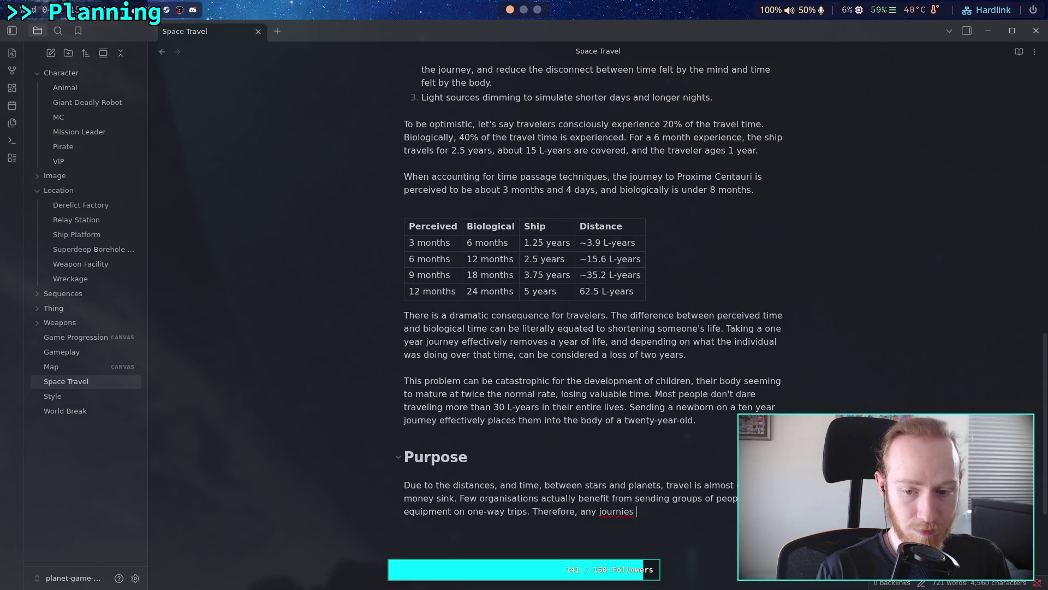
key("BackSpace")
key("BackSpace")
key("BackSpace")
type("eys ma")
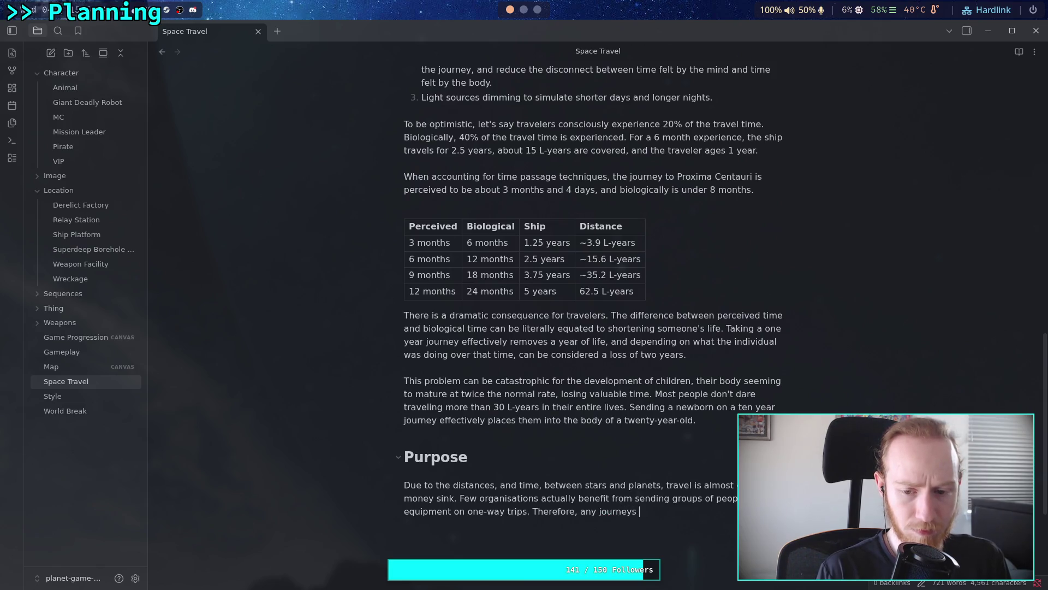
type("de are")
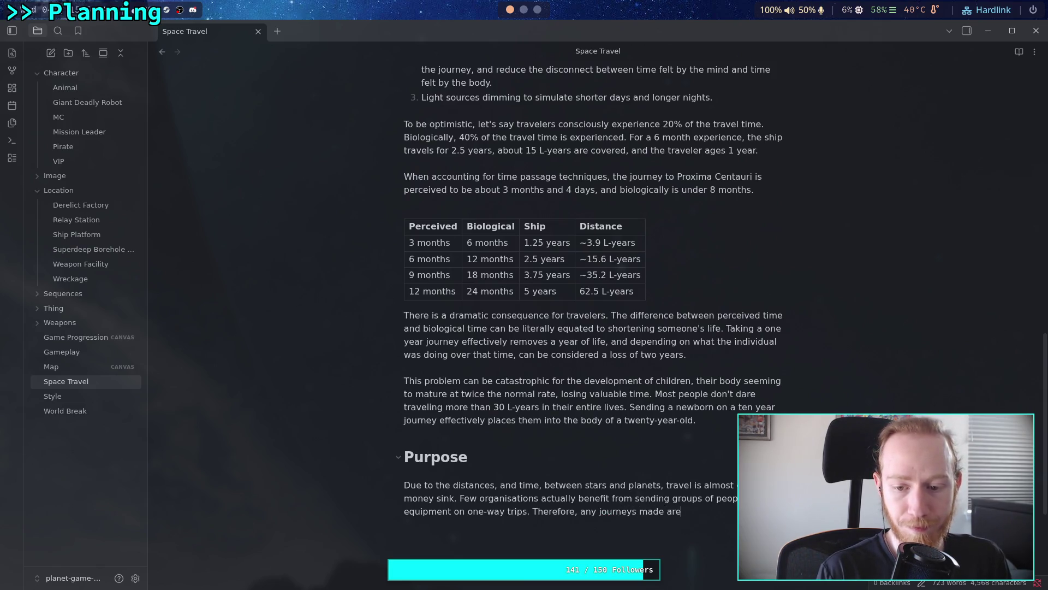
scroll(654, 446, "down", 4)
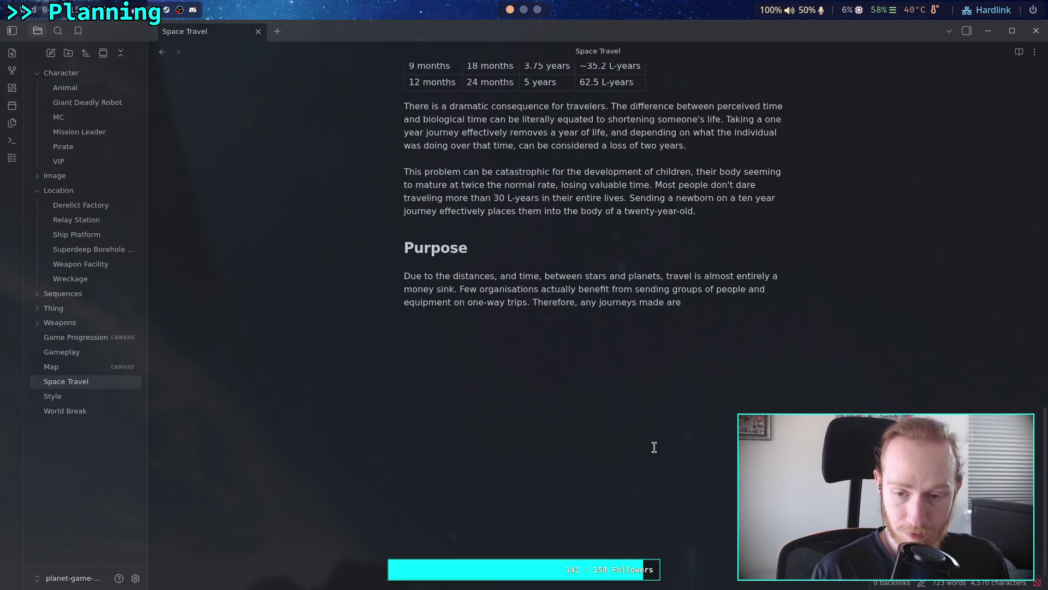
type("for ")
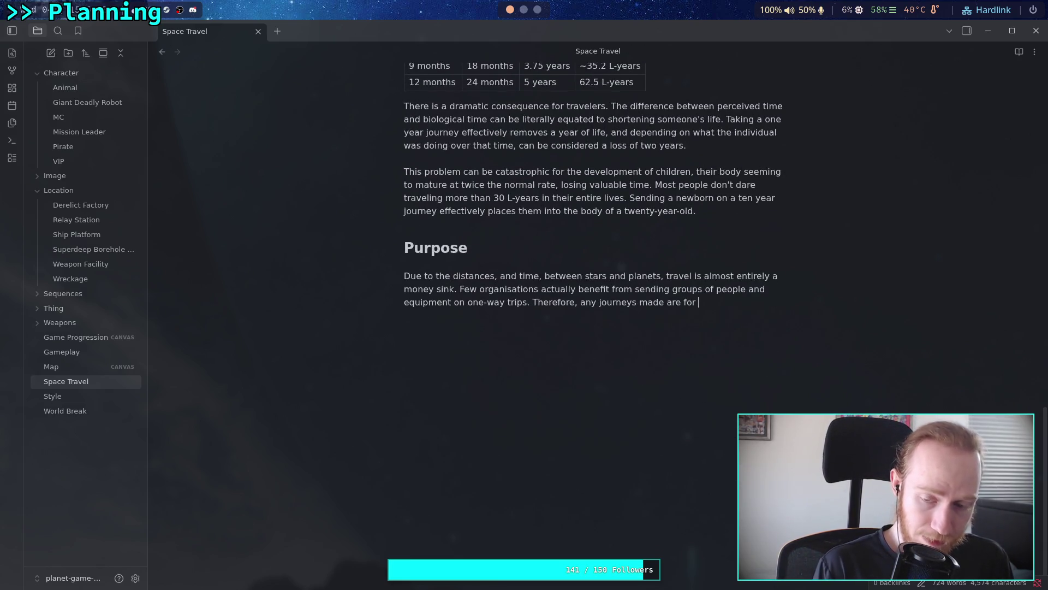
type("the ")
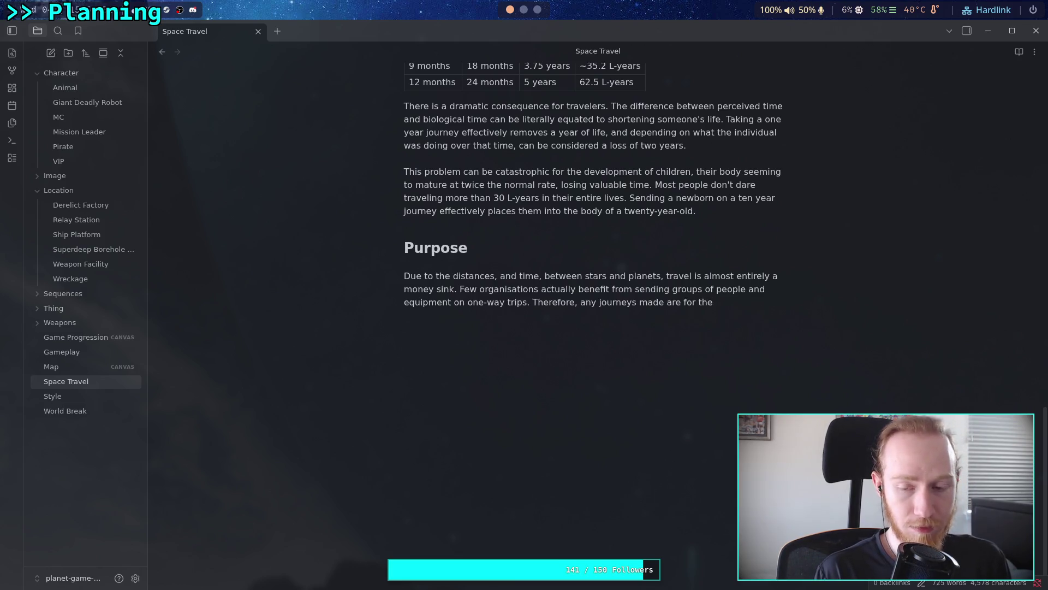
type("long-term ")
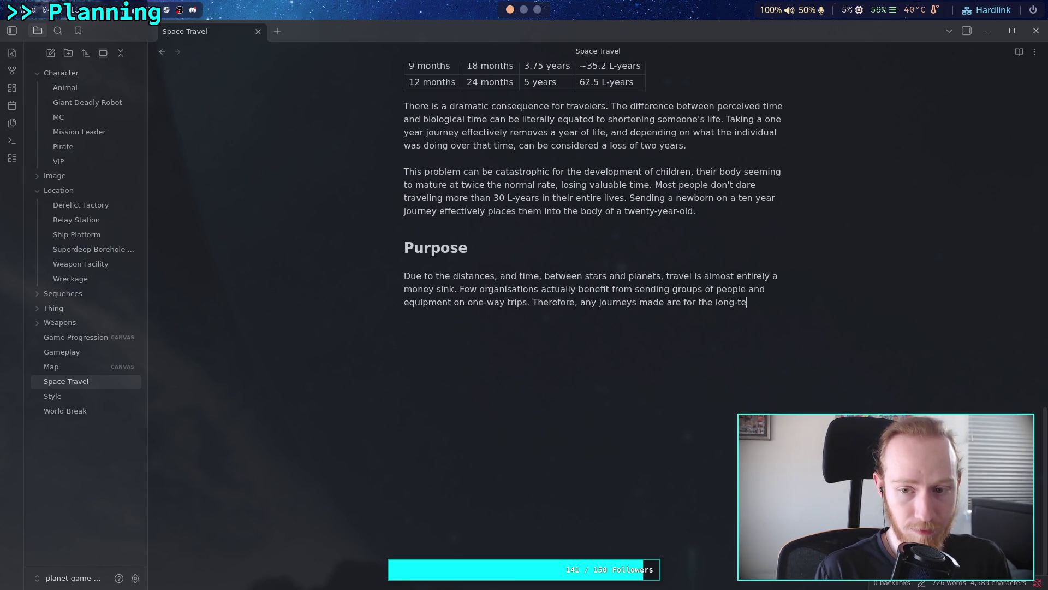
type("benefit ")
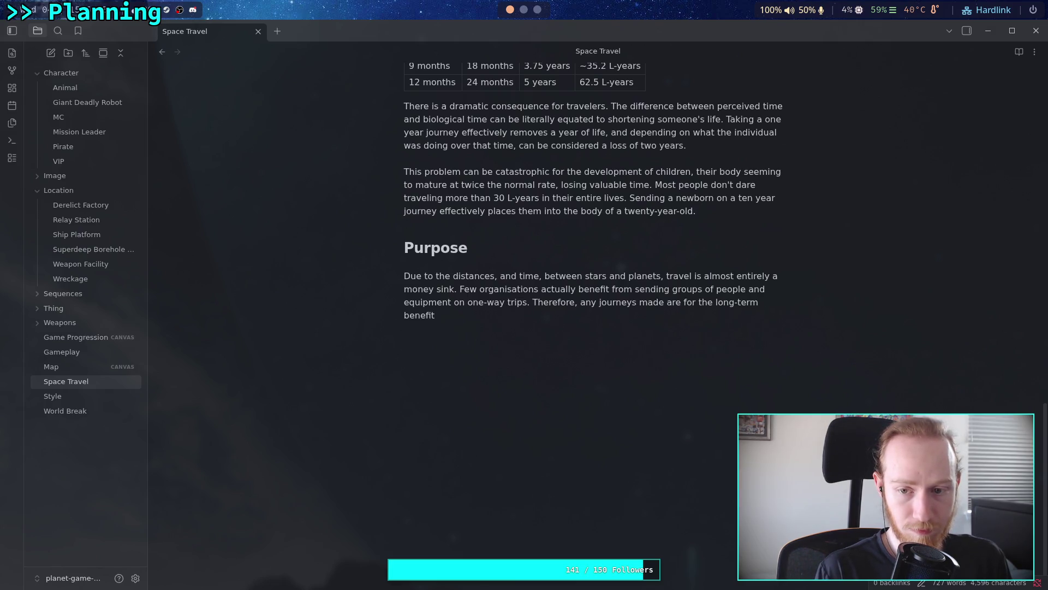
type("to humanity")
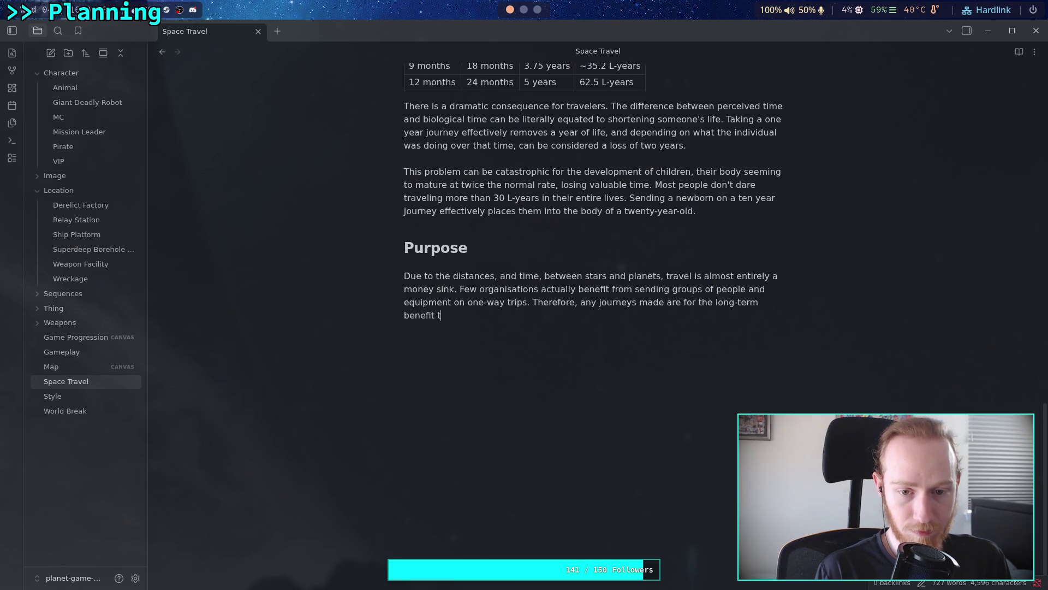
type(". ")
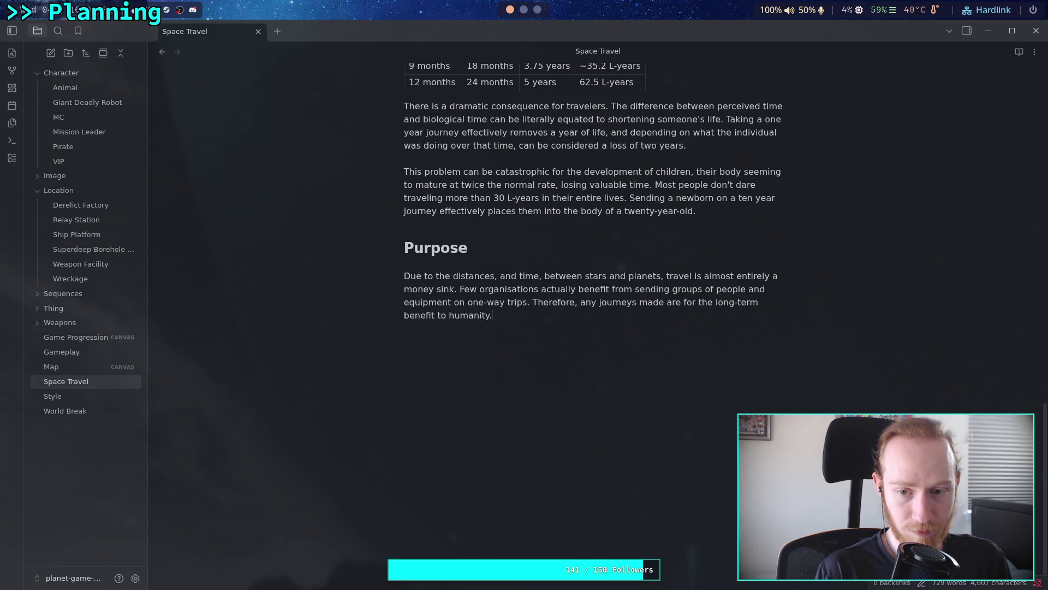
type("Simpl")
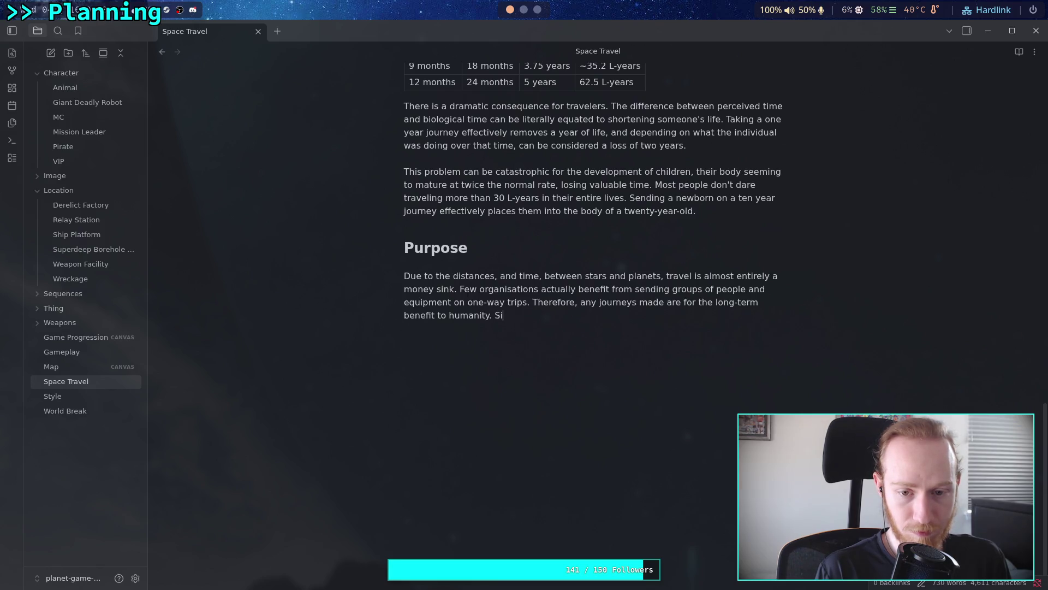
type("y less")
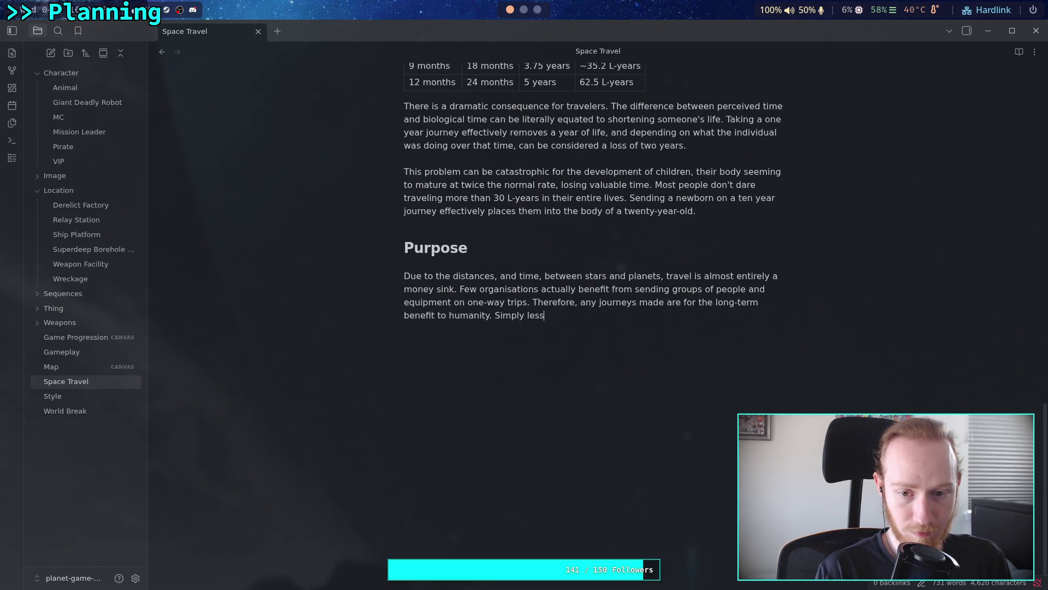
type("ening the ")
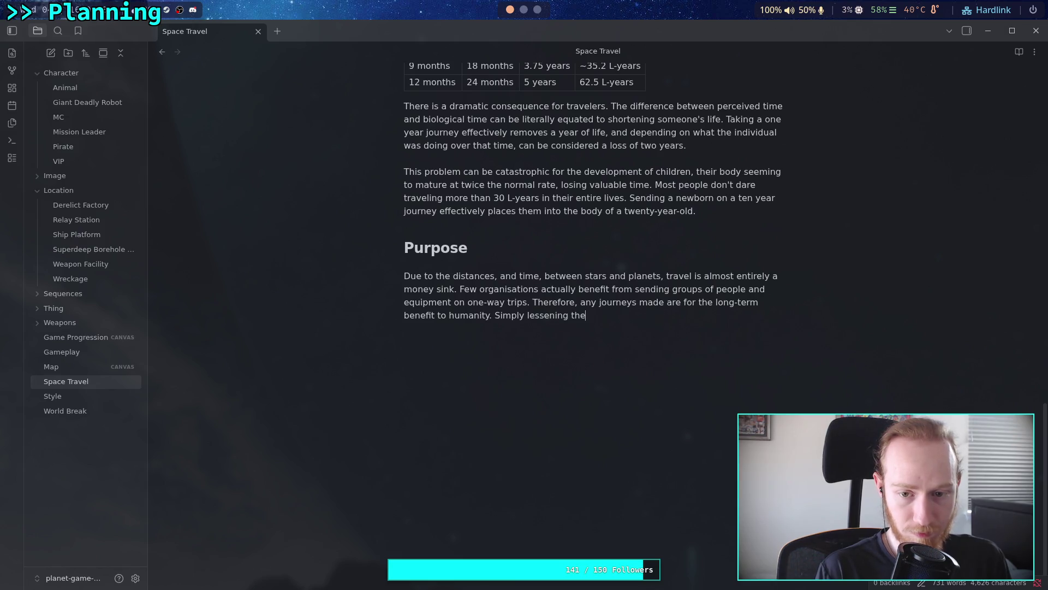
type("chances ")
type("of ")
type("goig e")
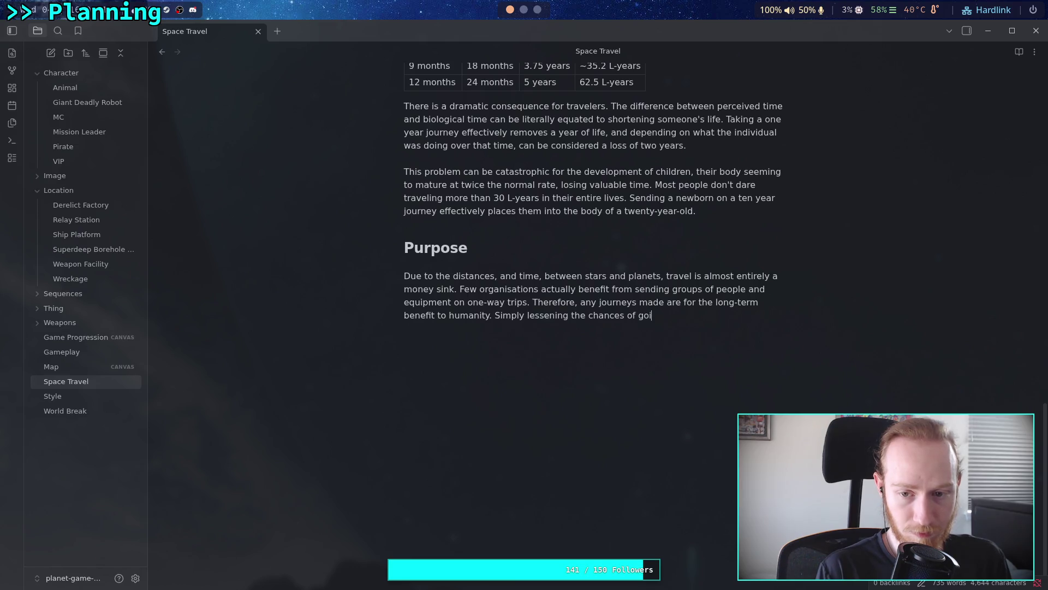
key("BackSpace")
key("BackSpace")
key("BackSpace")
type("ng extinct ")
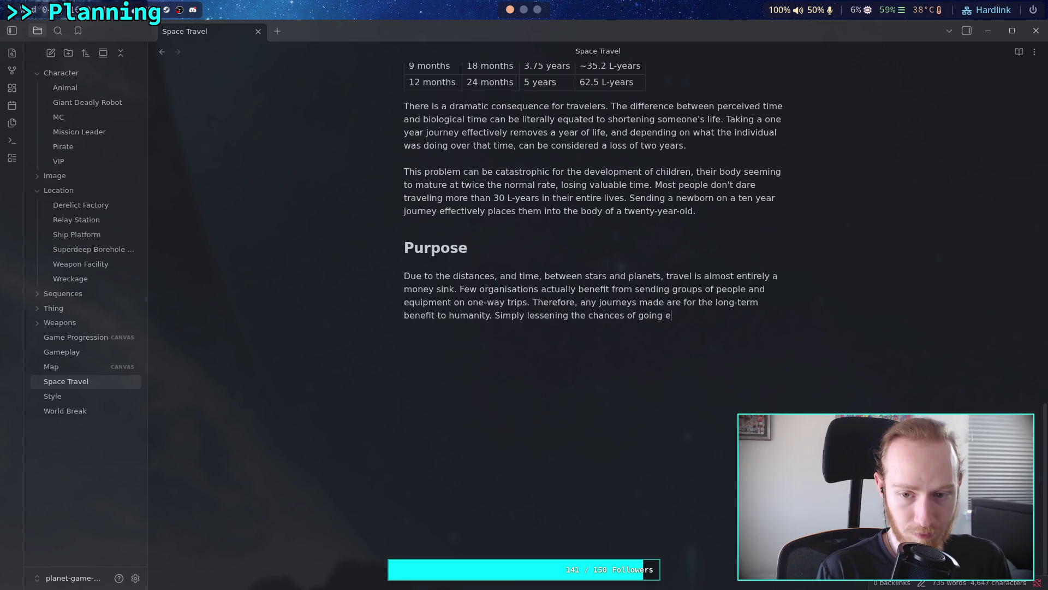
type("is enough t")
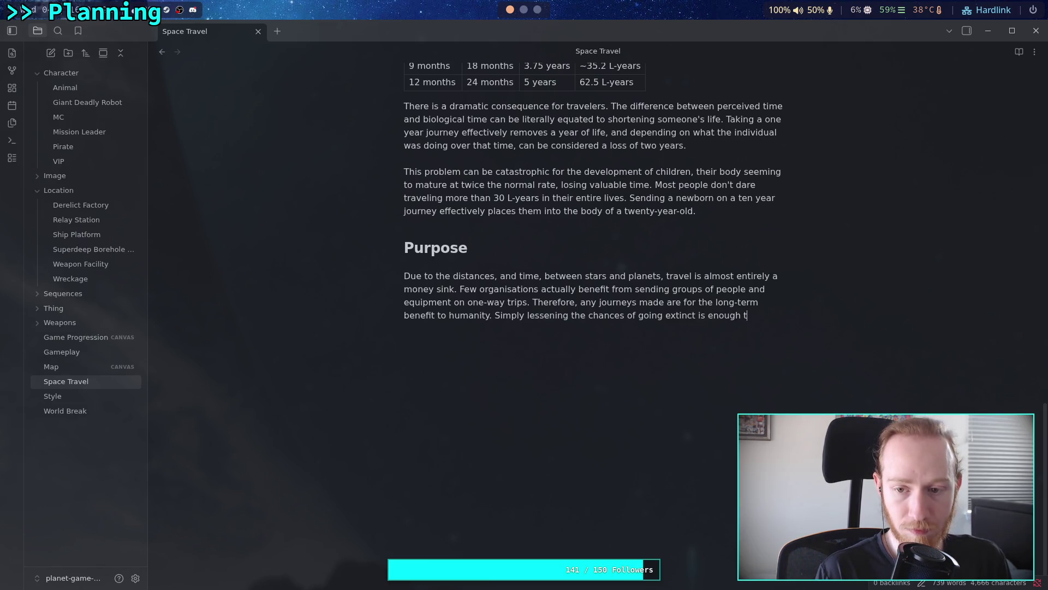
key("BackSpace")
type("for some to send people ")
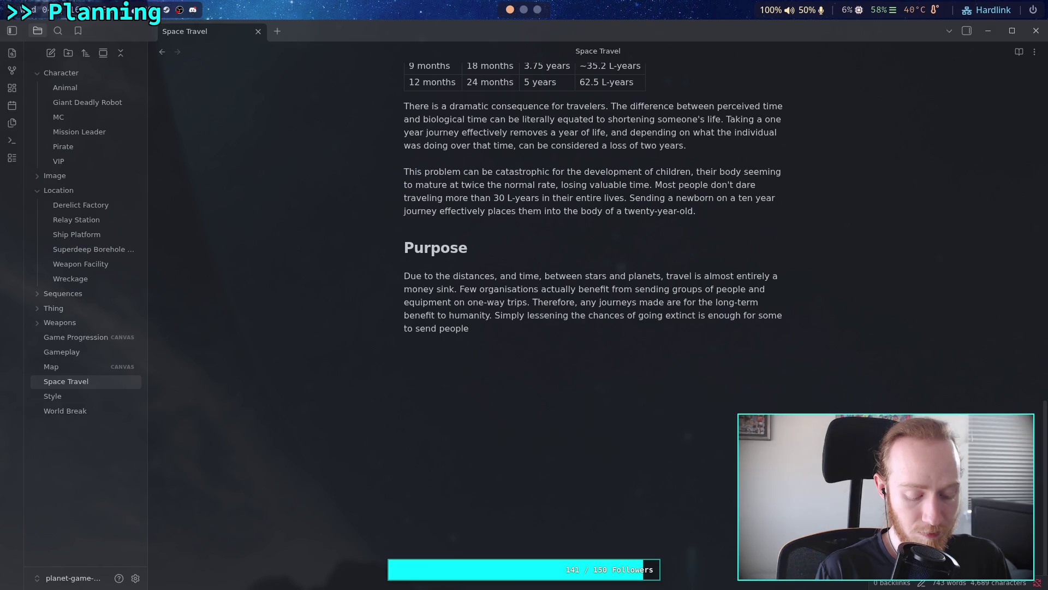
type("doz")
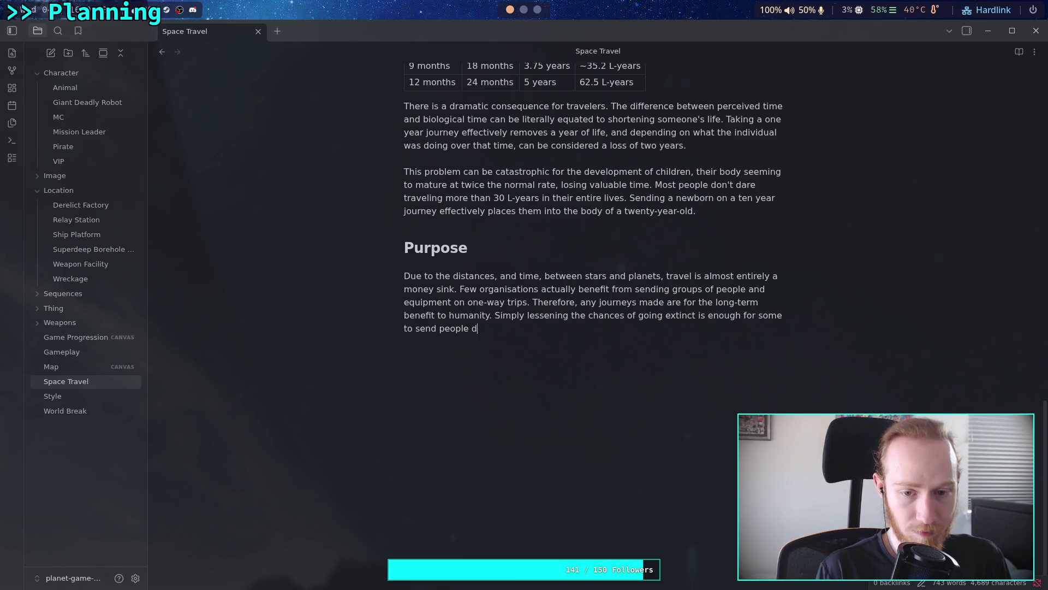
Step: End with 'tens or hundreds of light-years away', accepting the 'light-years' spelling, then start a new paragraph
key("BackSpace")
key("BackSpace")
key("BackSpace")
type("tens or ")
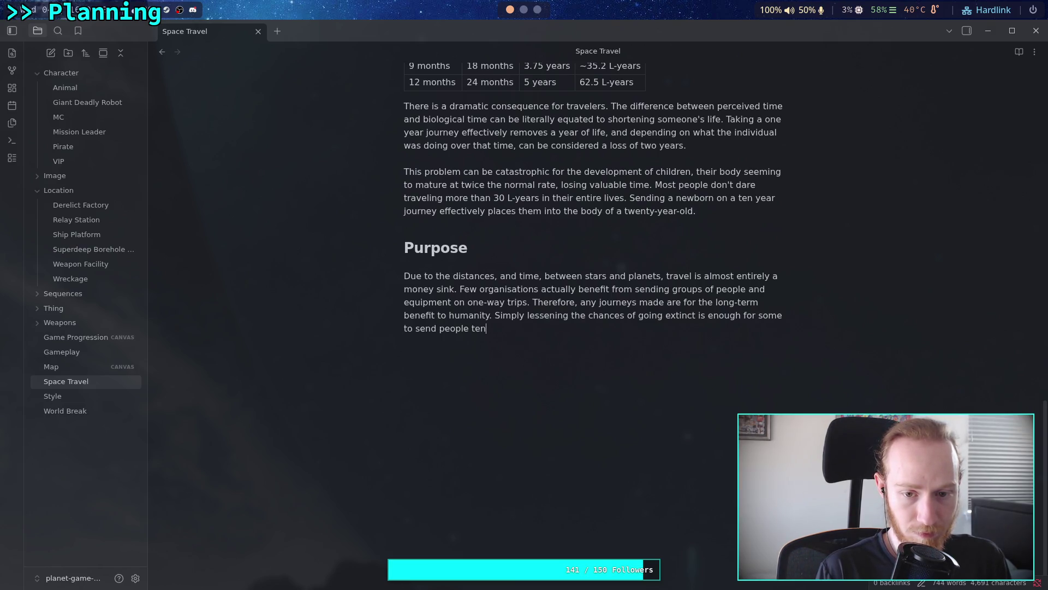
type("hundreds of")
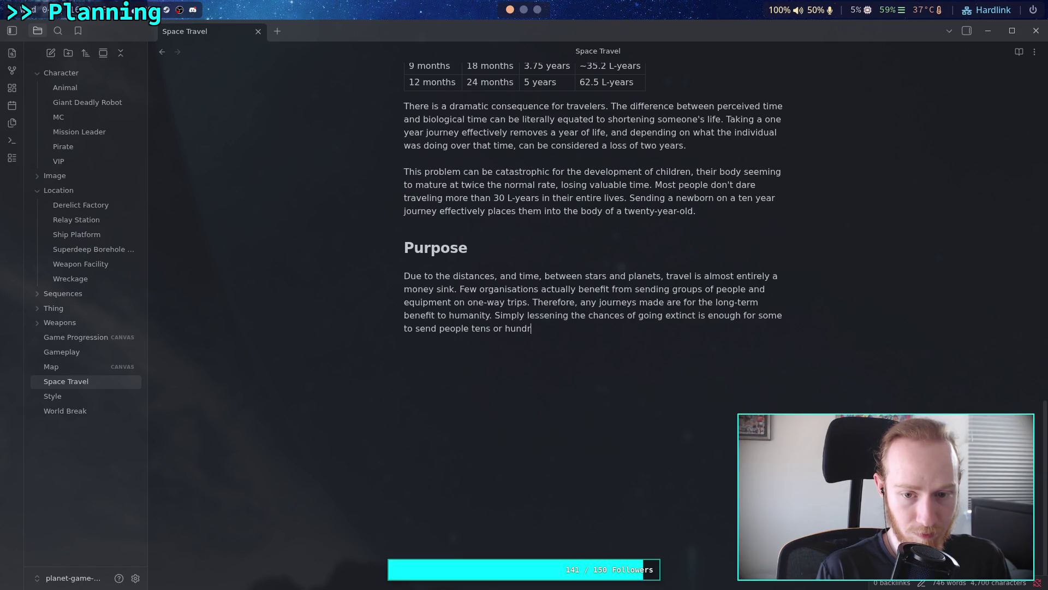
type(" light")
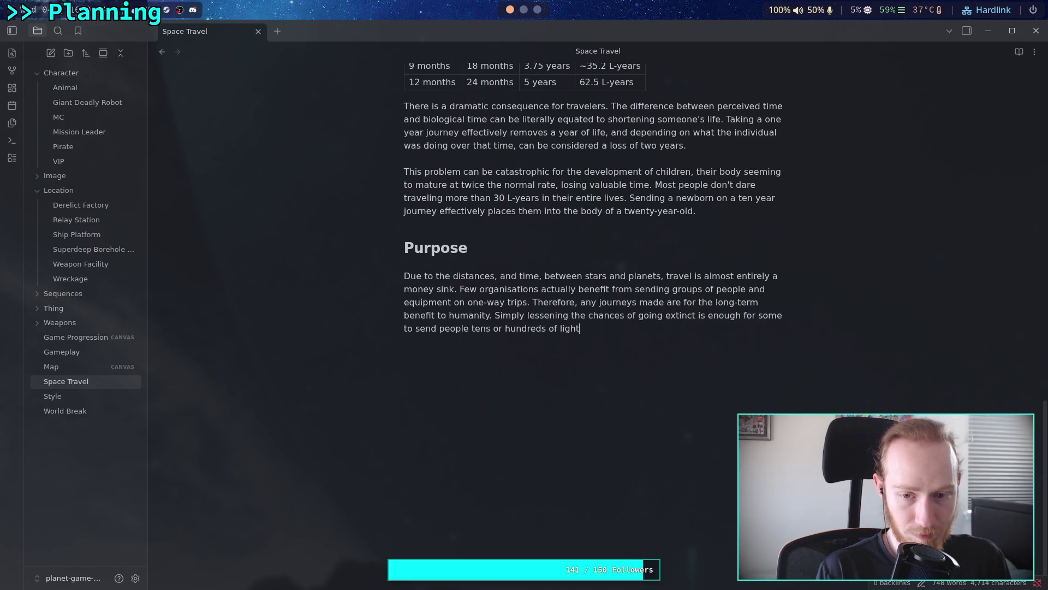
type("years awap")
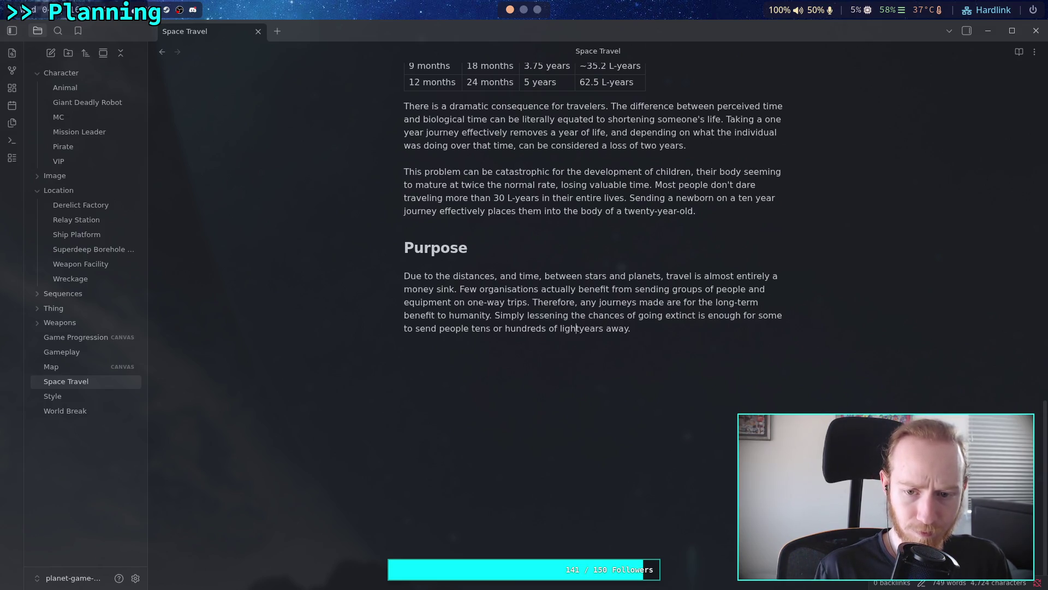
right_click(584, 330)
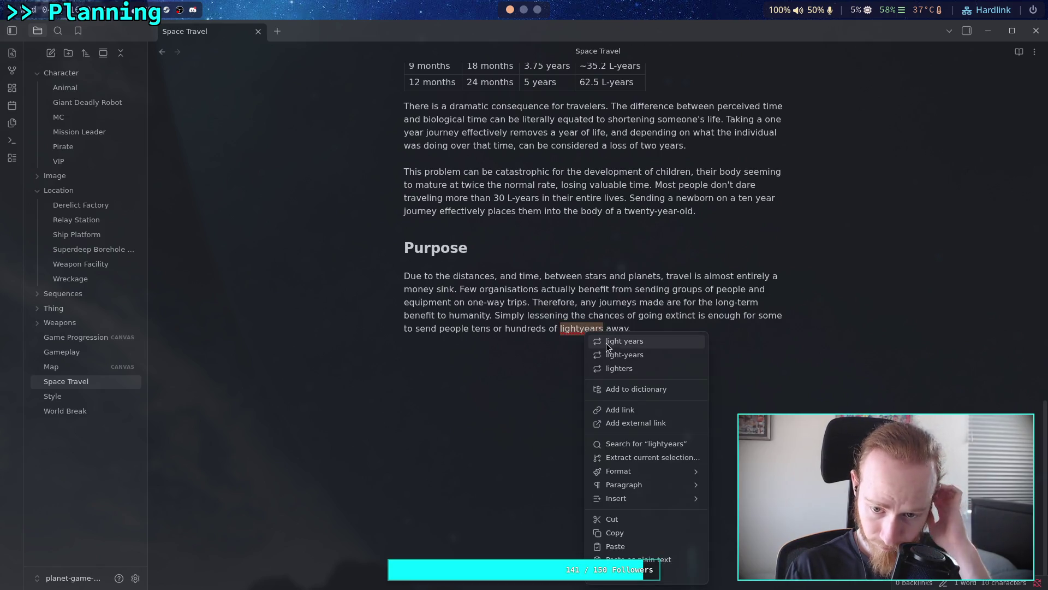
left_click(606, 355)
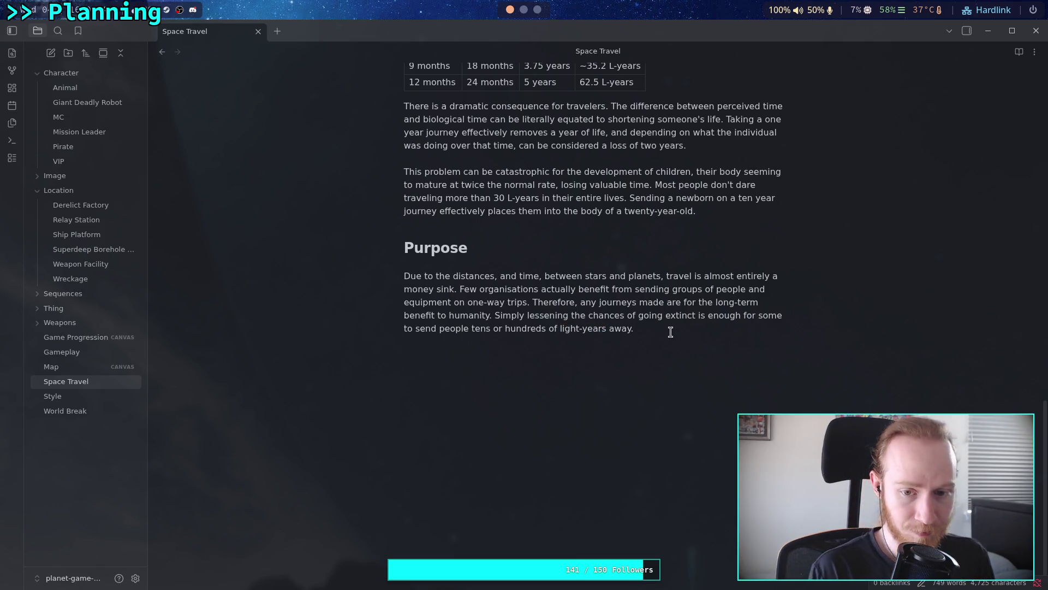
left_click(670, 332)
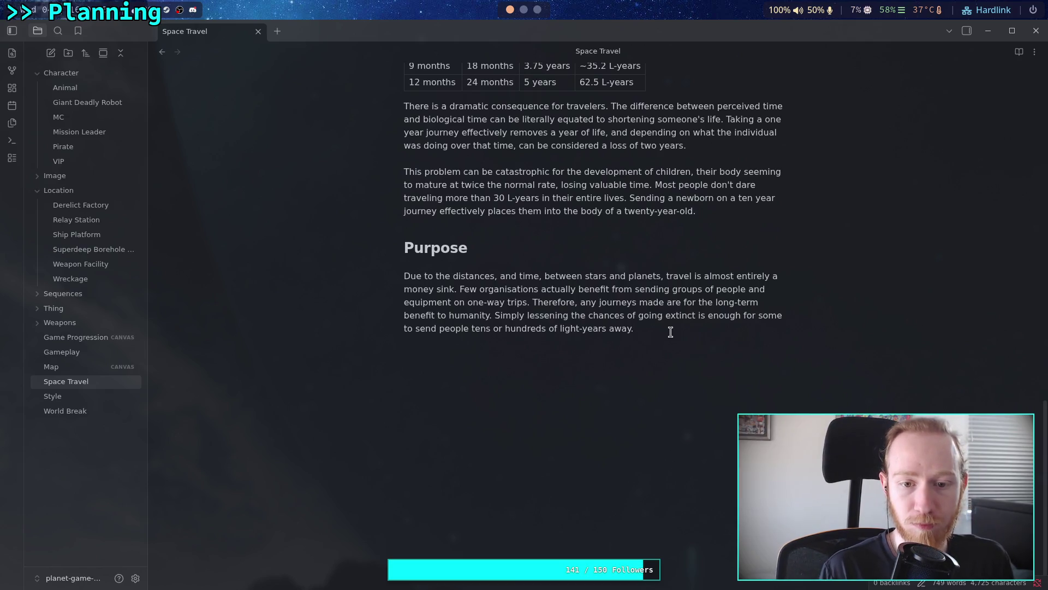
key("Return")
key("Return")
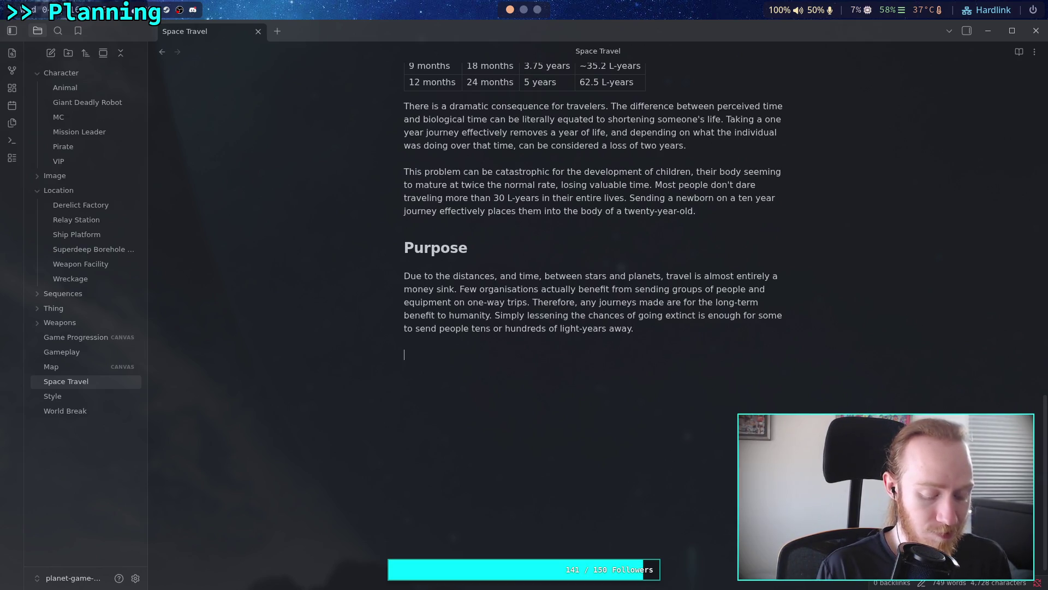
Step: Start the new line with 'A few organizations' and remove the s from 'organisations' in the paragraph
type("A fe")
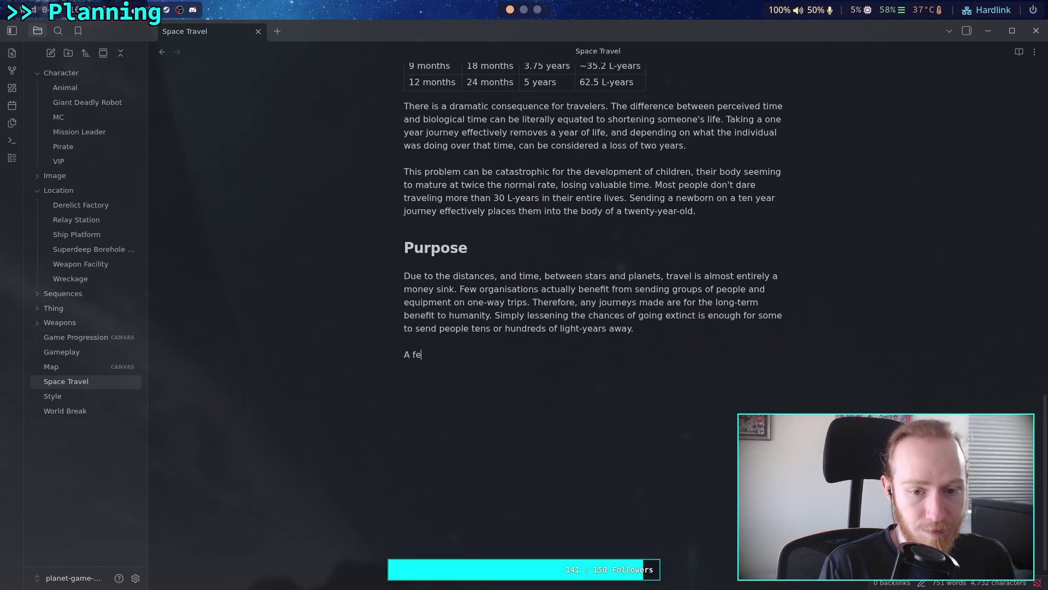
type("w ")
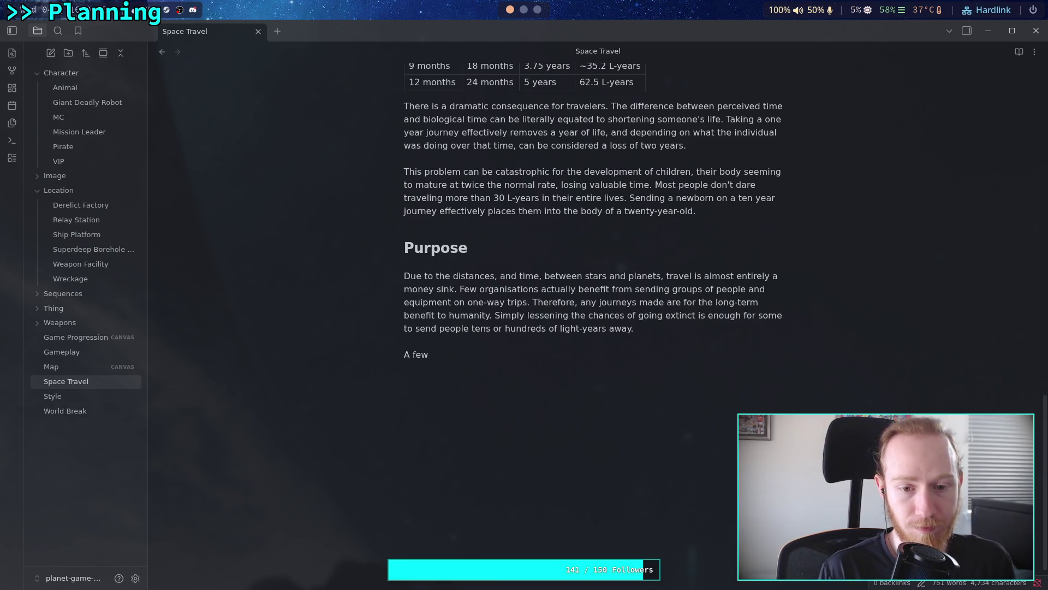
type("organiz")
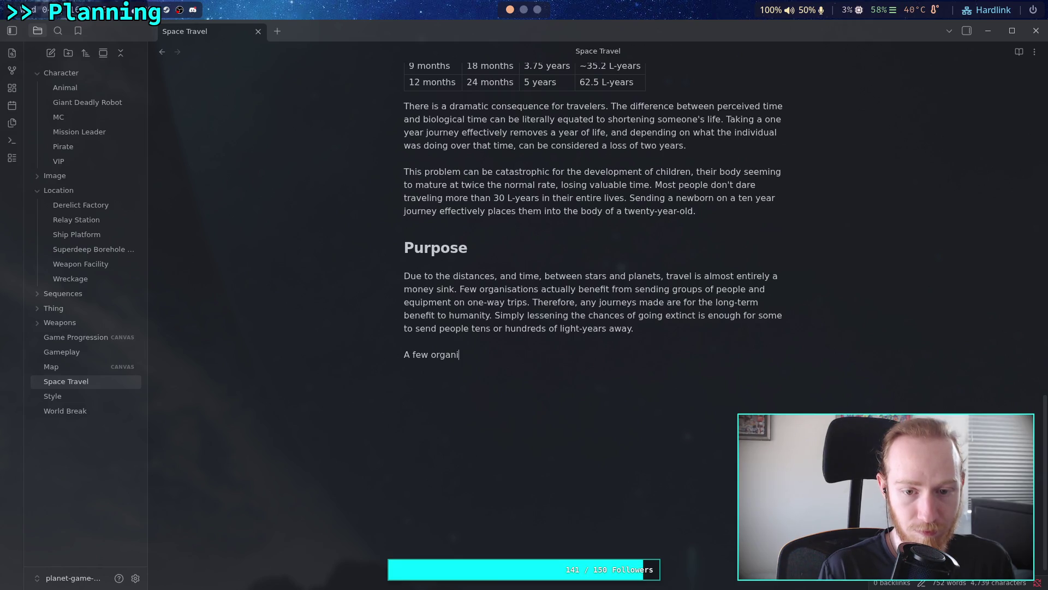
type("ations")
key("BackSpace")
key("BackSpace")
key("BackSpace")
type("sation")
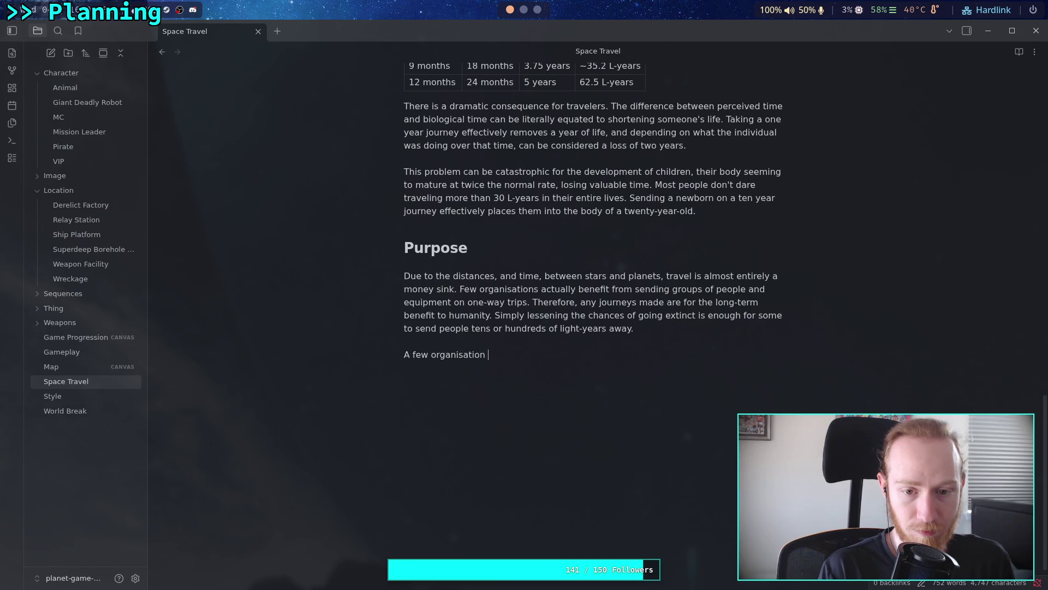
key("BackSpace")
key("BackSpace")
key("BackSpace")
type("zation")
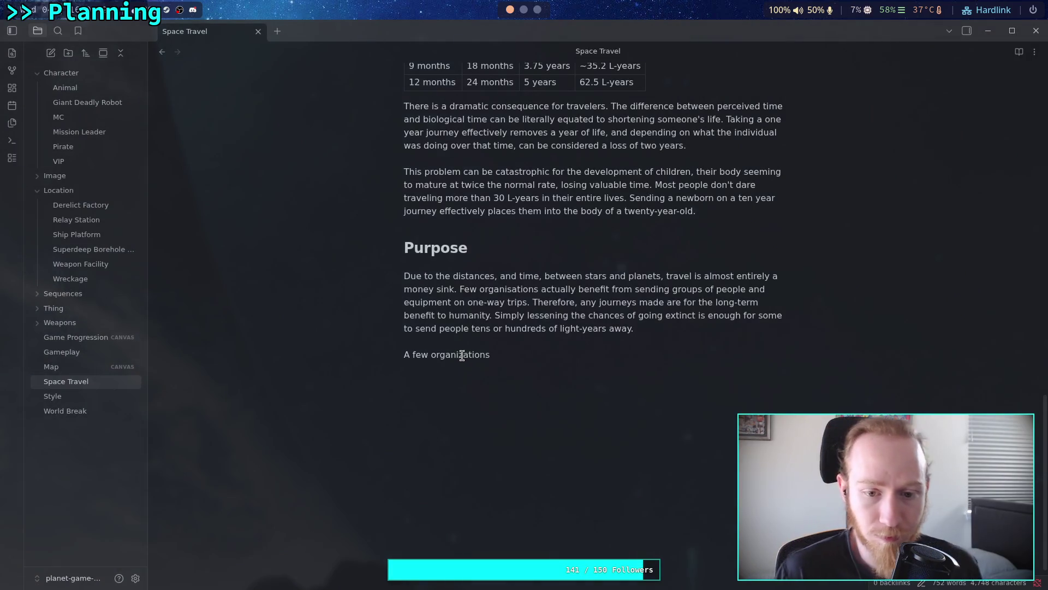
left_click(512, 288)
key("BackSpace")
Step: Complete 'organizations' with a z and replace 'A few' with 'Some' on the new line
type("z")
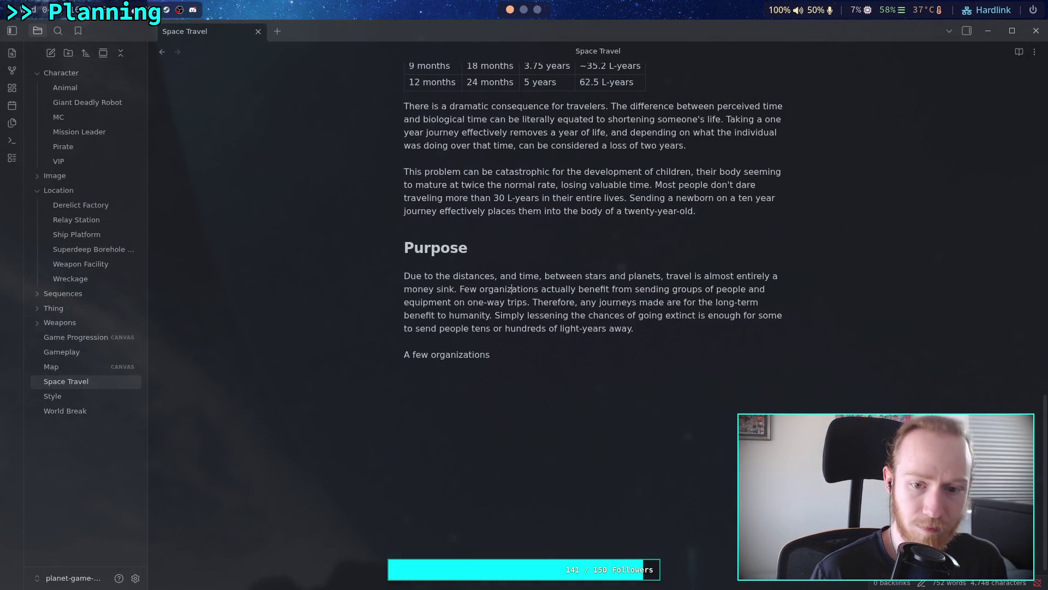
left_click(633, 354)
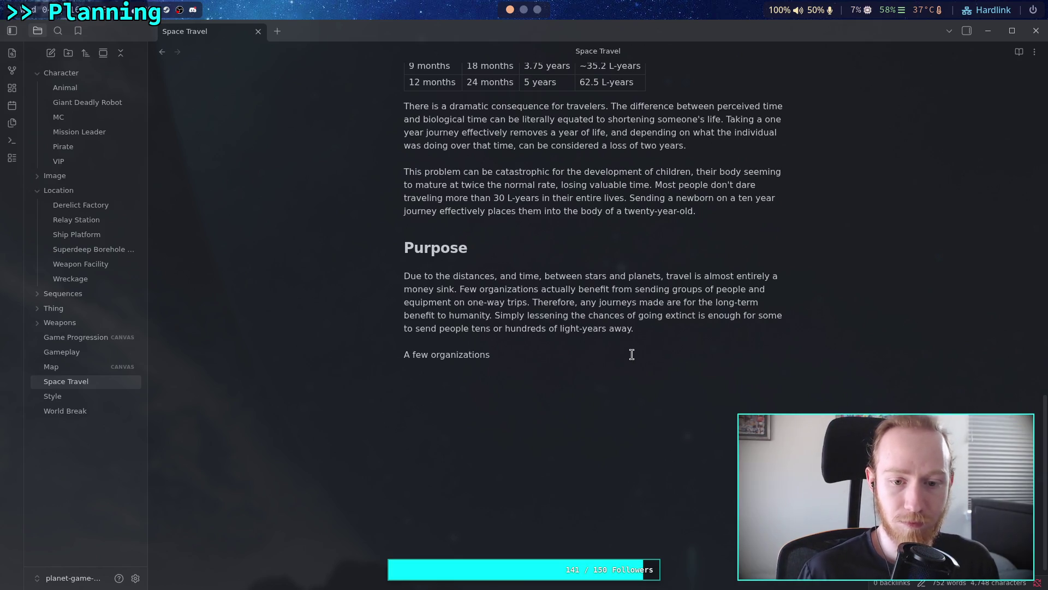
left_click_drag(431, 354, 404, 354)
type("S")
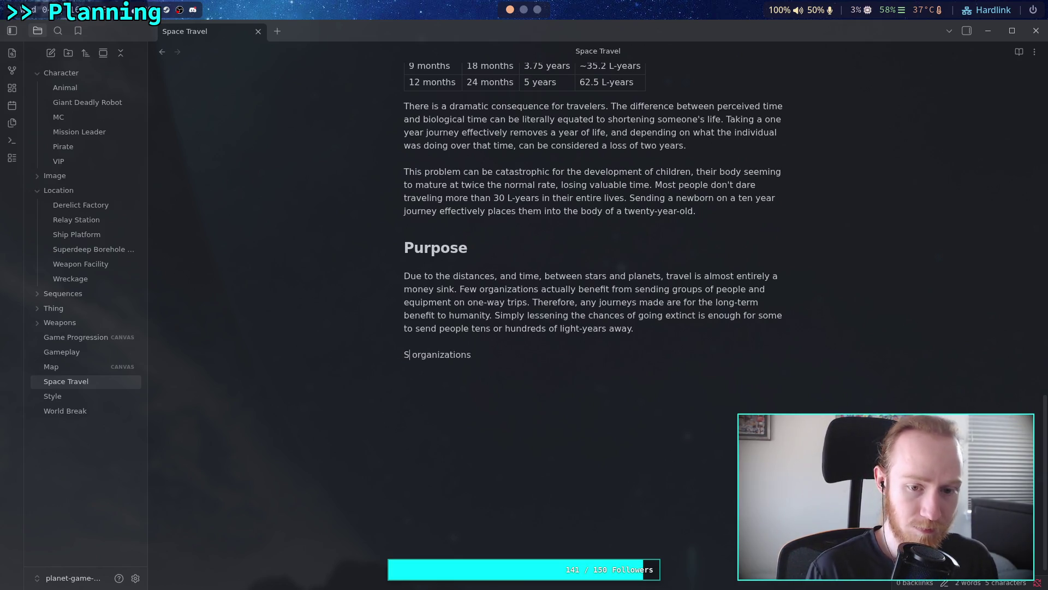
type("ome")
type("re")
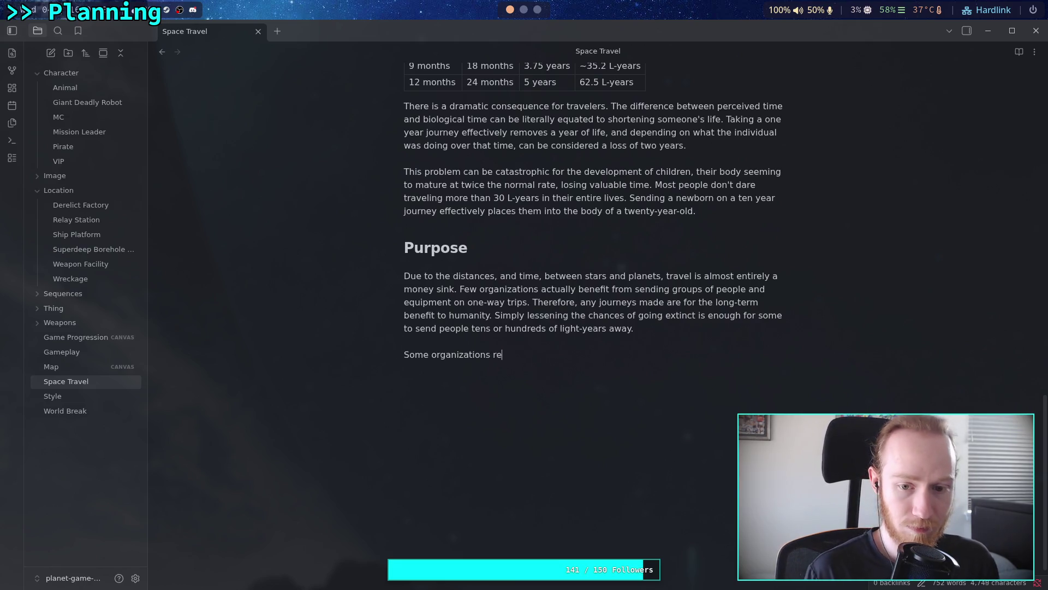
key("BackSpace")
key("BackSpace")
Step: Continue the line with 'are entirely built on toiling for a decade or'
type("are entirel")
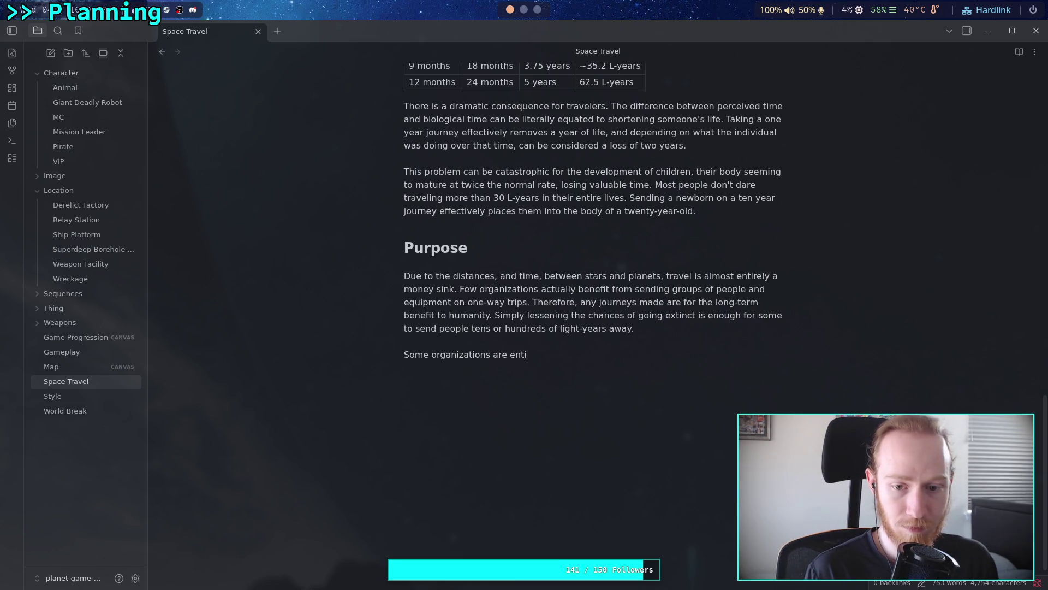
type("y ")
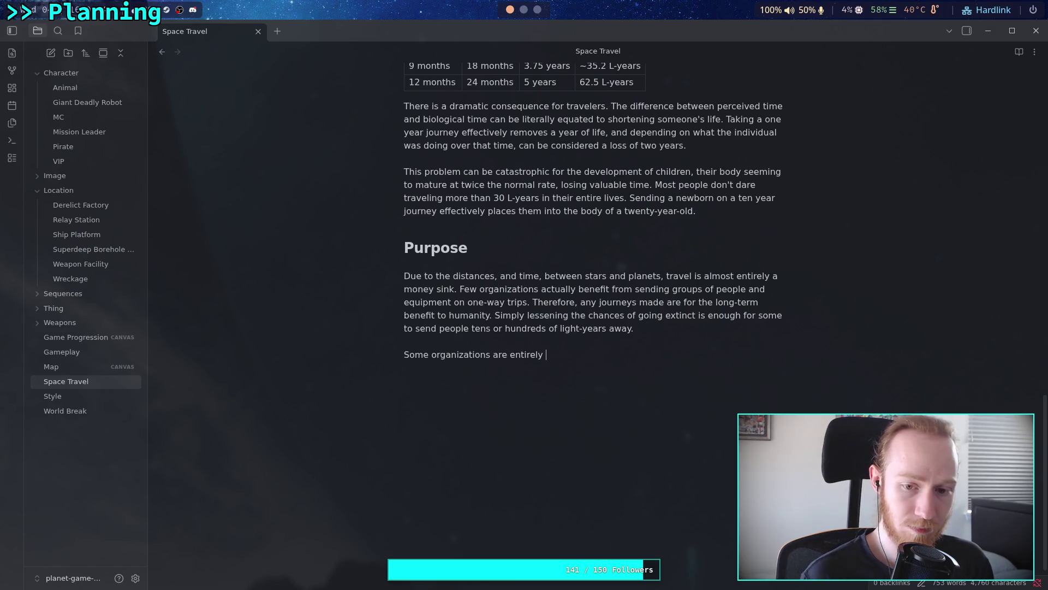
type("build ")
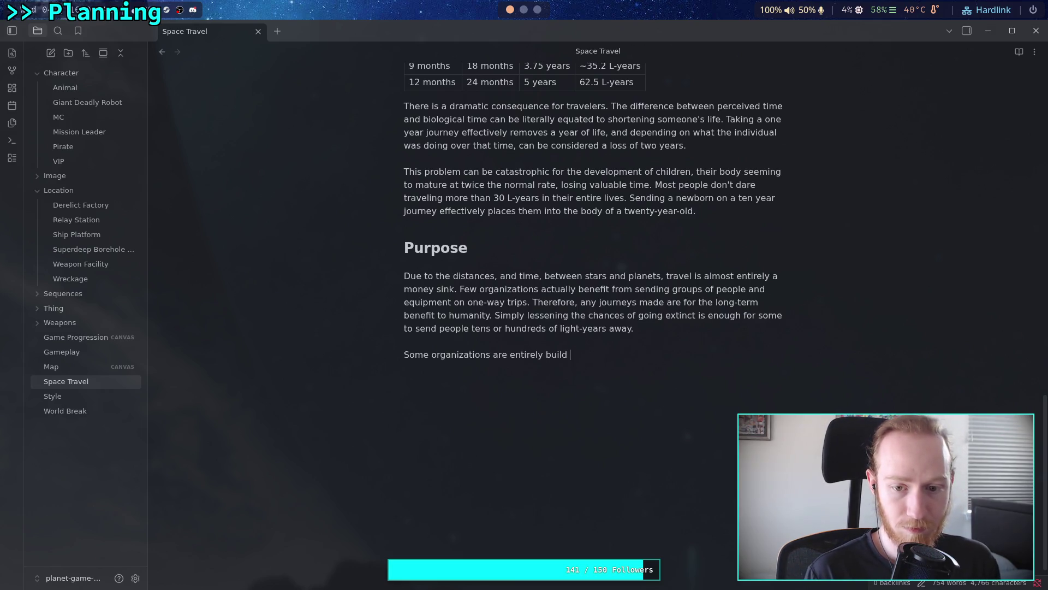
key("BackSpace")
key("BackSpace")
type("t on")
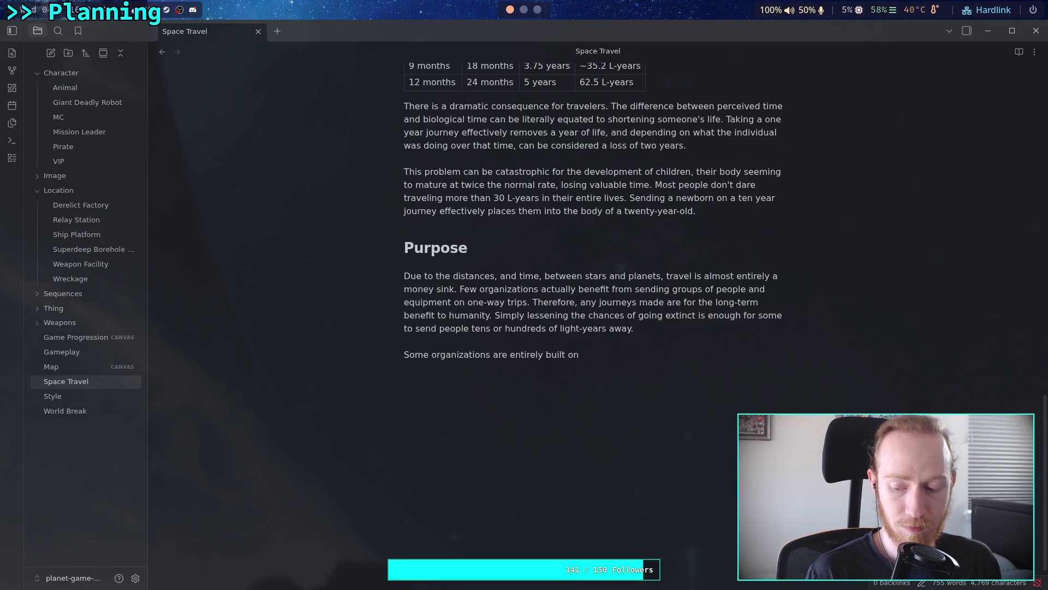
type("toiling away")
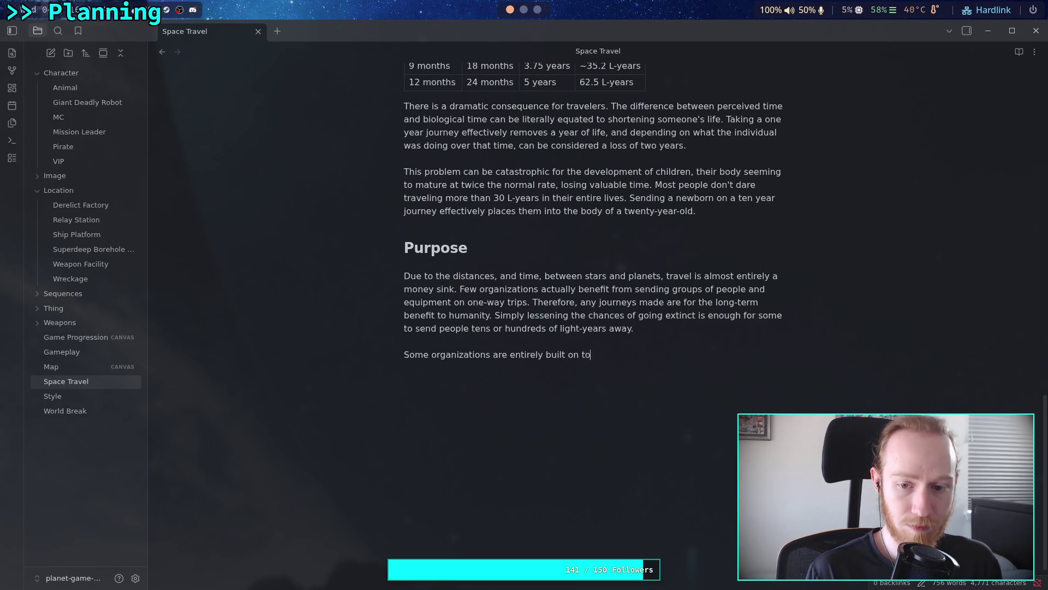
key("ctrl+BackSpace")
type("for deca")
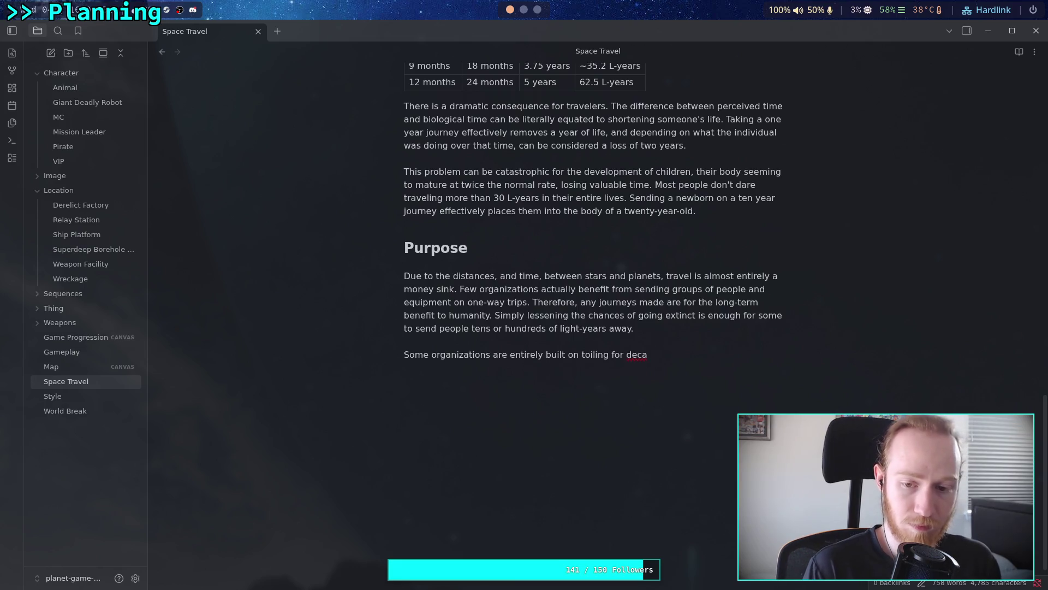
key("BackSpace")
key("BackSpace")
key("BackSpace")
key("BackSpace")
type("a decade ")
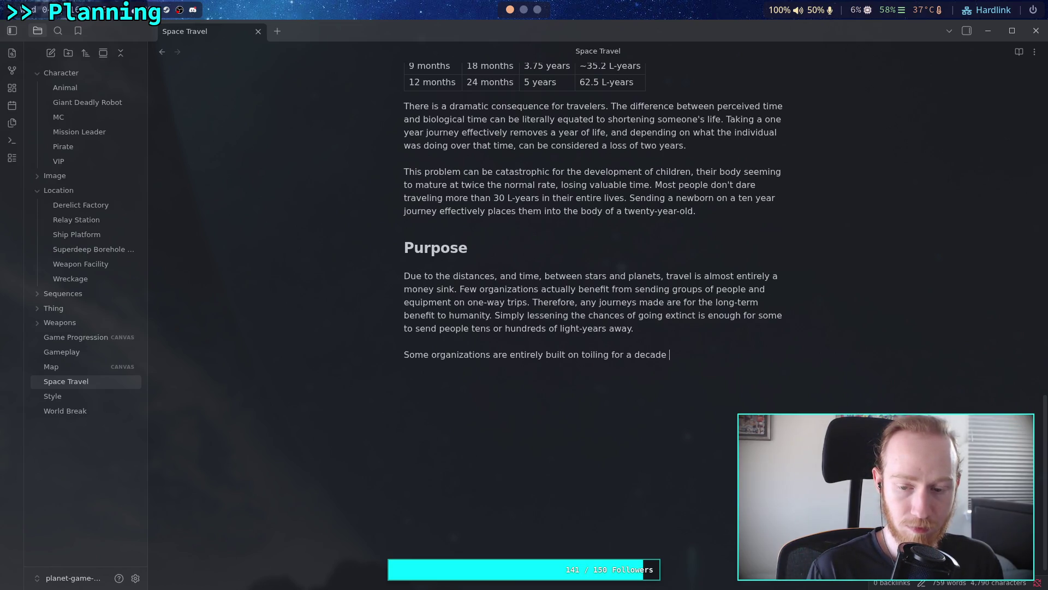
key("BackSpace")
key("BackSpace")
key("BackSpace")
type("t")
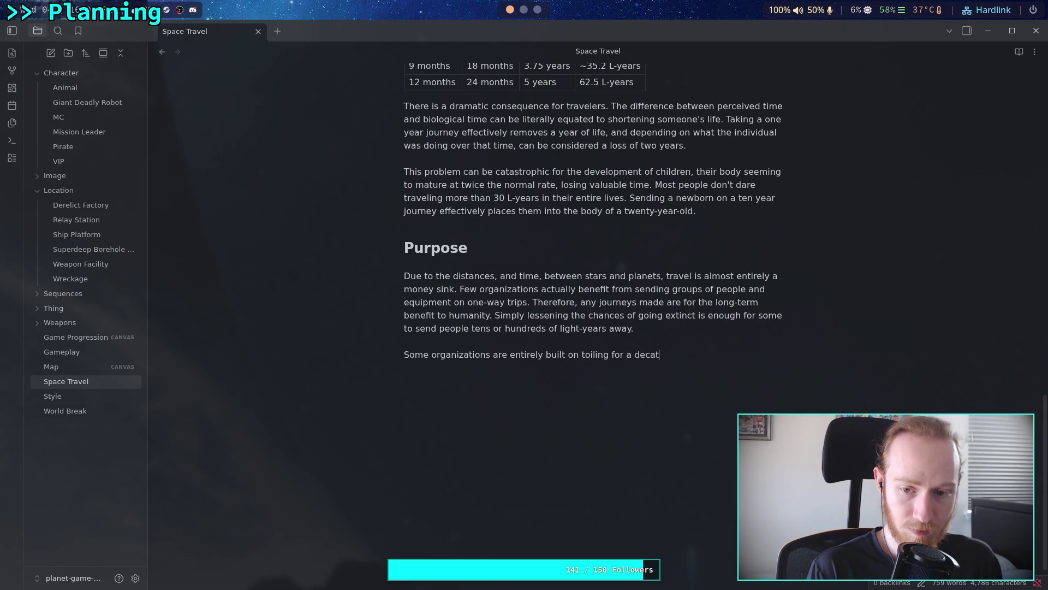
key("BackSpace")
key("BackSpace")
type("de or")
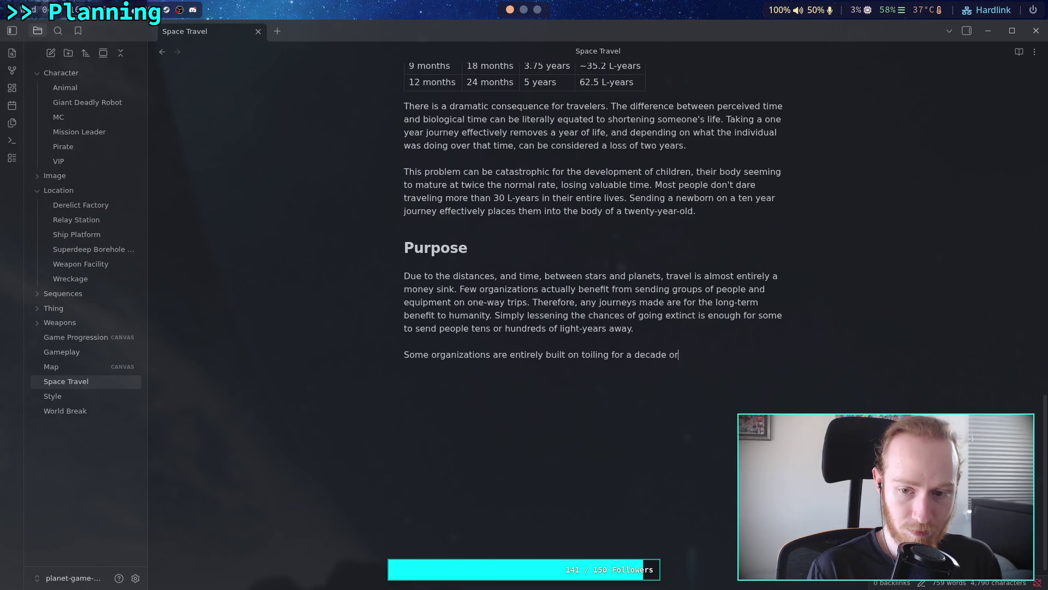
key("BackSpace")
key("BackSpace")
Step: Add 'two, and' and begin the next clause with 'stabilizing'
type("two, p")
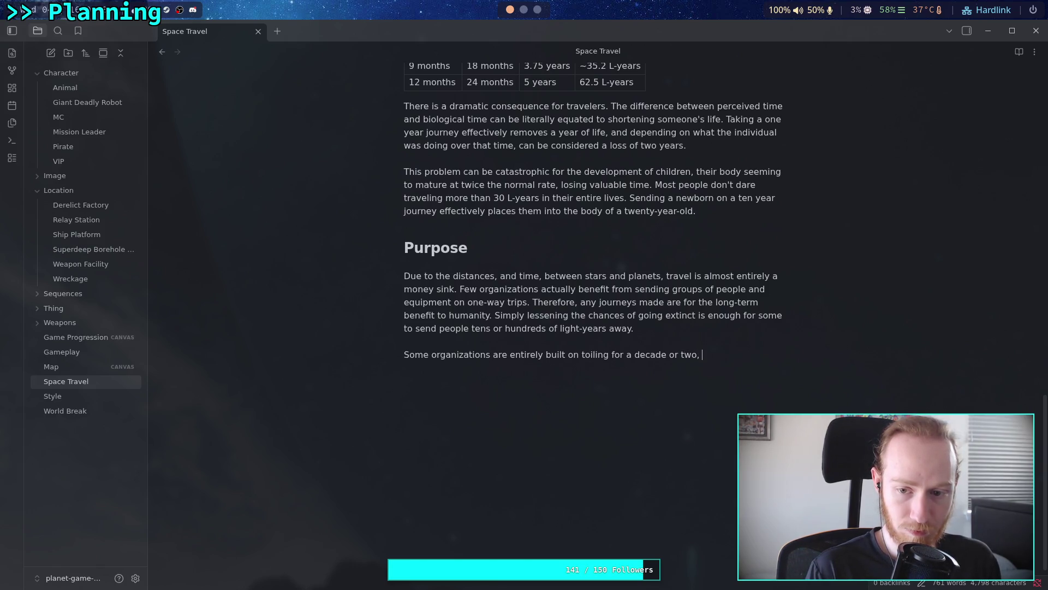
type("a")
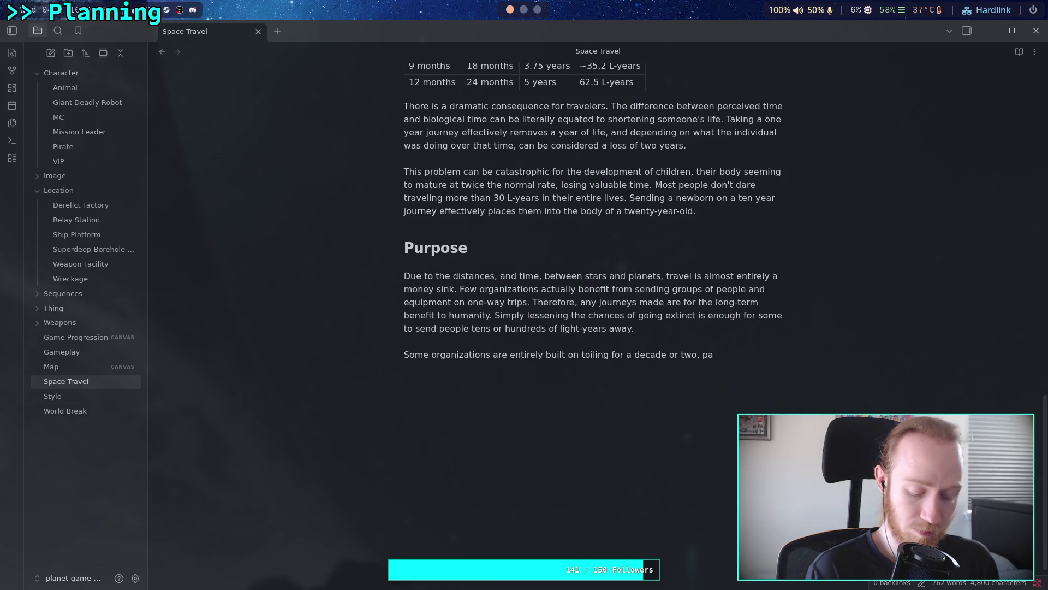
type("ying ")
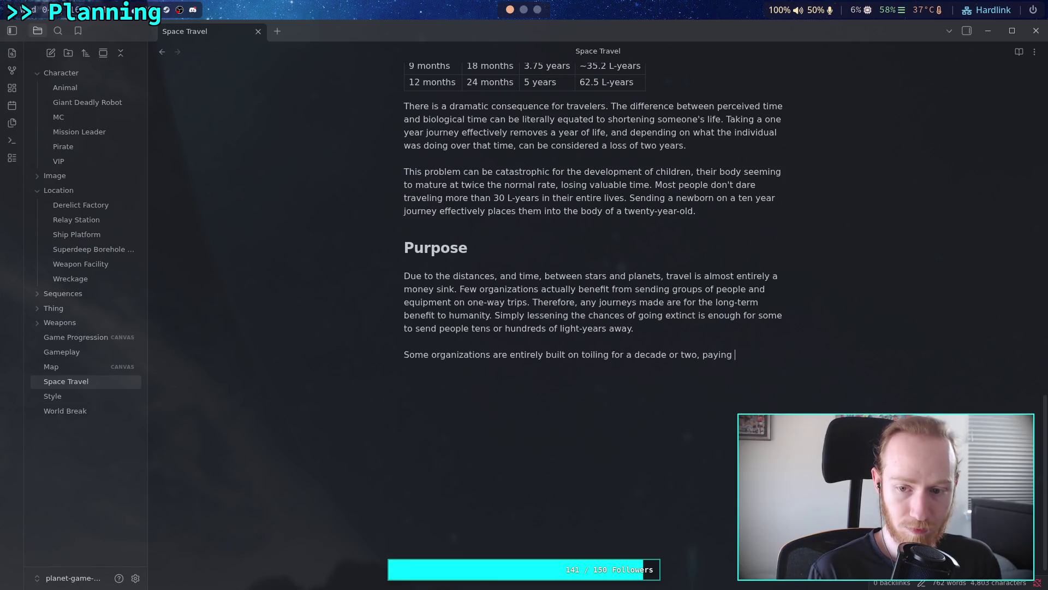
type("the wor")
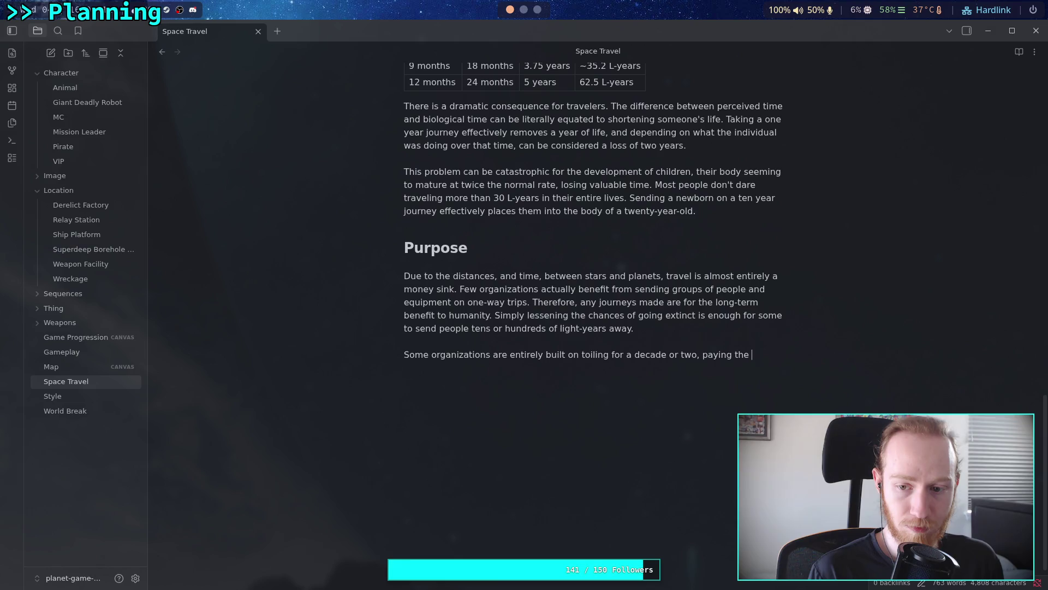
type("kers o")
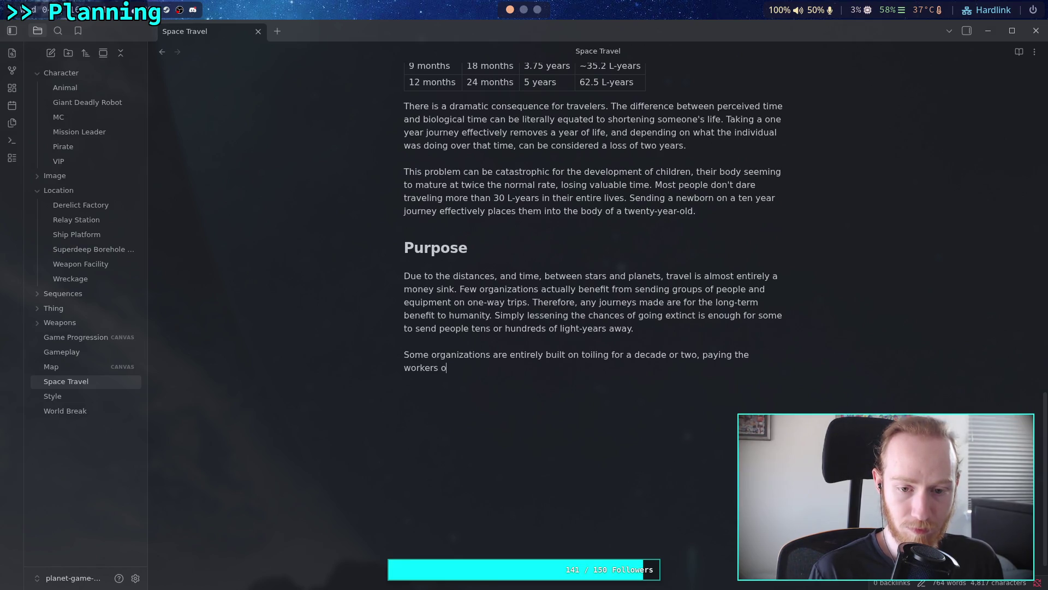
key("BackSpace")
key("BackSpace")
key("BackSpace")
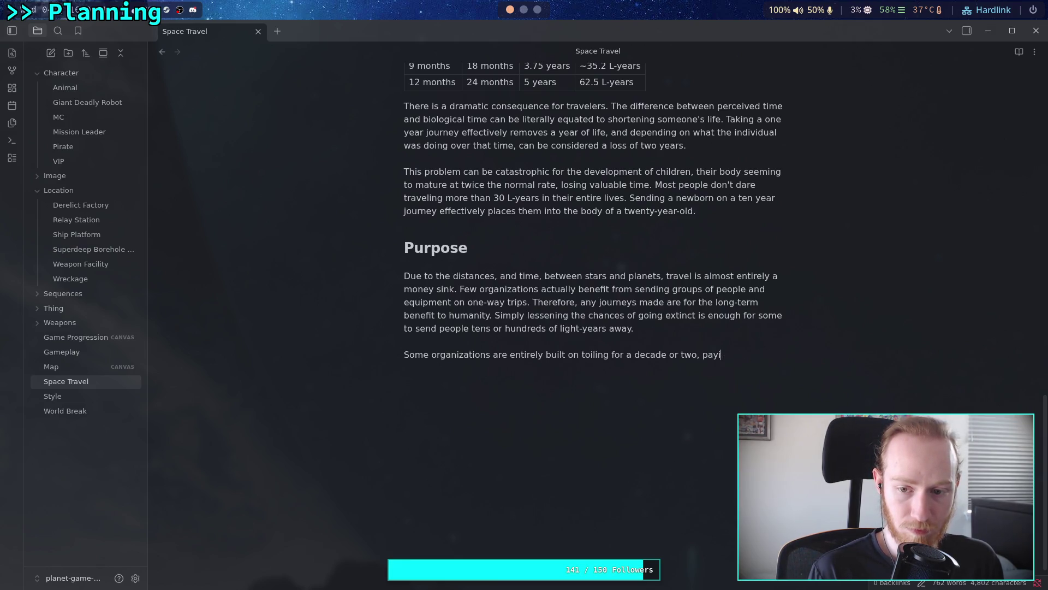
type("and ")
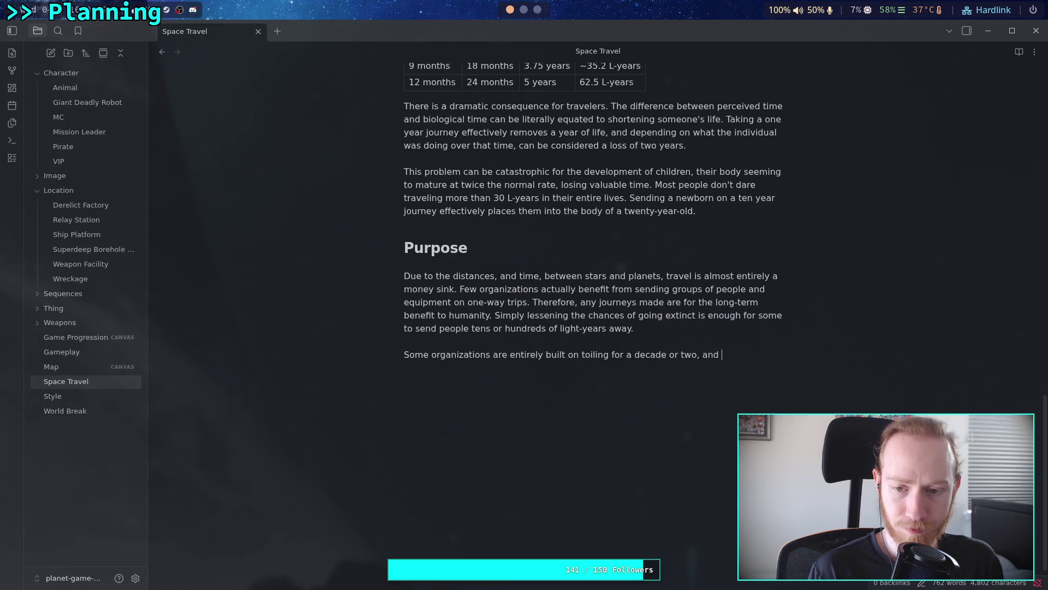
type("earning enough to st")
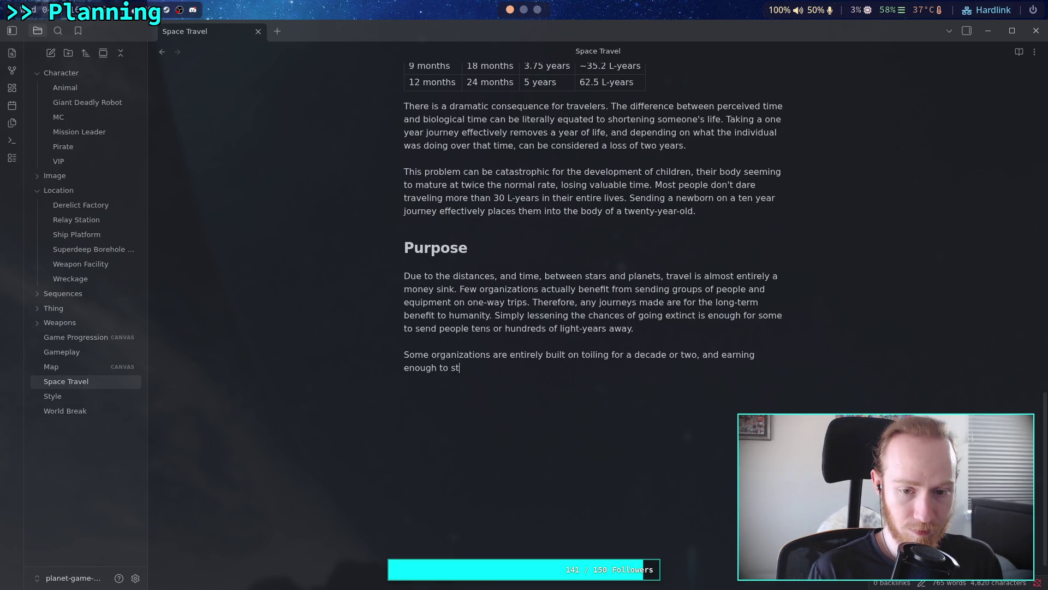
type("be")
key("BackSpace")
key("BackSpace")
key("BackSpace")
key("BackSpace")
key("BackSpace")
key("BackSpace")
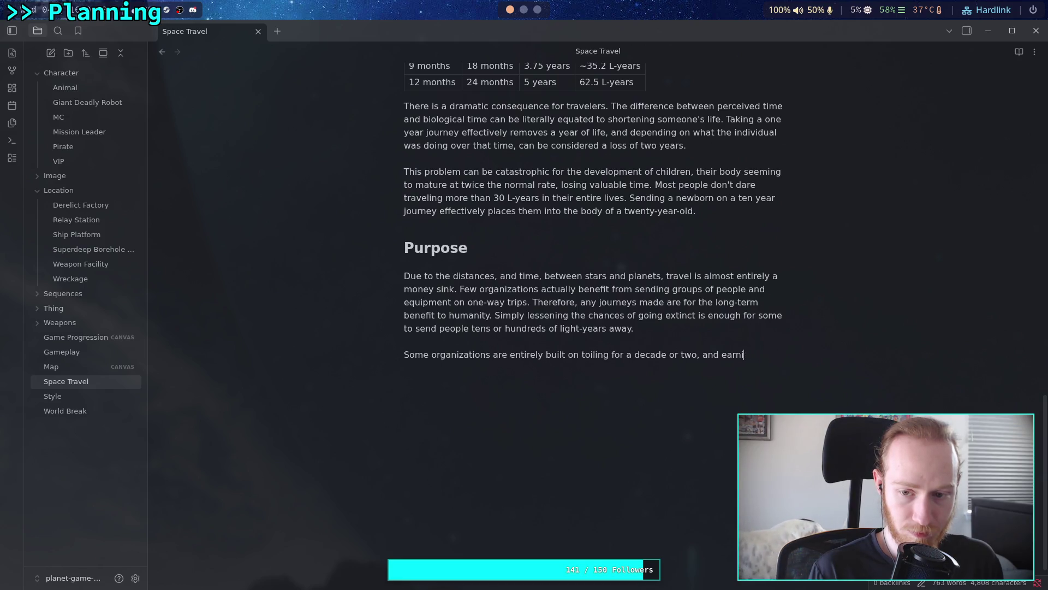
type("stabili")
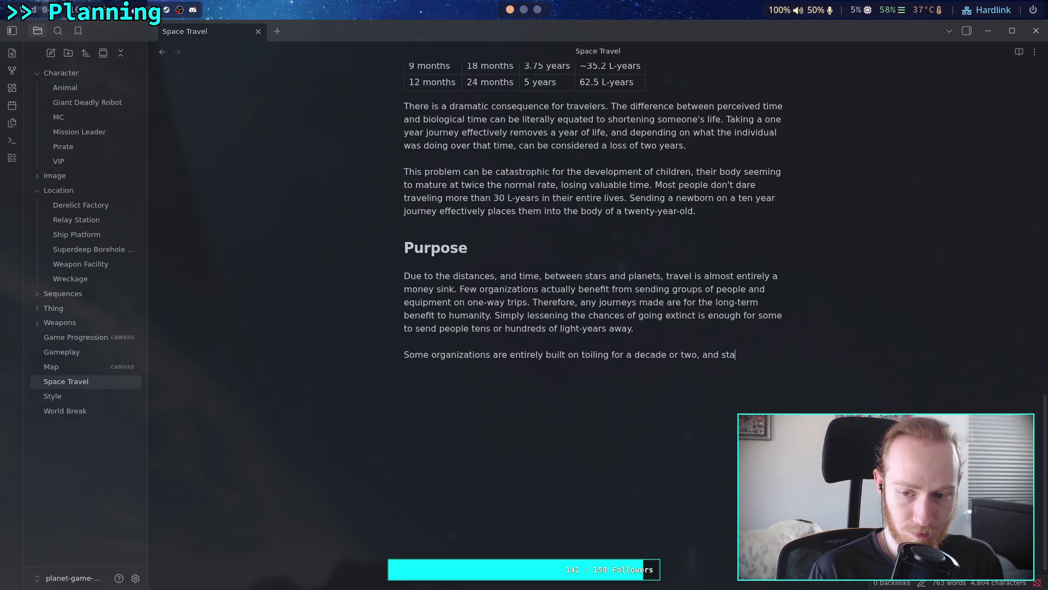
type("zi")
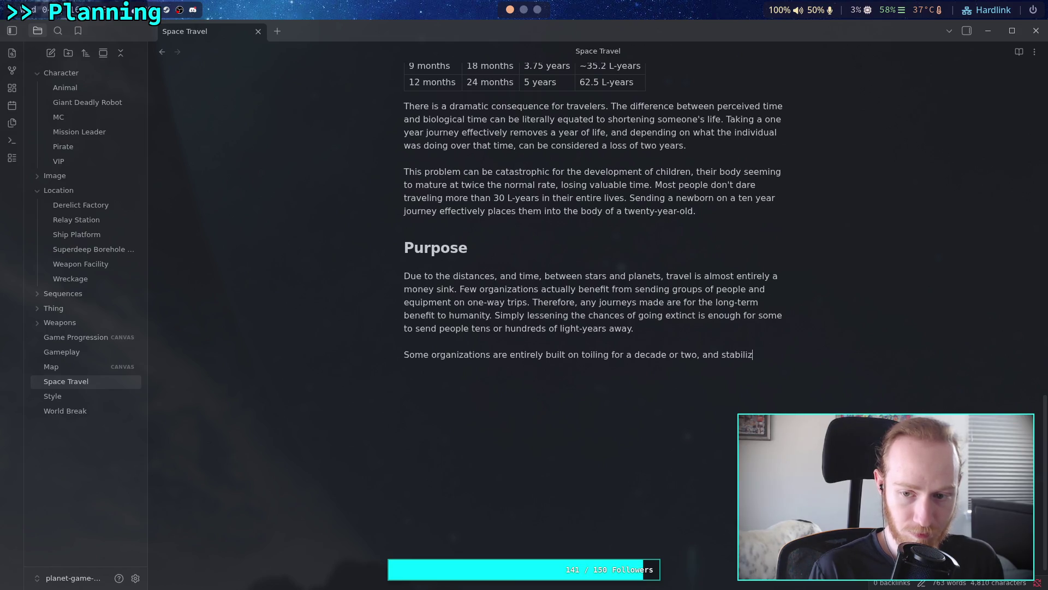